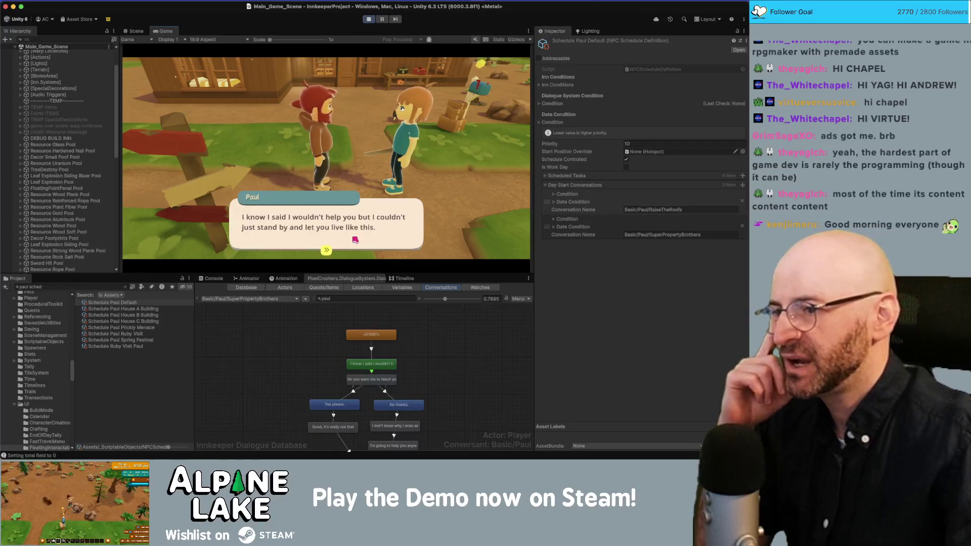
# Advance Paul's dialogue to his redecorating offer, stop play mode, and switch to the Innkeep Miro board
pyautogui.click(379, 233)
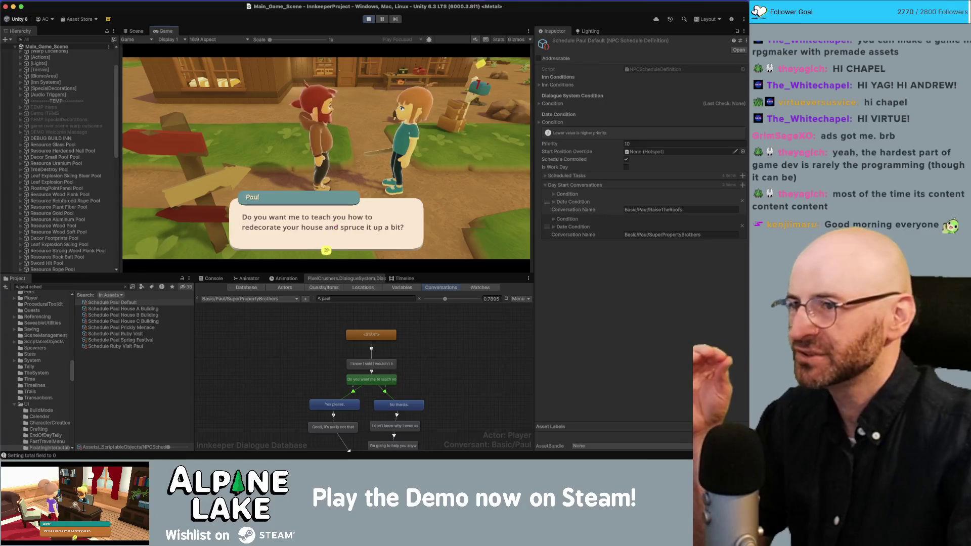
pyautogui.click(368, 19)
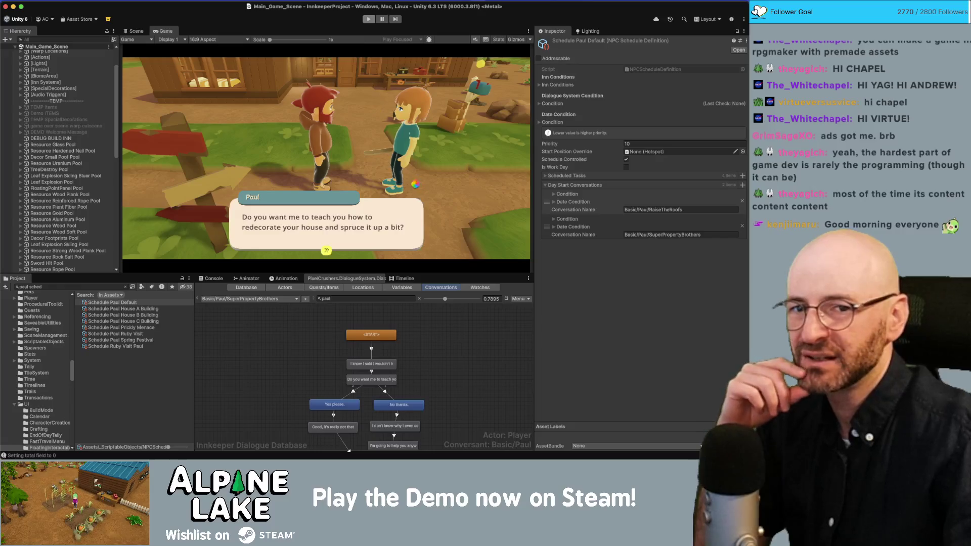
pyautogui.press('super+Tab')
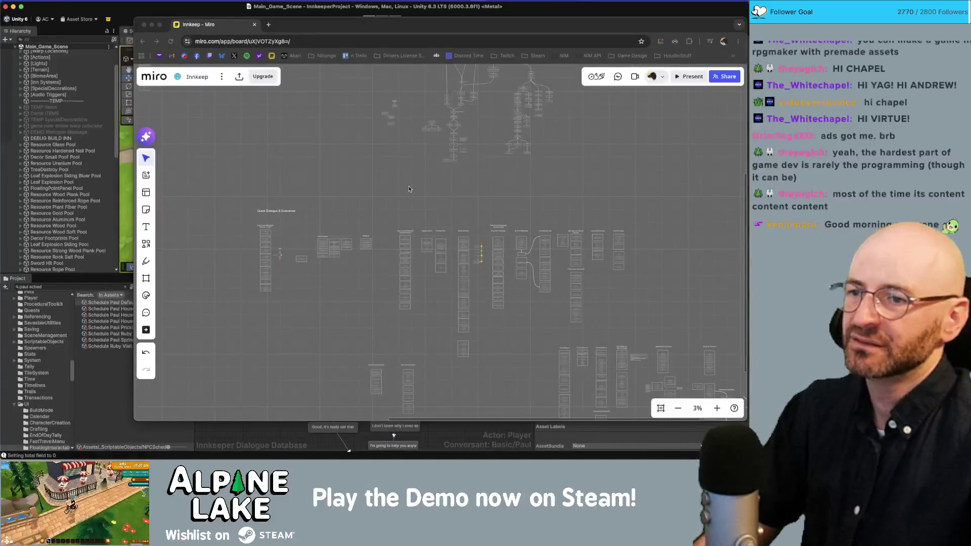
# Zoom into the Paul cards and select the full body paragraph of Paul's letter
pyautogui.scroll(10, 405, 207)
pyautogui.scroll(10, 400, 228)
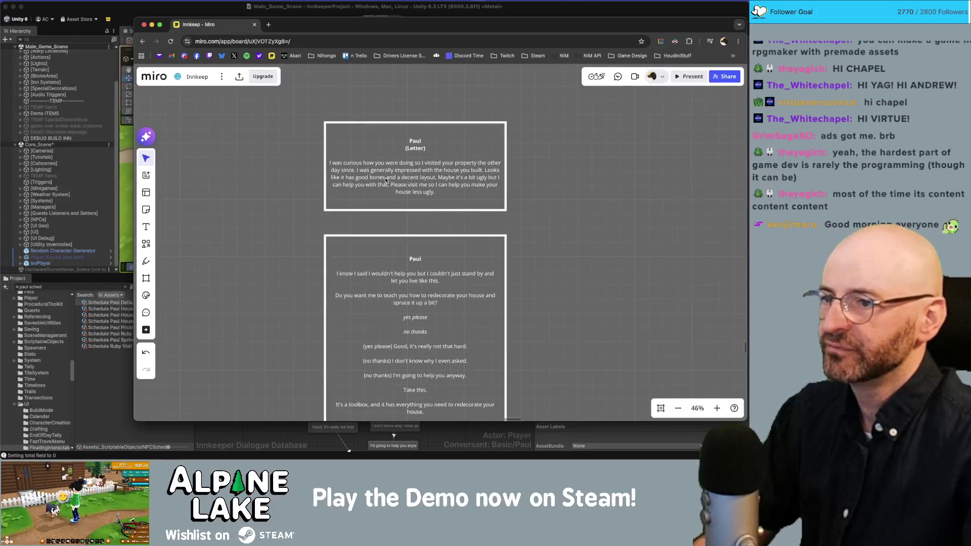
pyautogui.click(397, 170)
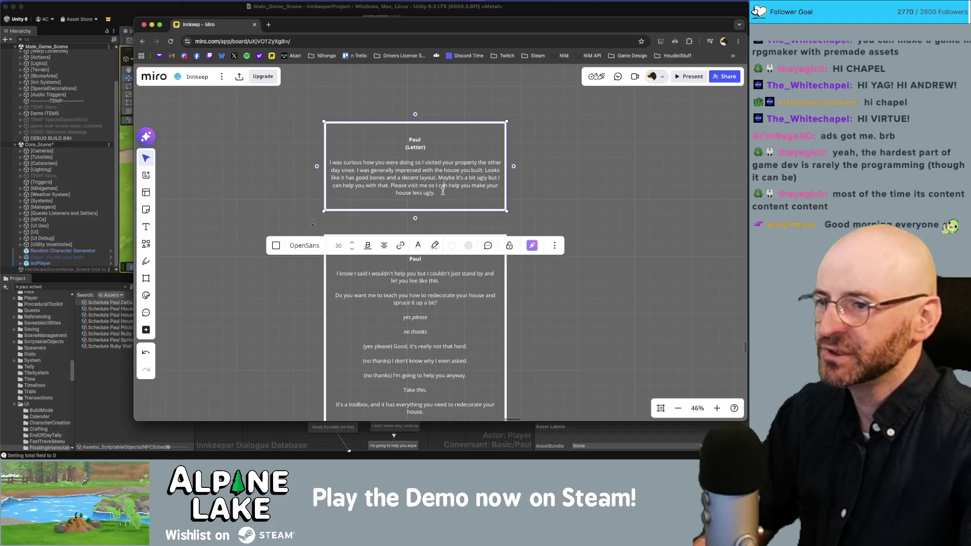
pyautogui.moveTo(443, 191); pyautogui.dragTo(352, 153)
pyautogui.click(330, 162)
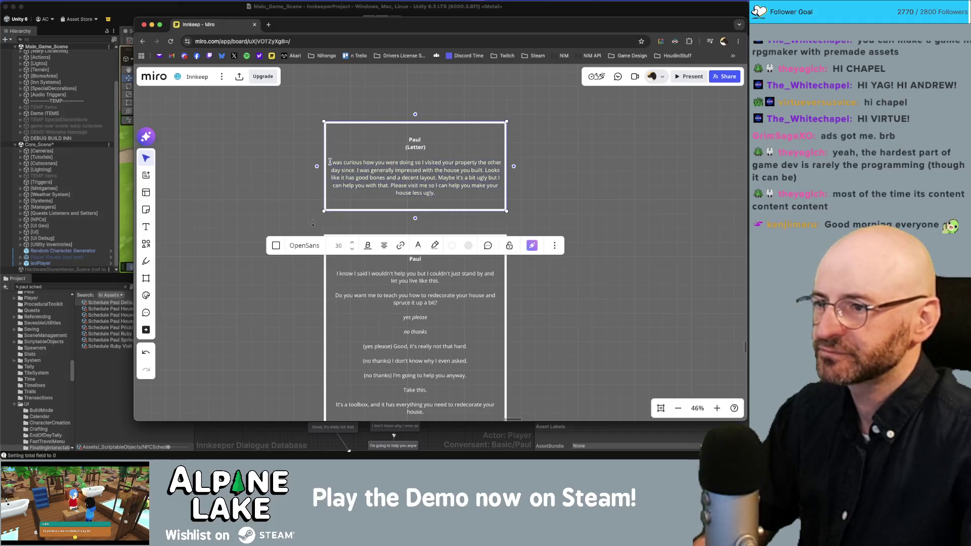
pyautogui.moveTo(435, 193); pyautogui.dragTo(330, 164)
pyautogui.hotkey('ctrl', 'c')
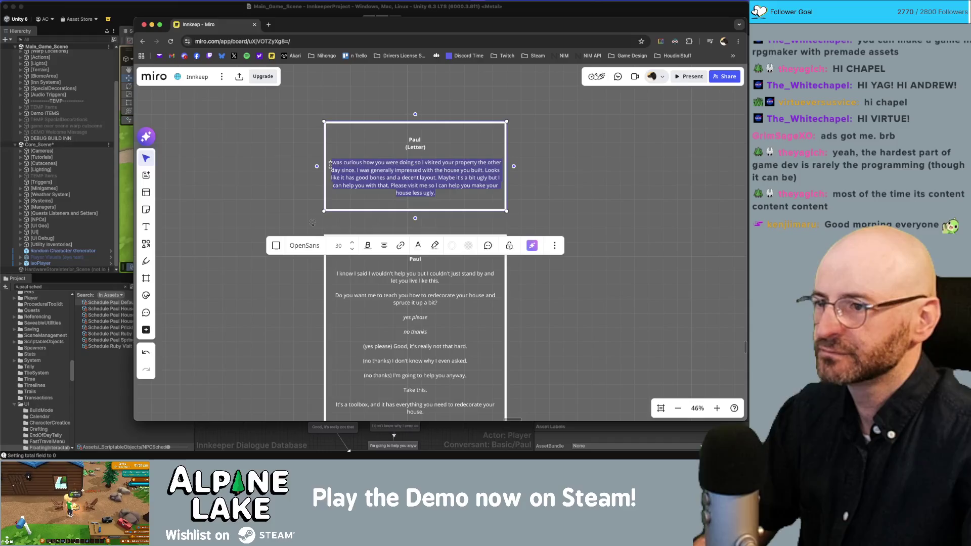
# Paste the letter paragraph into the lower Paul dialogue card on a new line below his name
pyautogui.click(448, 257)
pyautogui.click(448, 257)
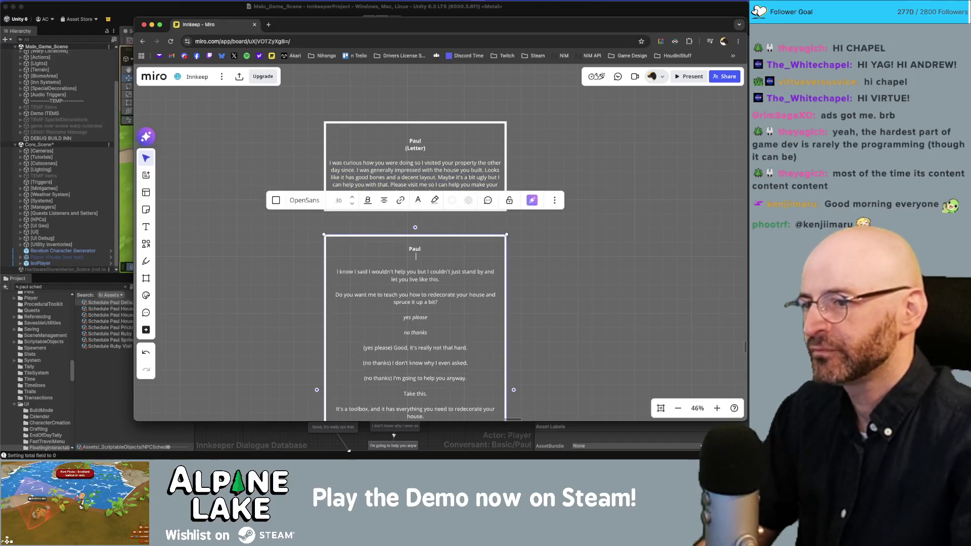
pyautogui.press('Return')
pyautogui.press('Return')
pyautogui.hotkey('ctrl', 'v')
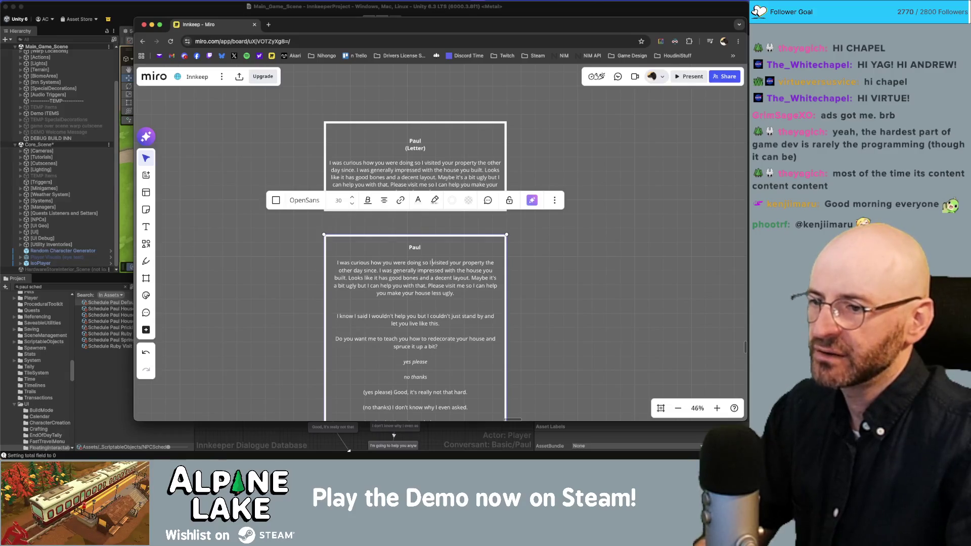
# Replace 'visited your property the other day since' with 'decided to stop by,' and split the impressed and good-bones sentences onto lines
pyautogui.hotkey('alt', 'shift', 'Right')
pyautogui.write('decided to stop by')
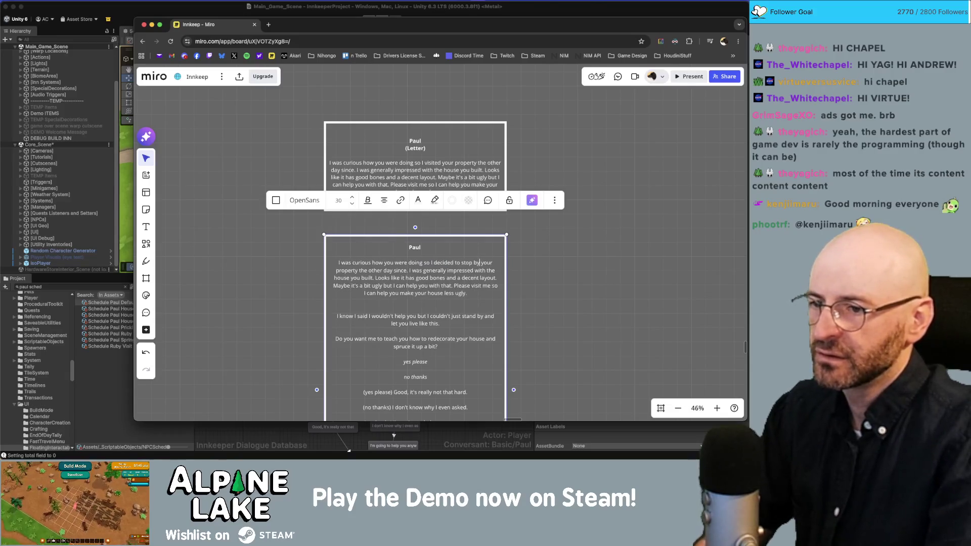
pyautogui.write(',')
pyautogui.hotkey('shift', 'Down')
pyautogui.hotkey('alt', 'shift', 'Left')
pyautogui.hotkey('alt', 'shift', 'Left')
pyautogui.hotkey('alt', 'shift', 'Left')
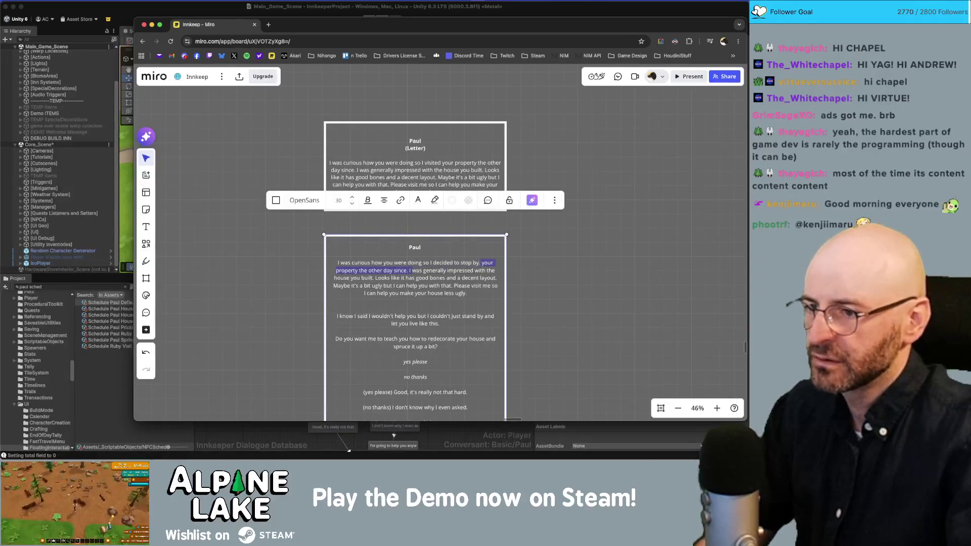
pyautogui.press('BackSpace')
pyautogui.press('Return')
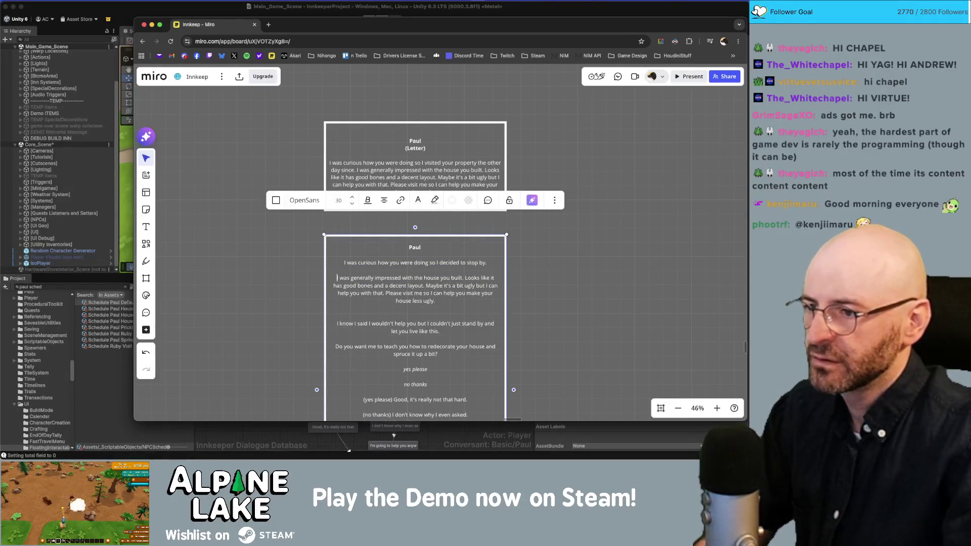
pyautogui.write('am')
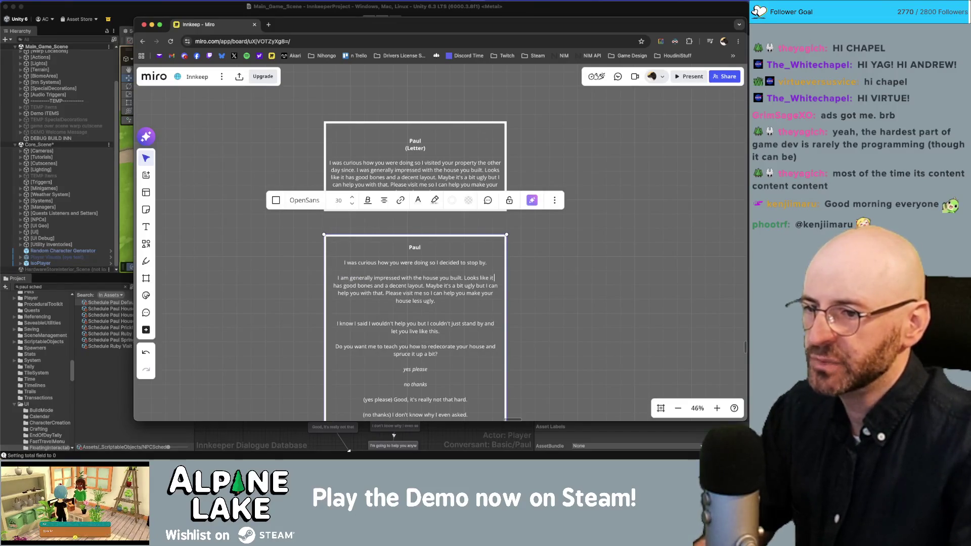
pyautogui.press('Return')
pyautogui.press('Return')
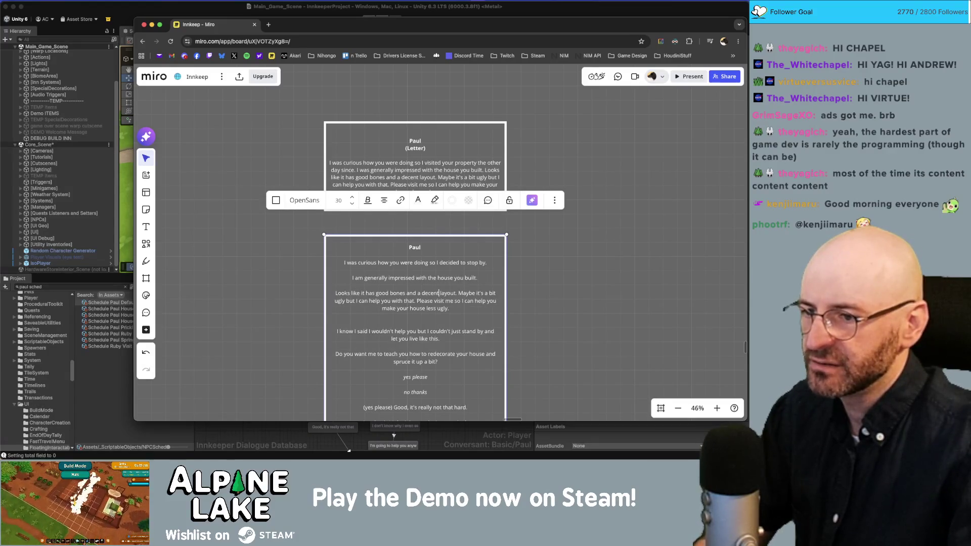
pyautogui.press('Return')
pyautogui.press('Return')
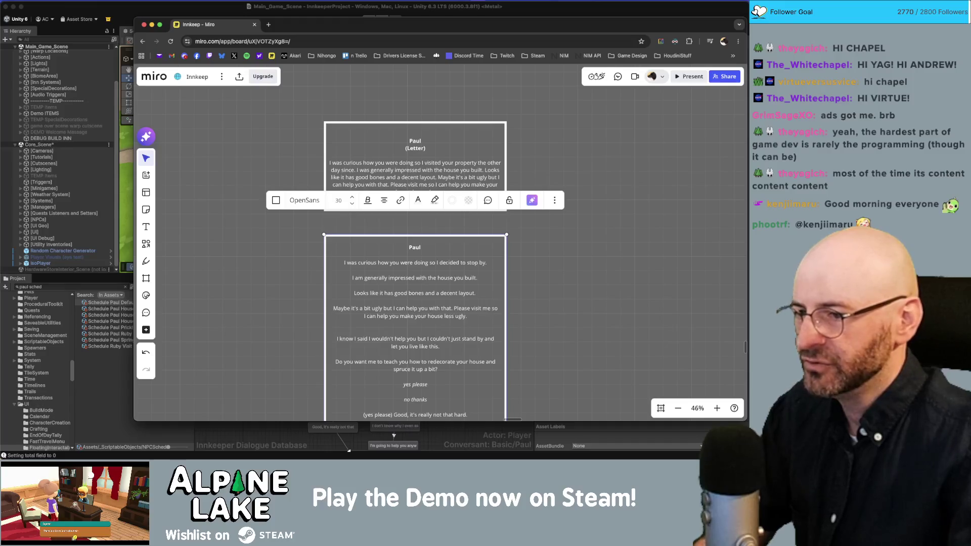
# Reword the ugly sentence to 'No offense but maybe it's a bit ugly.' on its own line
pyautogui.write('No offense but')
pyautogui.press('Delete')
pyautogui.write('m')
pyautogui.click(399, 308)
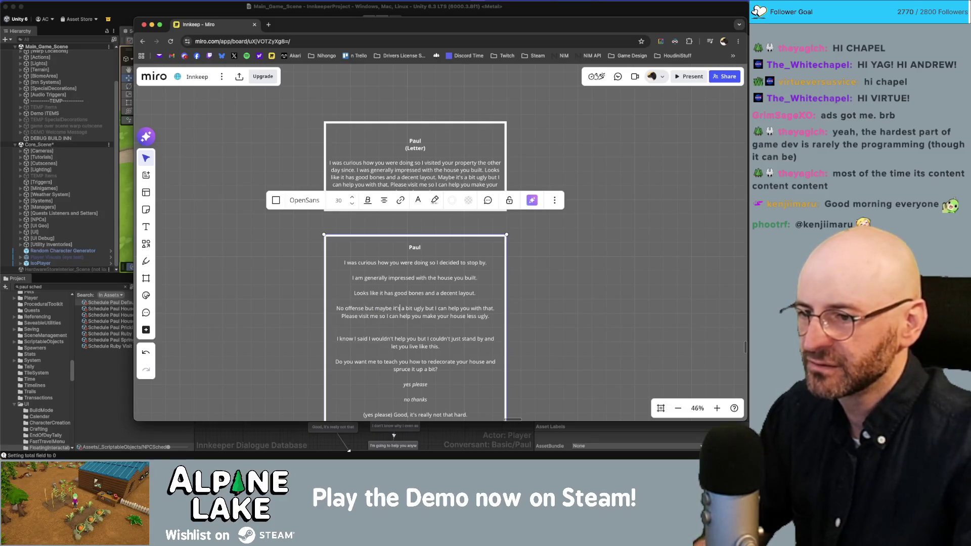
pyautogui.write('.')
pyautogui.press('Return')
pyautogui.press('Delete')
# Make the last line 'I can definitely help you with that' and delete the request to visit
pyautogui.hotkey('alt', 'shift', 'Right')
pyautogui.hotkey('alt', 'shift', 'Right')
pyautogui.press('BackSpace')
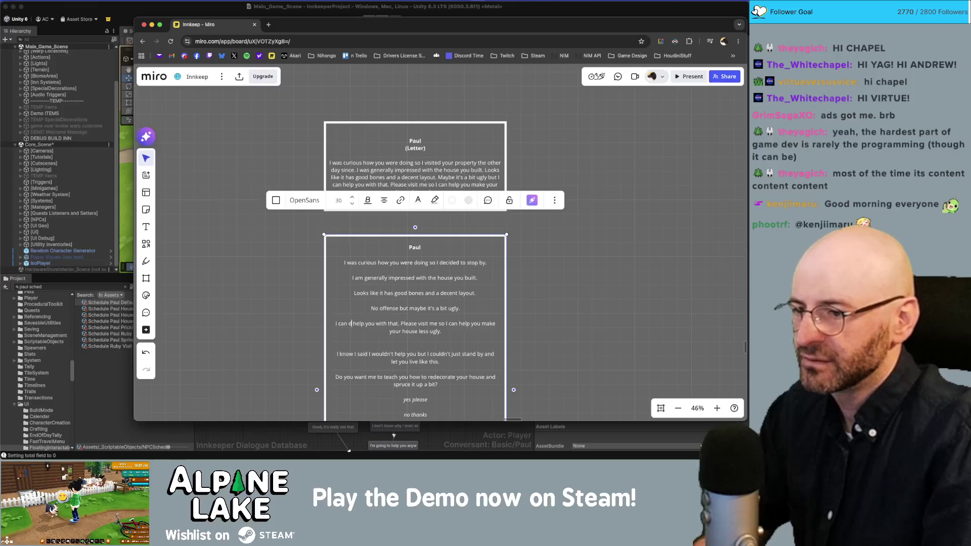
pyautogui.write('I')
pyautogui.hotkey('alt', 'Right')
pyautogui.write('definitely')
pyautogui.hotkey('alt', 'Right')
pyautogui.hotkey('alt', 'Right')
pyautogui.hotkey('alt', 'Right')
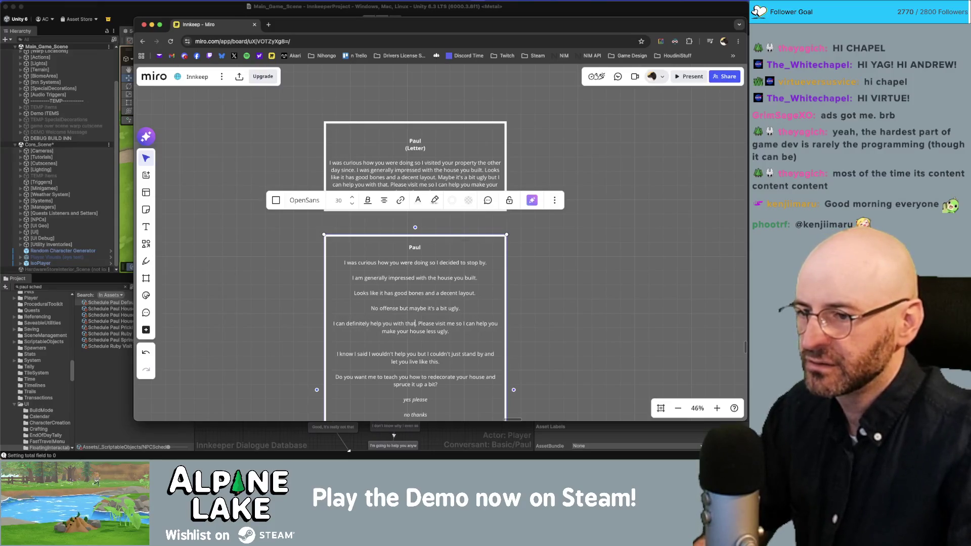
pyautogui.moveTo(416, 323); pyautogui.dragTo(416, 338)
pyautogui.press('BackSpace')
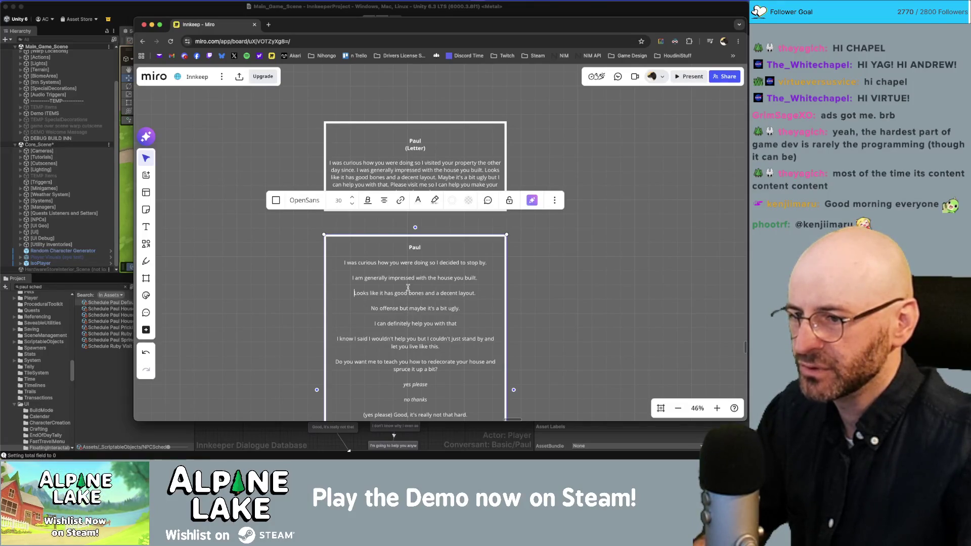
pyautogui.press('super+Tab')
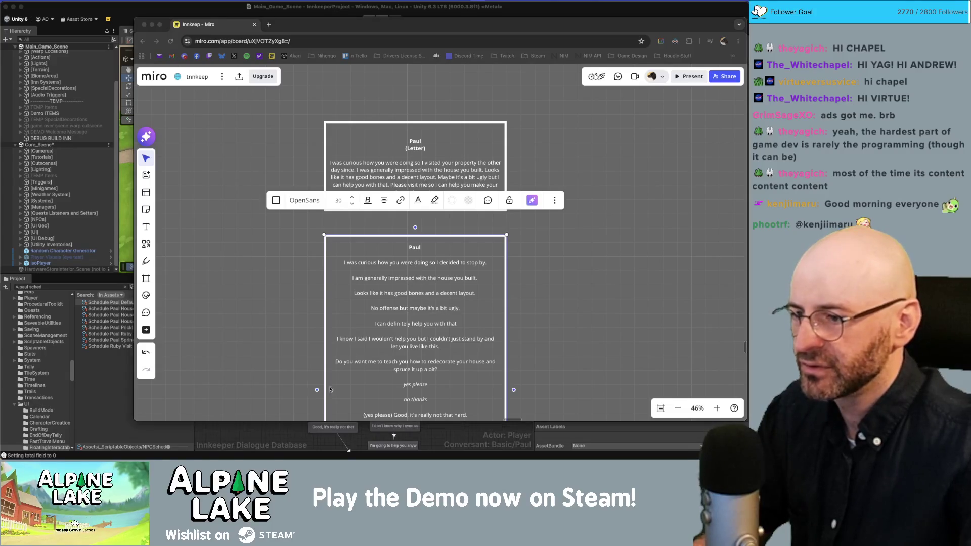
# Select the START node, show the conversation properties, and nudge a group of dialogue nodes down
pyautogui.click(329, 431)
pyautogui.click(395, 334)
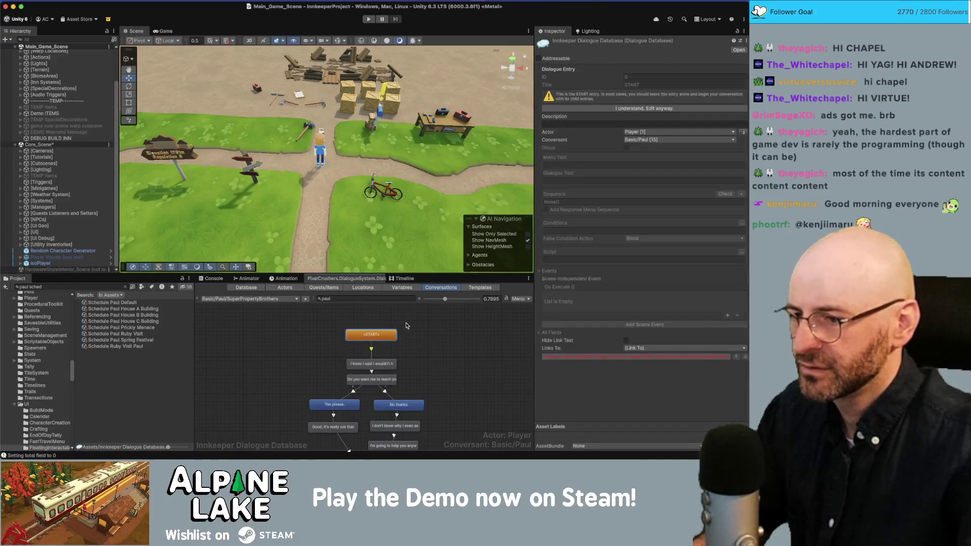
pyautogui.click(440, 363)
pyautogui.scroll(-3, 440, 364)
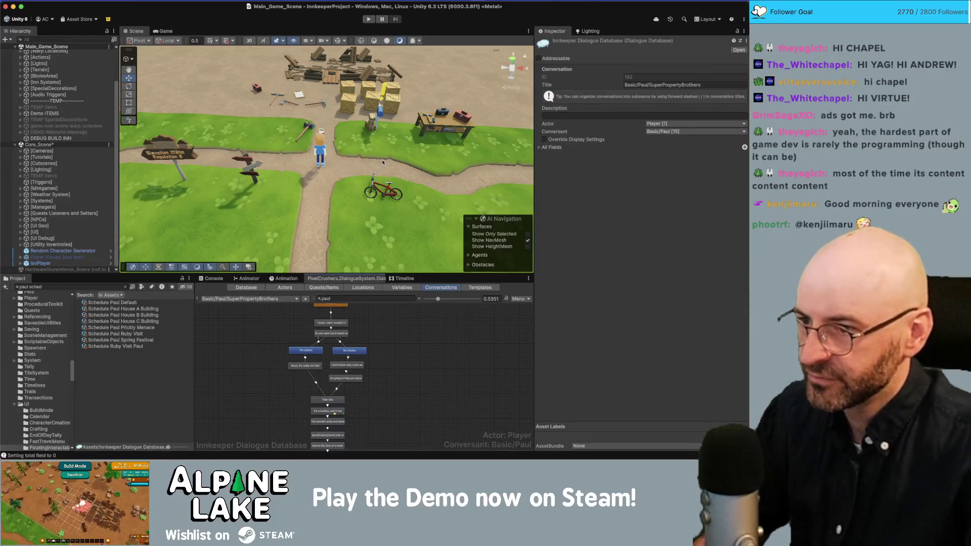
pyautogui.moveTo(393, 211); pyautogui.dragTo(390, 169)
pyautogui.scroll(-4, 353, 397)
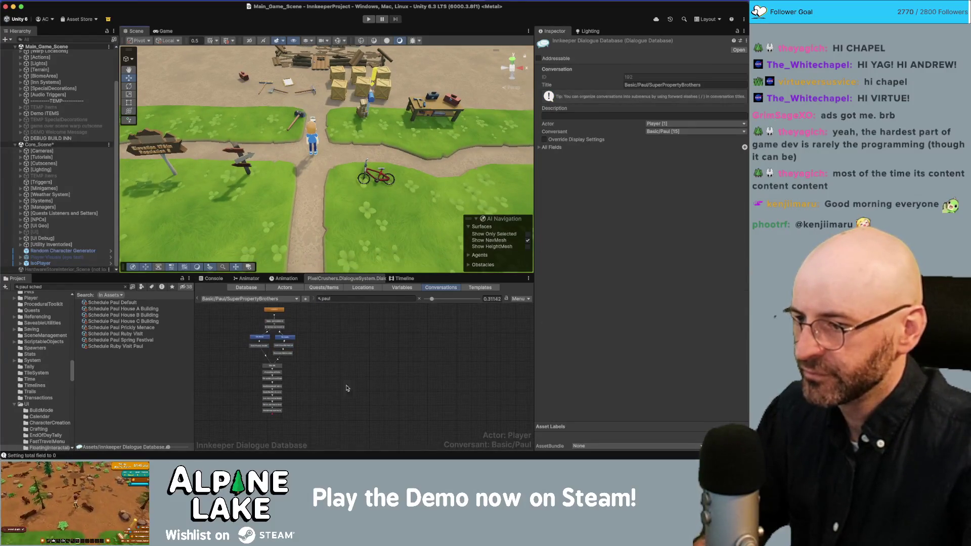
pyautogui.moveTo(299, 441)
pyautogui.mouseDown()
pyautogui.moveTo(244, 308)
pyautogui.moveTo(232, 308)
pyautogui.mouseUp()
pyautogui.scroll(2, 277, 358)
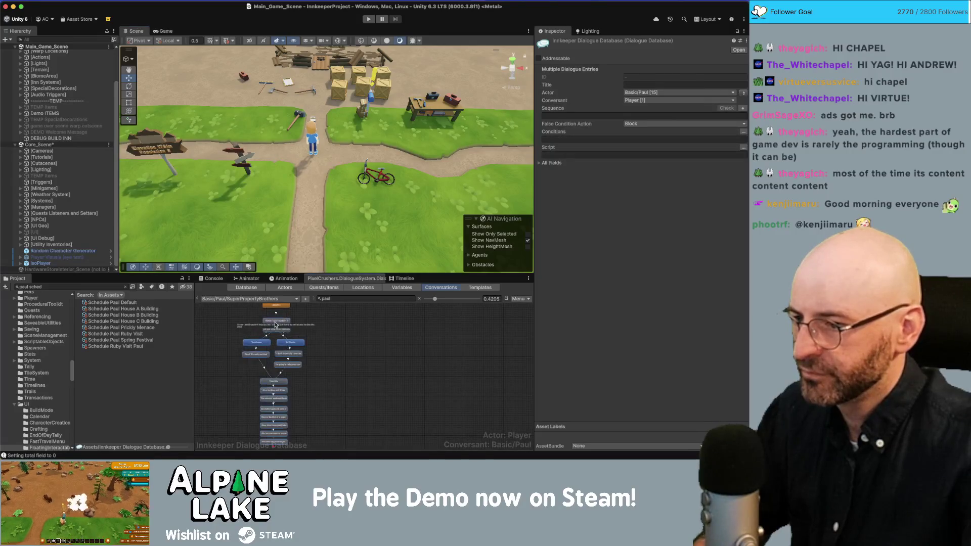
pyautogui.moveTo(277, 357); pyautogui.dragTo(277, 370)
# Remove a pasted node group and the red branch's bottom node, then move the red nodes beside START
pyautogui.rightClick(286, 313)
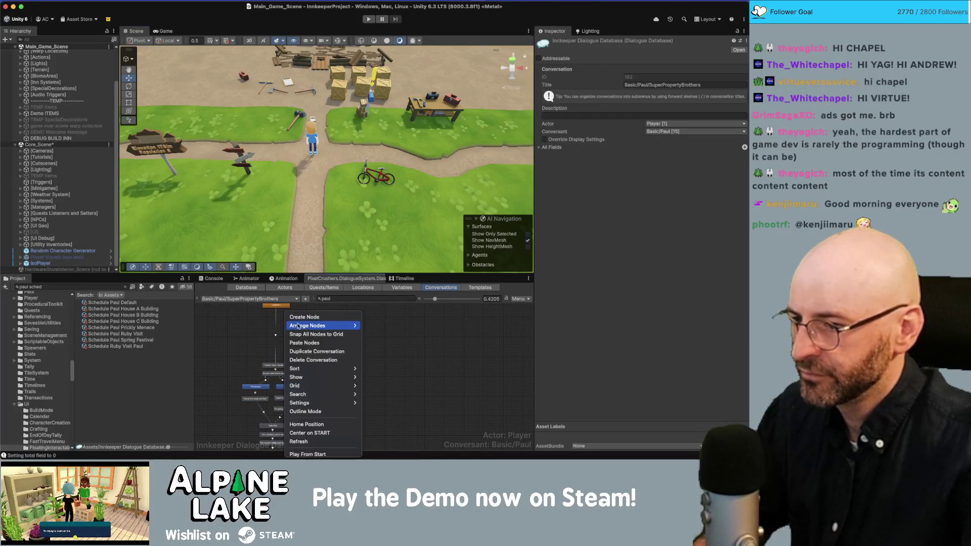
pyautogui.click(302, 343)
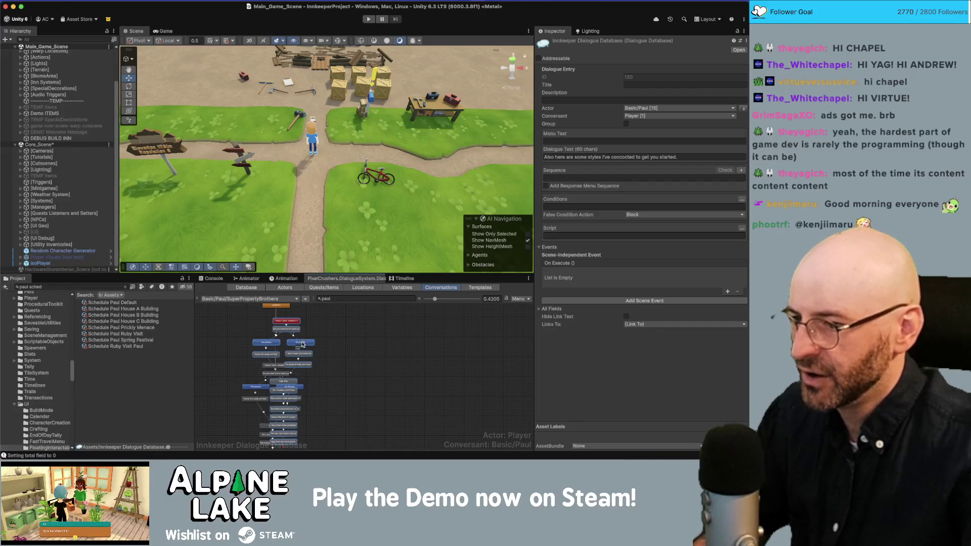
pyautogui.moveTo(302, 342); pyautogui.dragTo(387, 344)
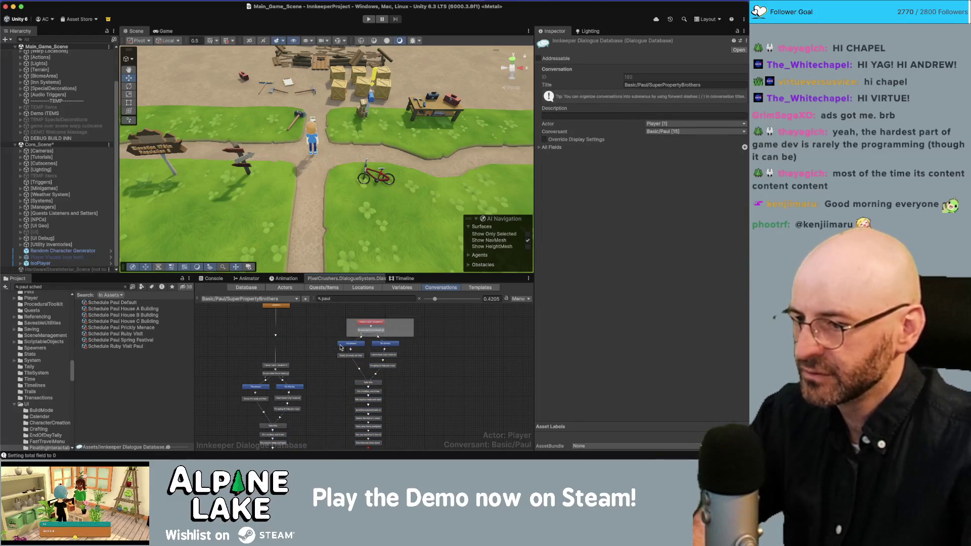
pyautogui.press('Delete')
pyautogui.scroll(-3, 400, 387)
pyautogui.click(369, 397)
pyautogui.press('Delete')
pyautogui.press('Return')
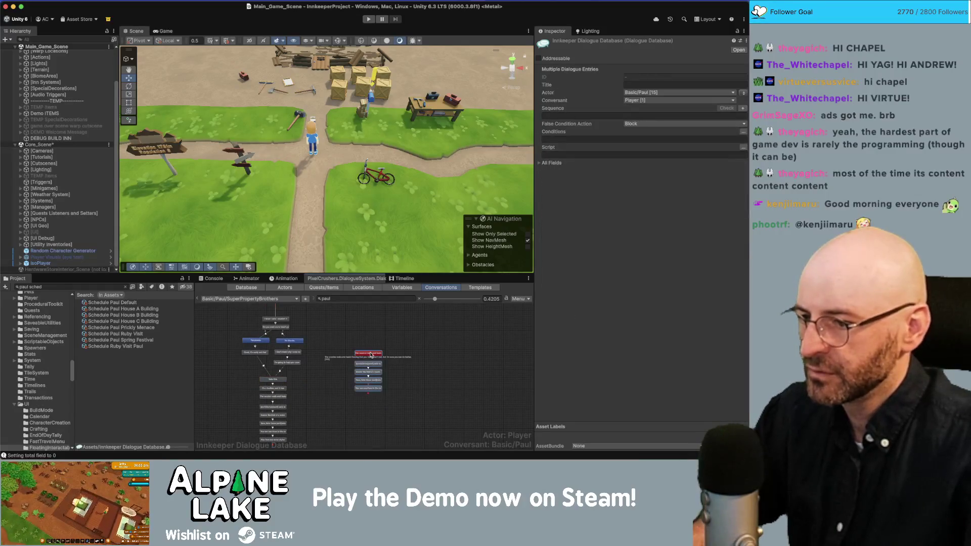
pyautogui.moveTo(371, 355); pyautogui.dragTo(320, 327)
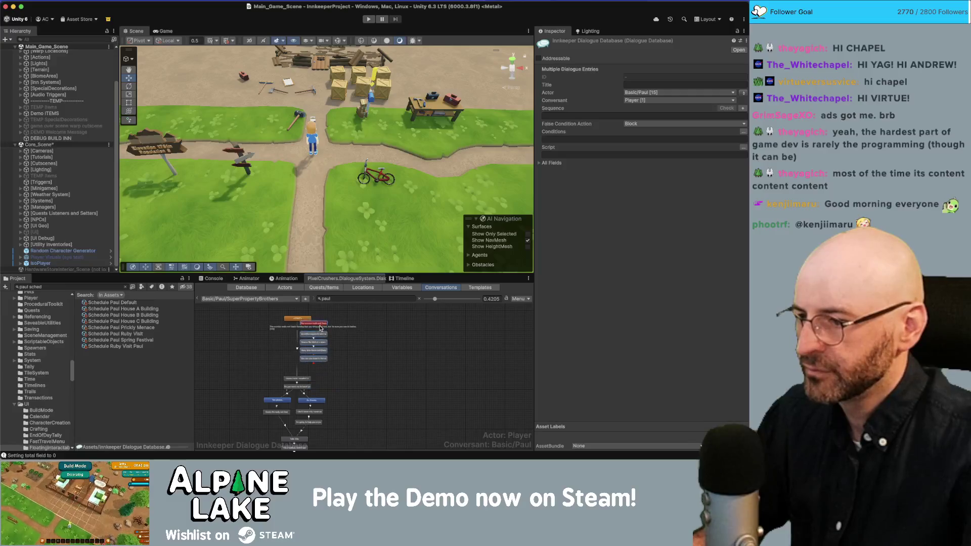
# Link the START node and the 'You can use them' entry onward to the next dialogue nodes
pyautogui.rightClick(305, 326)
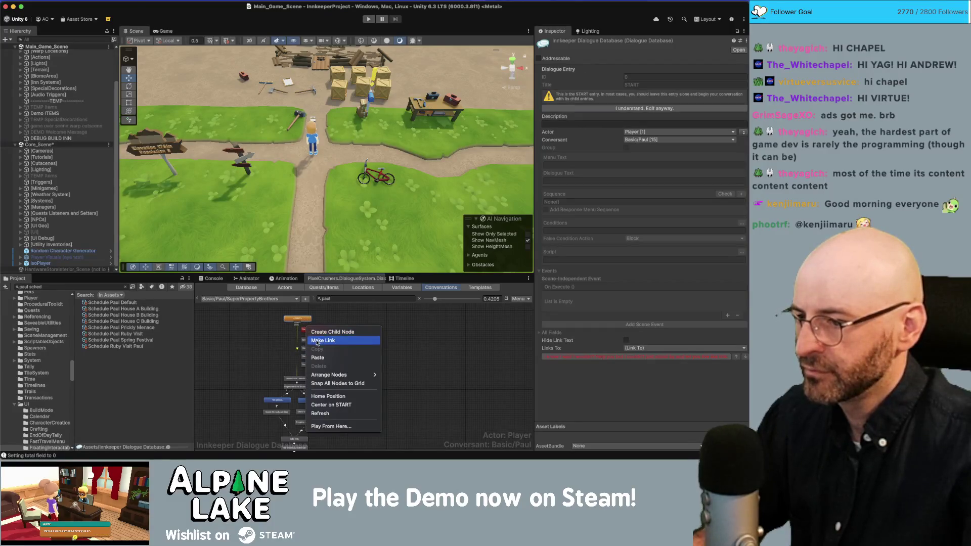
pyautogui.click(316, 341)
pyautogui.click(318, 369)
pyautogui.rightClick(319, 357)
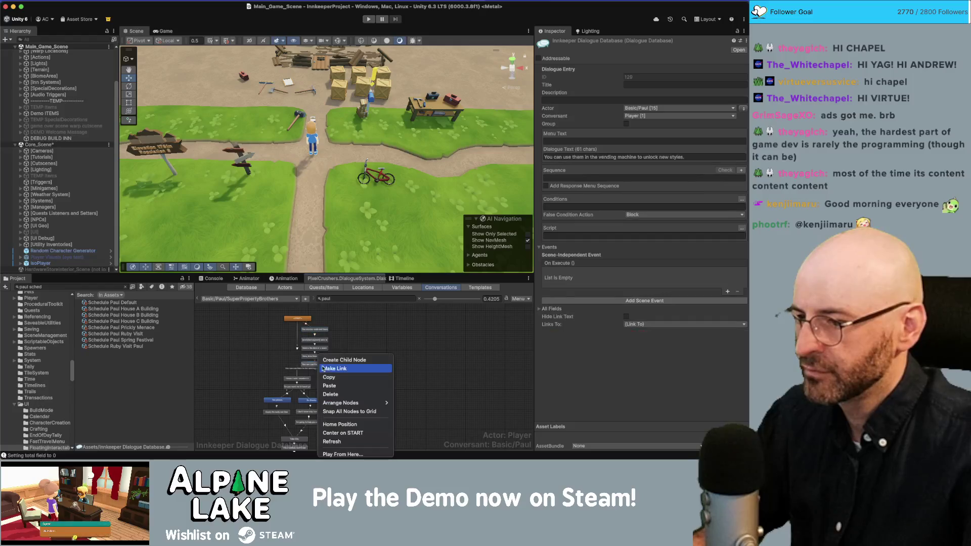
pyautogui.click(318, 370)
pyautogui.click(297, 379)
pyautogui.click(299, 352)
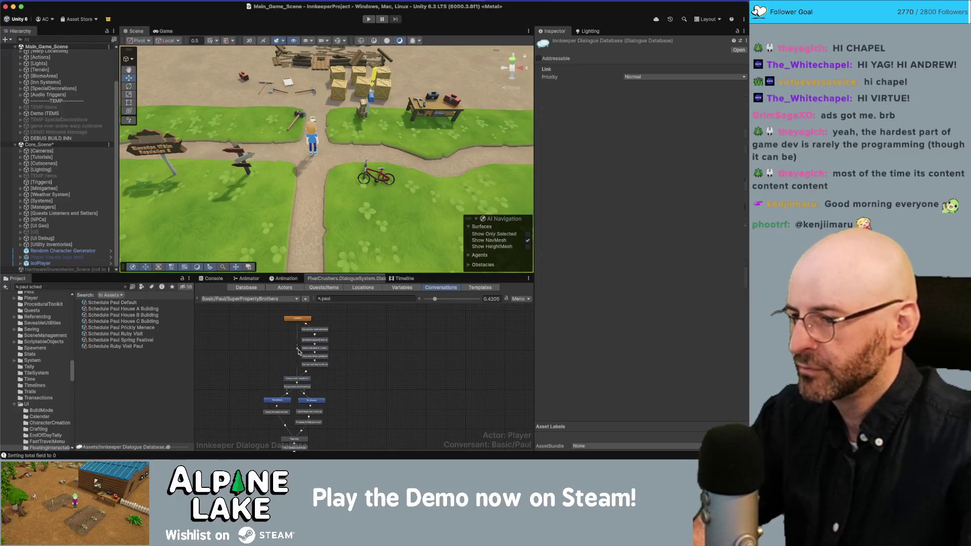
# Shift the linked nodes to tidy the graph and switch back to Paul's script in Miro
pyautogui.moveTo(332, 324); pyautogui.dragTo(314, 368)
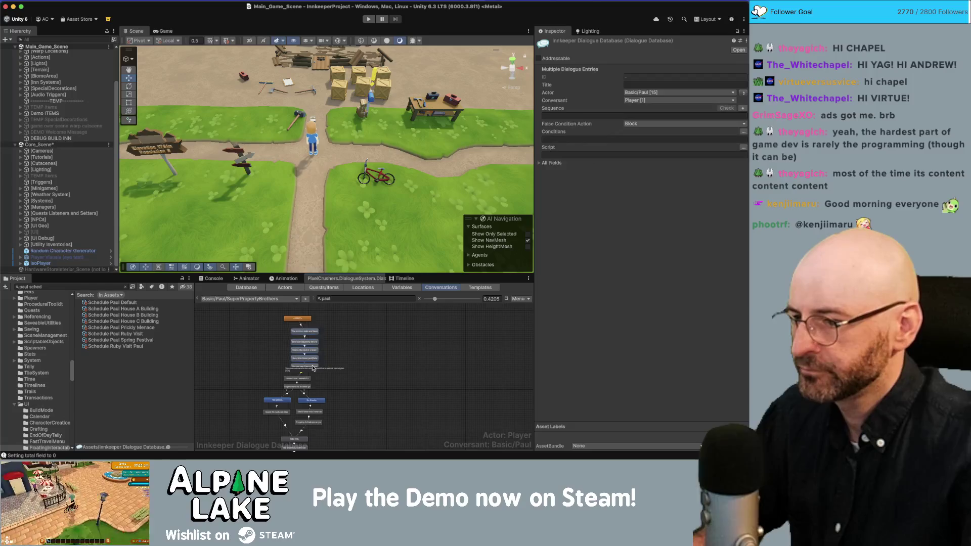
pyautogui.scroll(3, 324, 336)
pyautogui.click(325, 334)
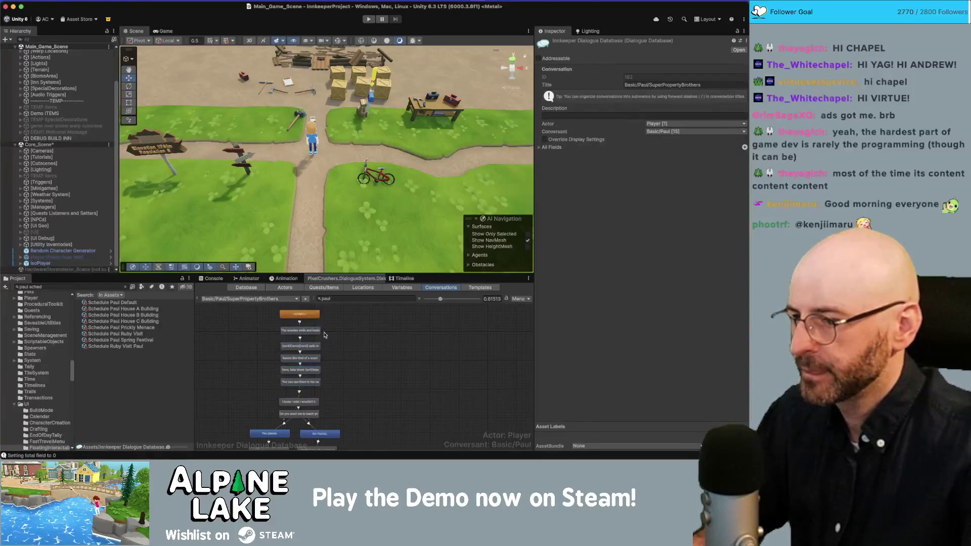
pyautogui.scroll(1, 326, 335)
pyautogui.click(343, 338)
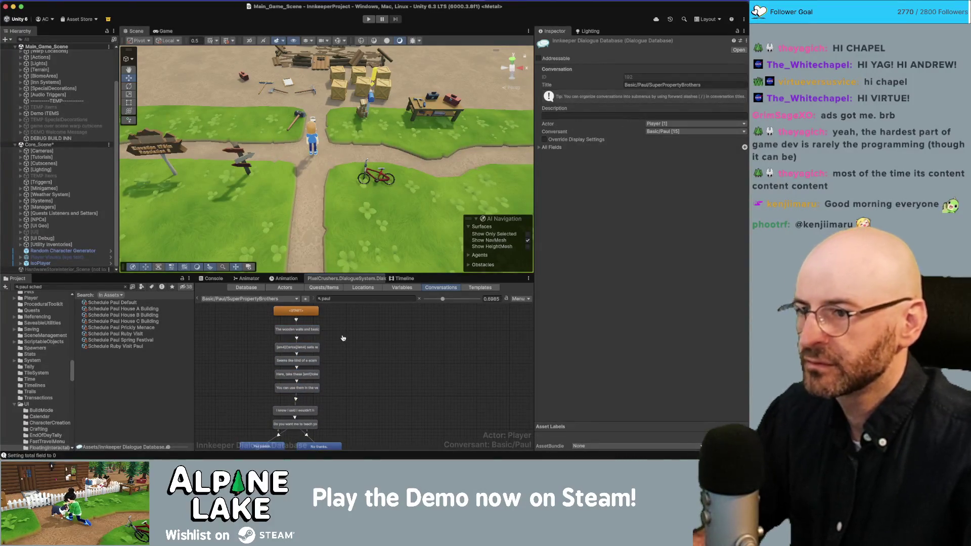
pyautogui.press('super+Tab')
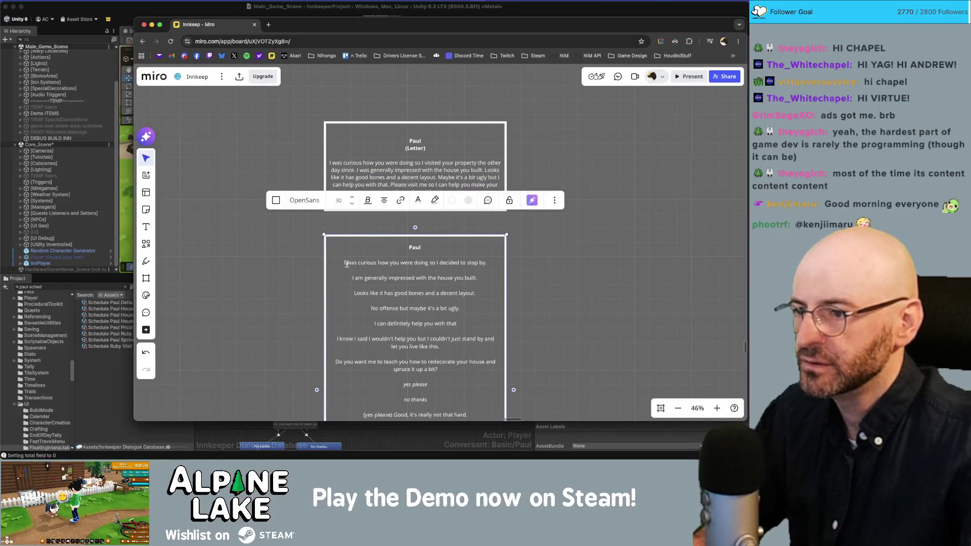
# Put Paul's 'I was curious how you were doing…' line into the first node's dialogue text
pyautogui.tripleClick(345, 264)
pyautogui.press('super+c')
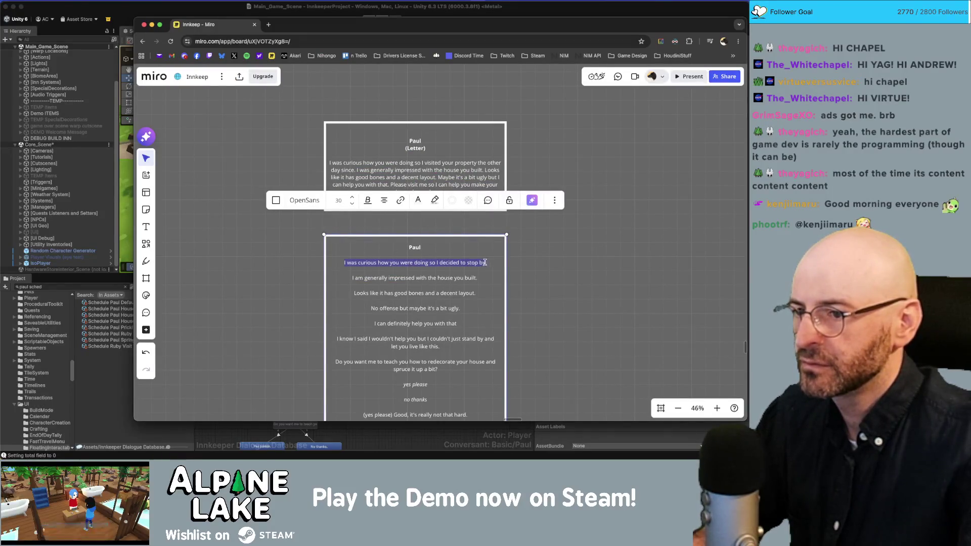
pyautogui.press('super+Tab')
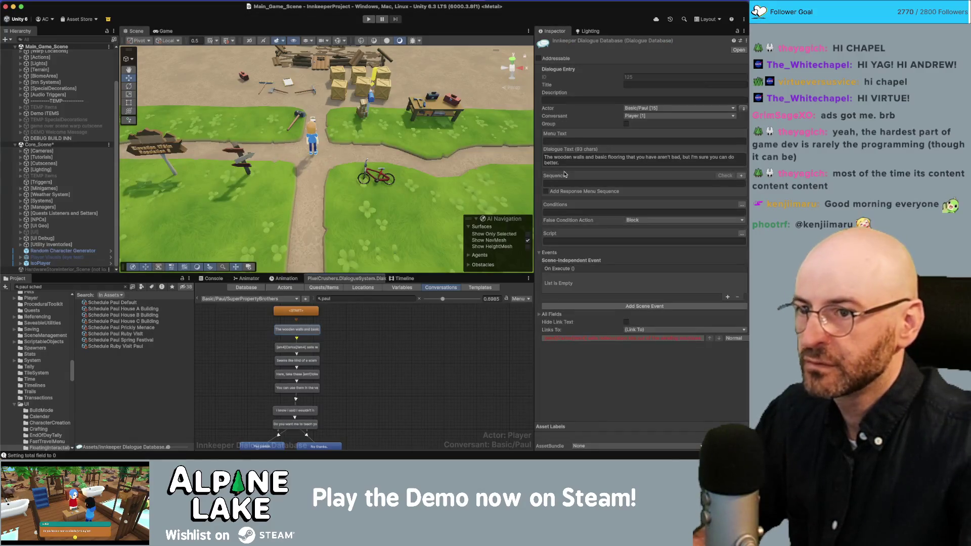
pyautogui.click(562, 160)
pyautogui.press('super+a')
pyautogui.press('super+v')
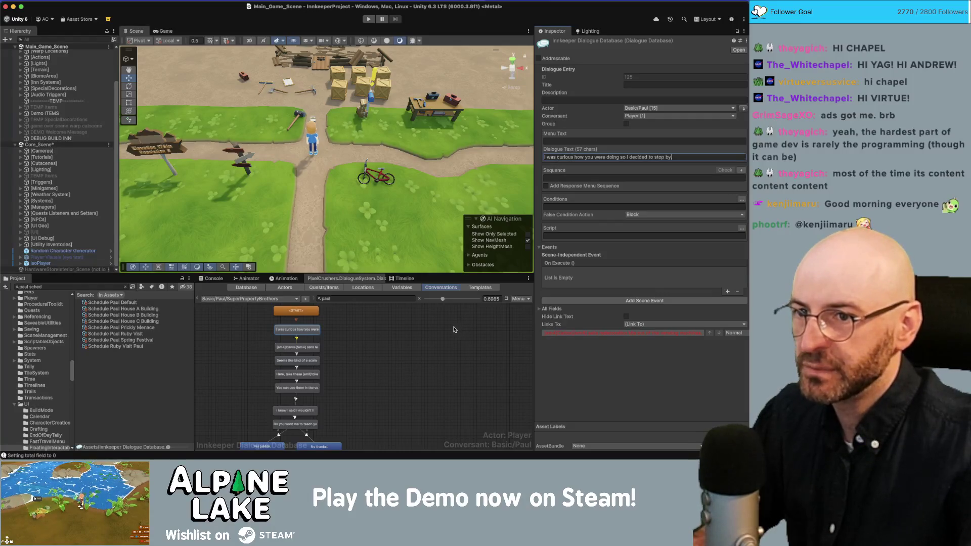
# Replace the second node's text with the impressed-with-the-house line from Miro
pyautogui.press('super+Tab')
pyautogui.moveTo(353, 278); pyautogui.dragTo(478, 277)
pyautogui.press('super+c')
pyautogui.press('super+Tab')
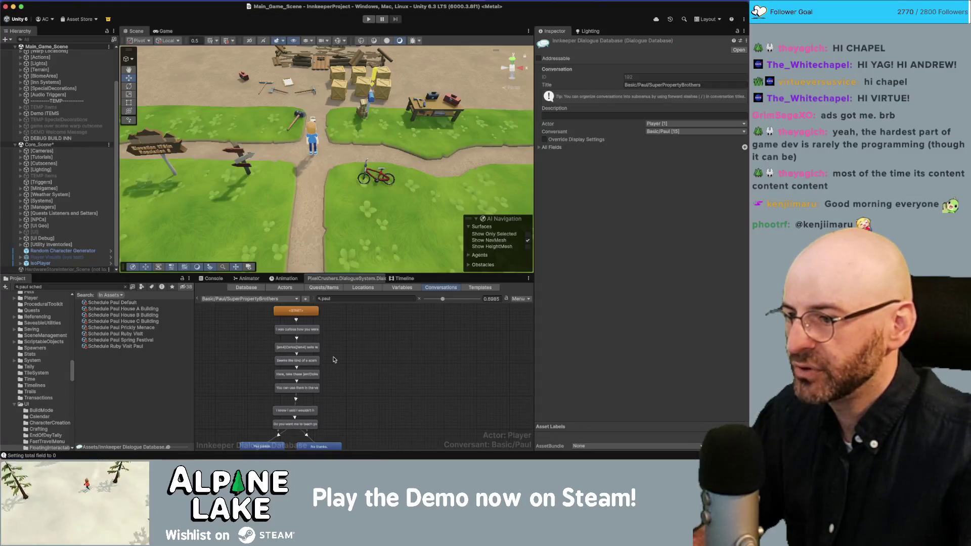
pyautogui.press('super+a')
pyautogui.press('super+v')
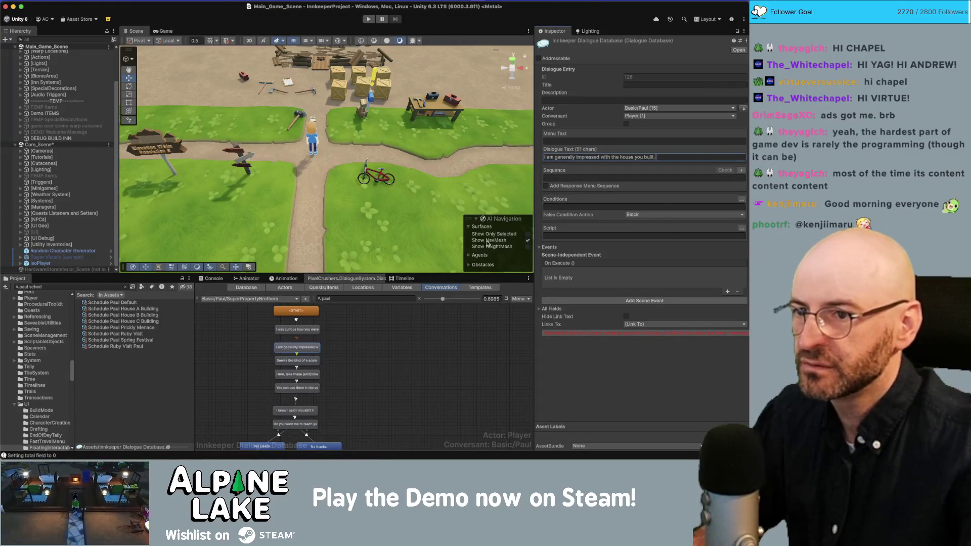
# Replace the 'Seems like kind of a scam' node's text with the good bones line
pyautogui.press('super+Tab')
pyautogui.moveTo(354, 294); pyautogui.dragTo(475, 295)
pyautogui.press('super+c')
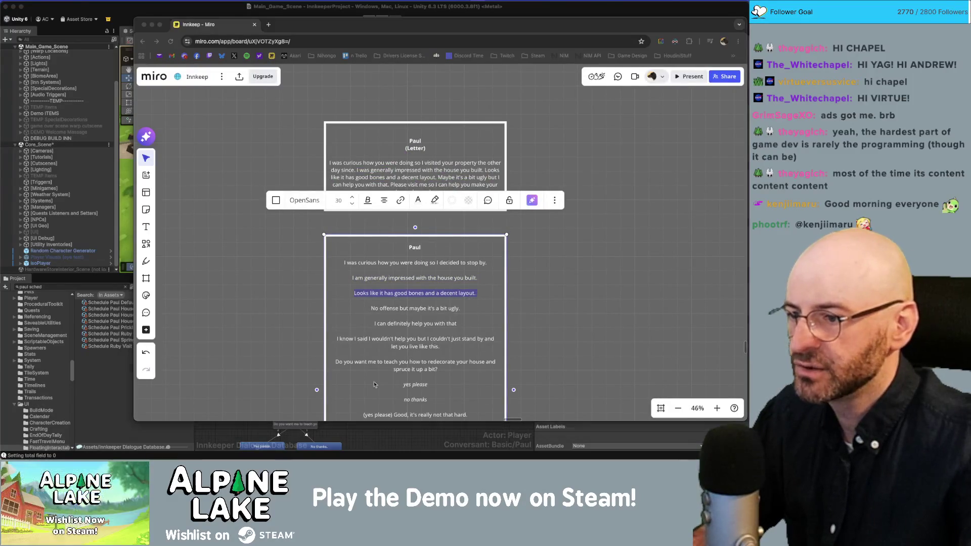
pyautogui.press('super+Tab')
pyautogui.click(297, 361)
pyautogui.click(581, 159)
pyautogui.press('super+a')
pyautogui.press('super+v')
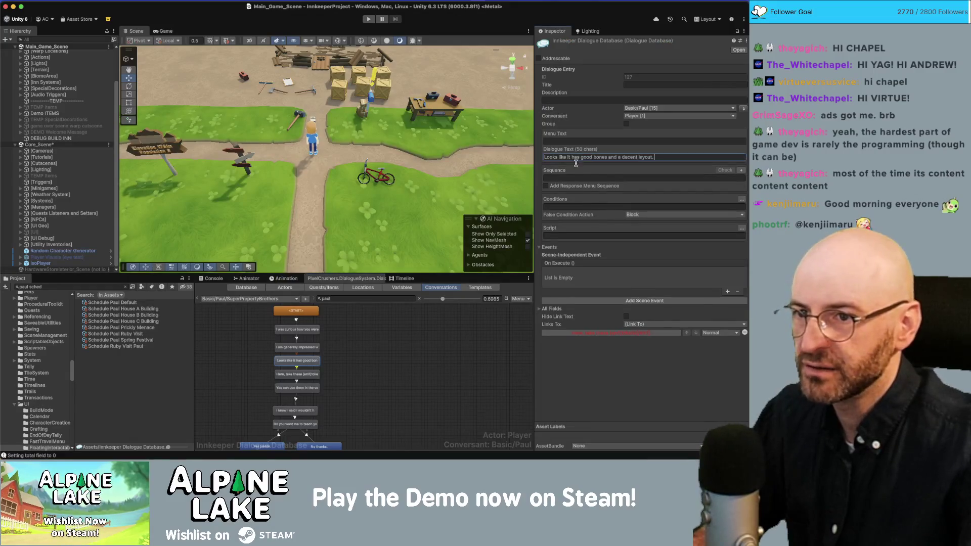
# Paste the No offense line into the tokens node and reword it to 'No offense though, but it's a bit ugly'
pyautogui.press('super+Tab')
pyautogui.click(403, 314)
pyautogui.moveTo(372, 308); pyautogui.dragTo(470, 307)
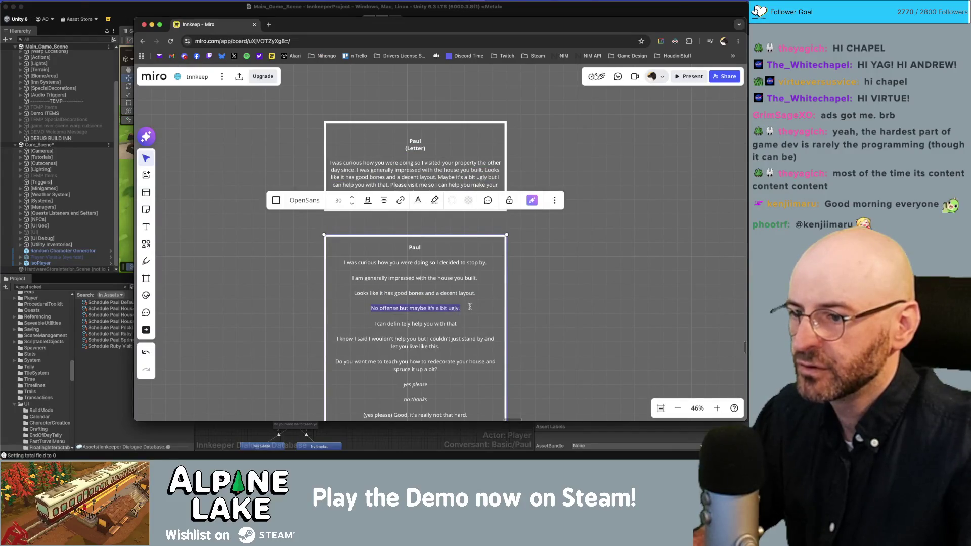
pyautogui.press('super+c')
pyautogui.press('super+Tab')
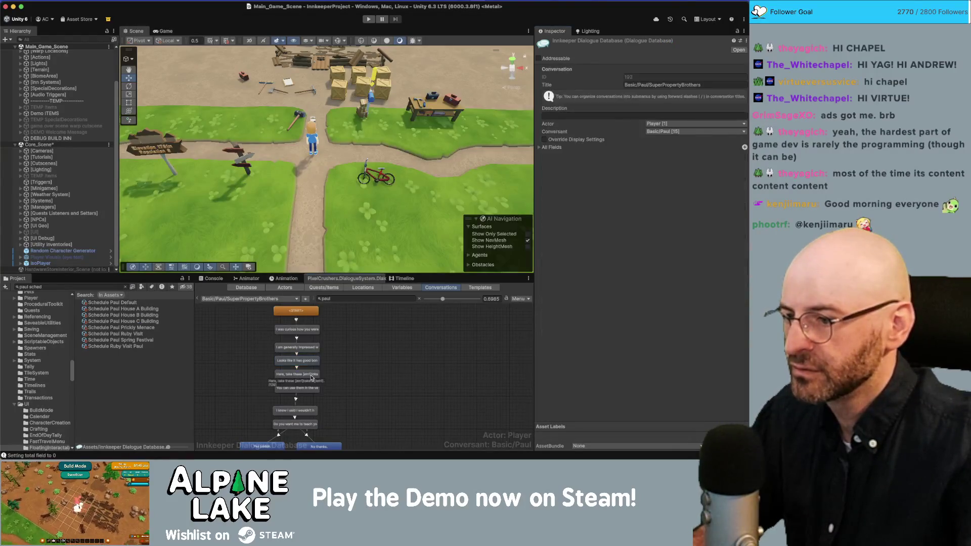
pyautogui.click(570, 157)
pyautogui.press('super+v')
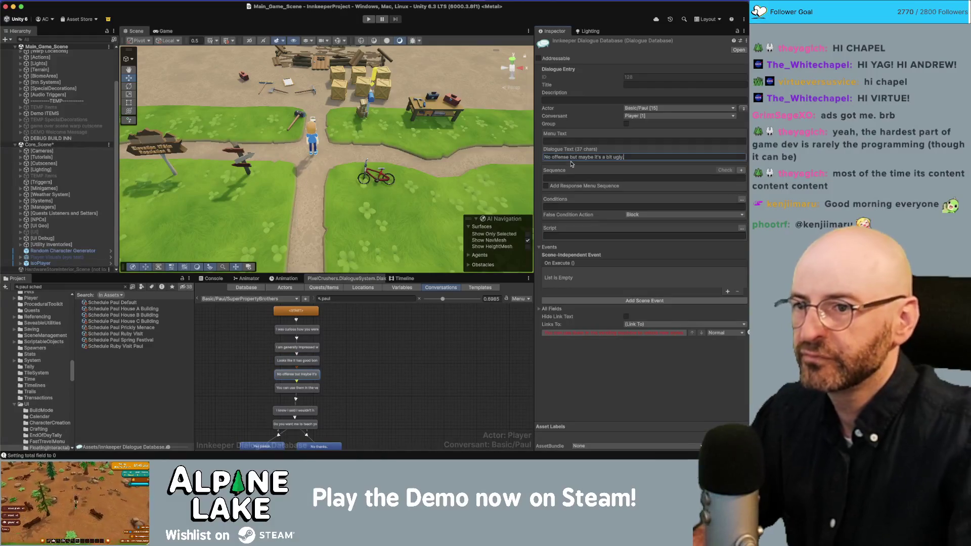
pyautogui.click(570, 161)
pyautogui.write('though')
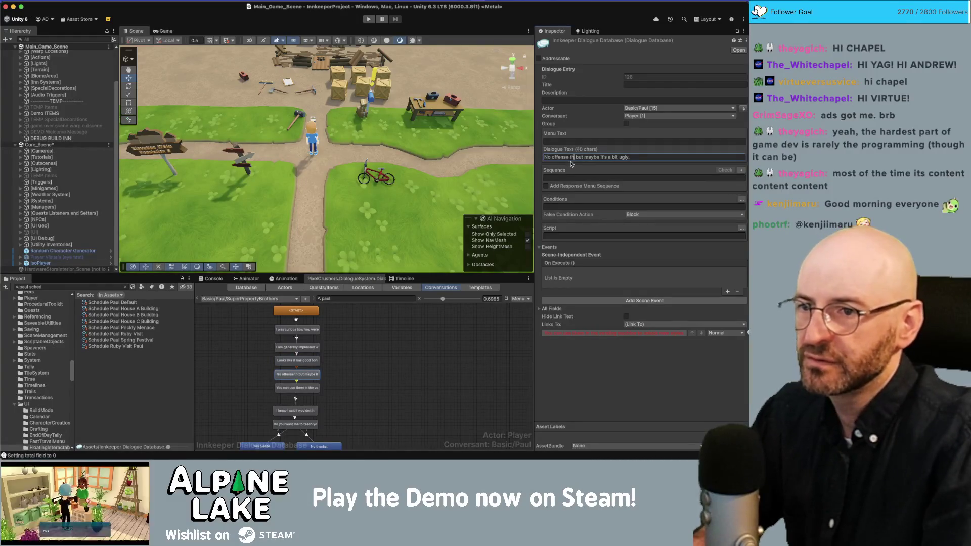
pyautogui.write(',')
pyautogui.hotkey('alt', 'Right')
pyautogui.hotkey('alt', 'shift', 'Right')
pyautogui.press('BackSpace')
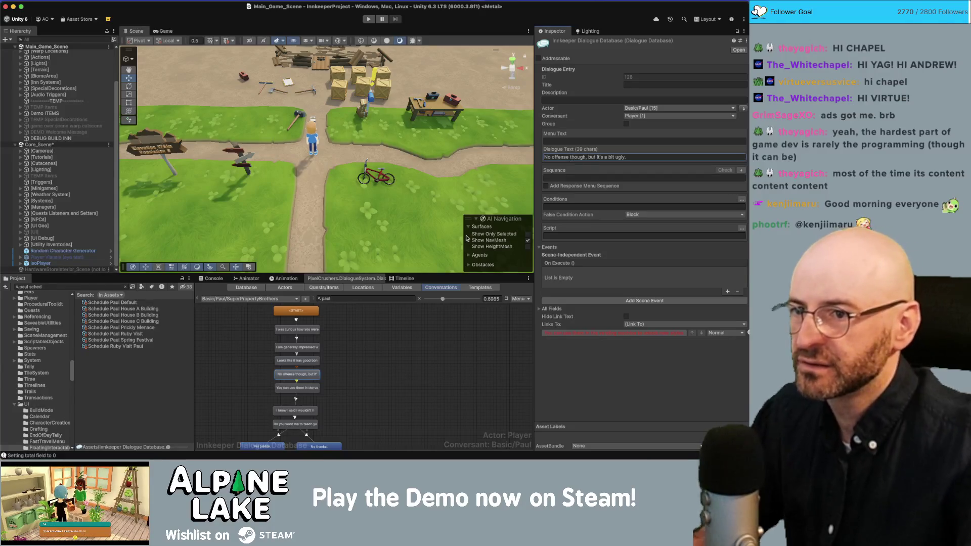
pyautogui.click(364, 350)
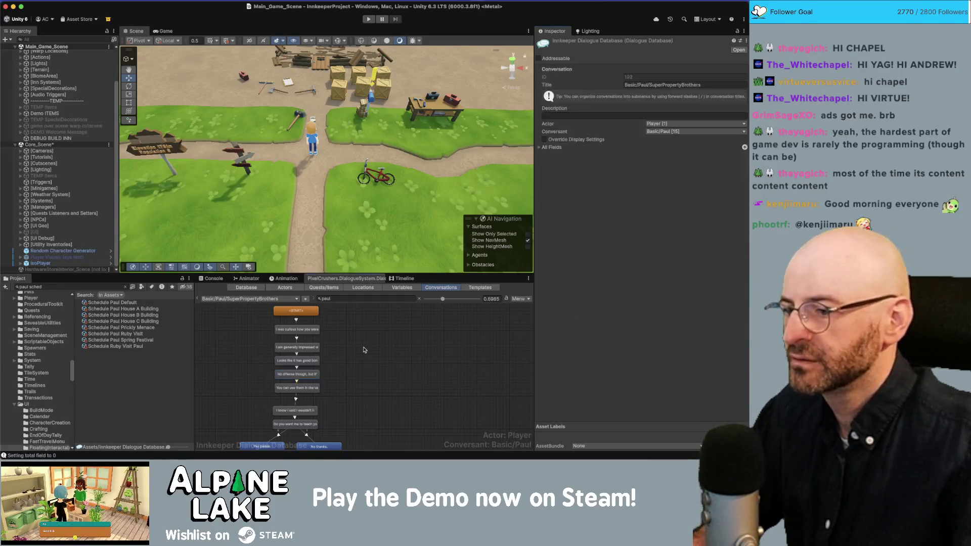
# Replace the vending machine node's text with 'I can definitely help you with that'
pyautogui.click(318, 388)
pyautogui.press('super+Tab')
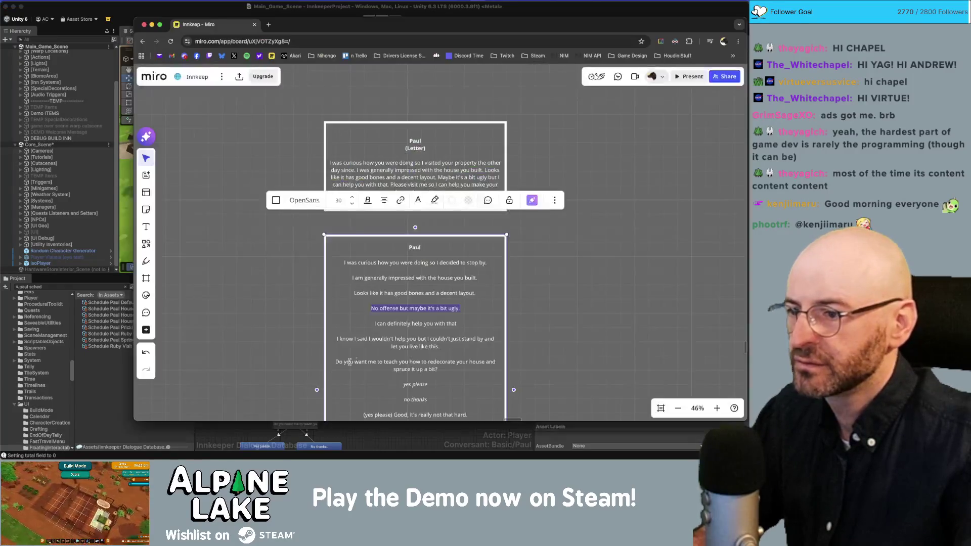
pyautogui.moveTo(375, 324); pyautogui.dragTo(456, 325)
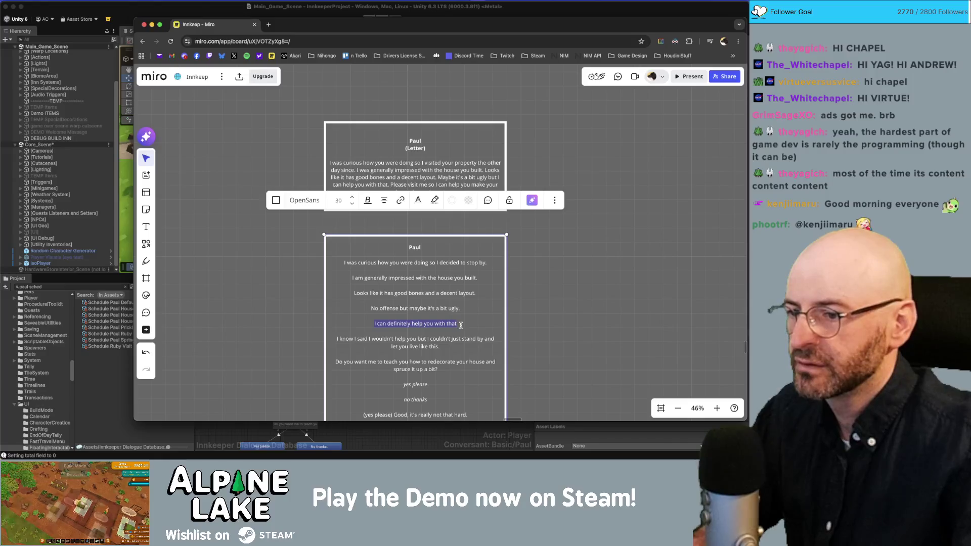
pyautogui.press('super+Tab')
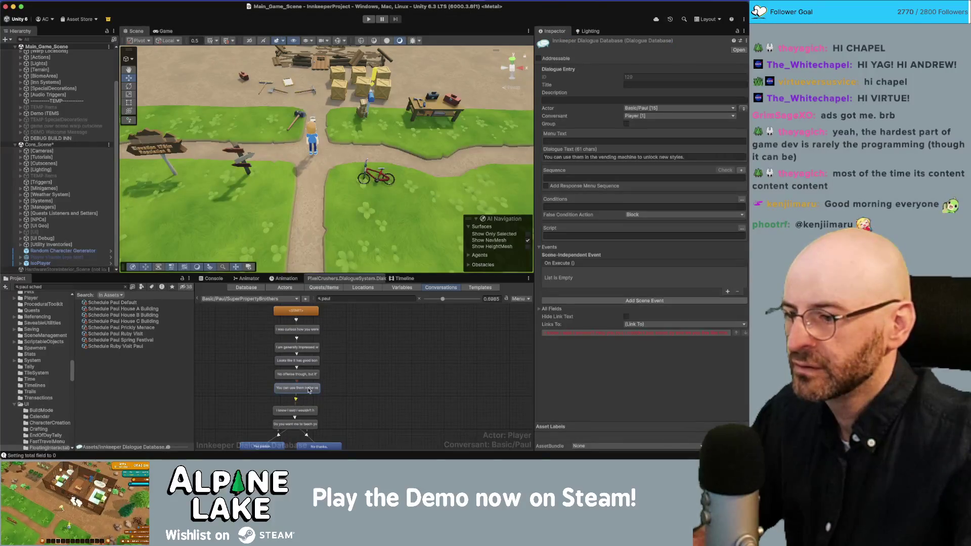
pyautogui.click(582, 157)
pyautogui.hotkey('ctrl', 'a')
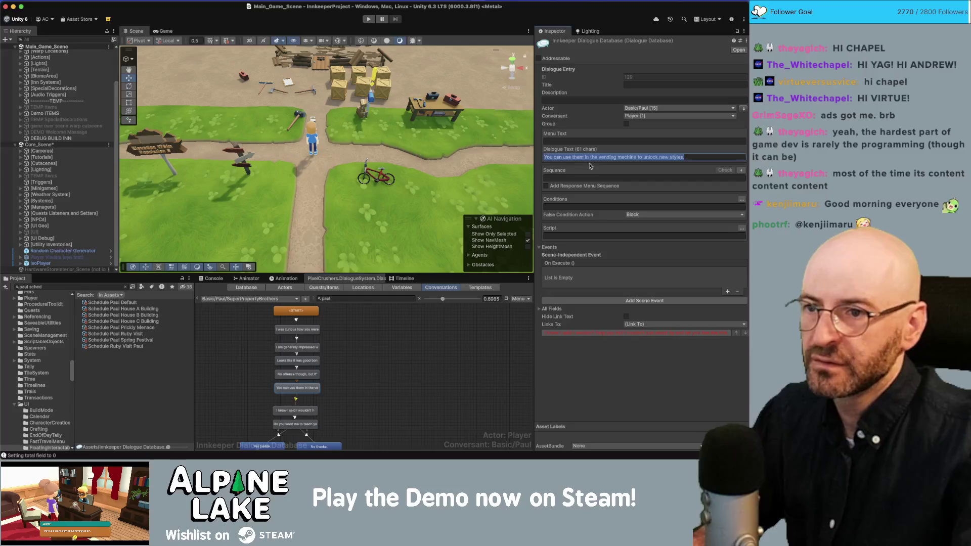
pyautogui.hotkey('ctrl', 'v')
pyautogui.click(304, 382)
# Copy the revised No offense line into the Miro card, adding 'maybe' before 'it's'
pyautogui.click(304, 384)
pyautogui.click(582, 157)
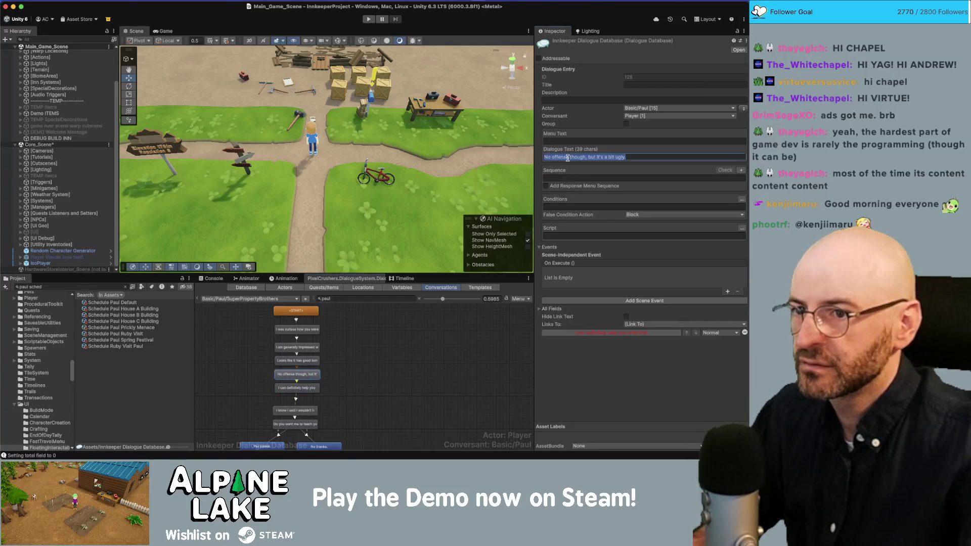
pyautogui.press('super+Tab')
pyautogui.click(401, 308)
pyautogui.press('End')
pyautogui.hotkey('shift', 'Home')
pyautogui.hotkey('ctrl', 'v')
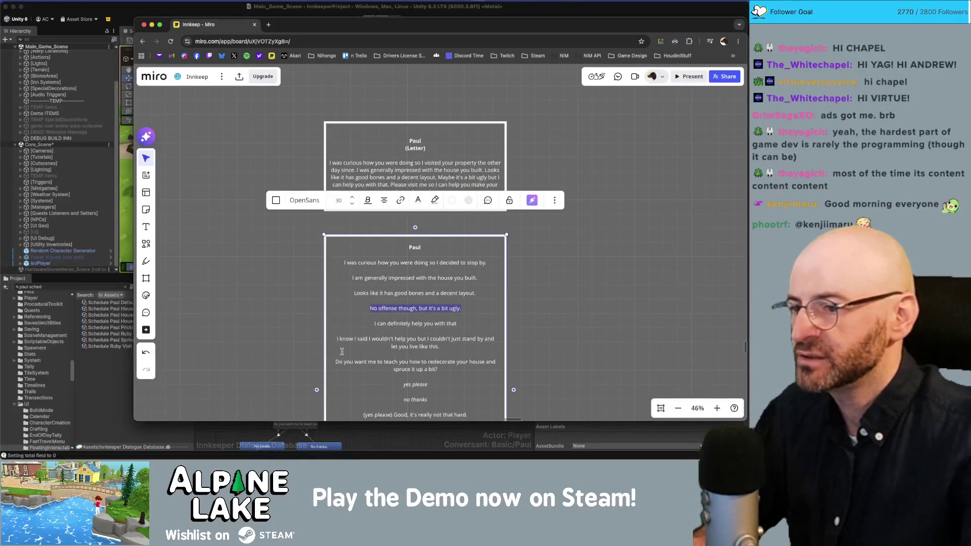
pyautogui.click(421, 316)
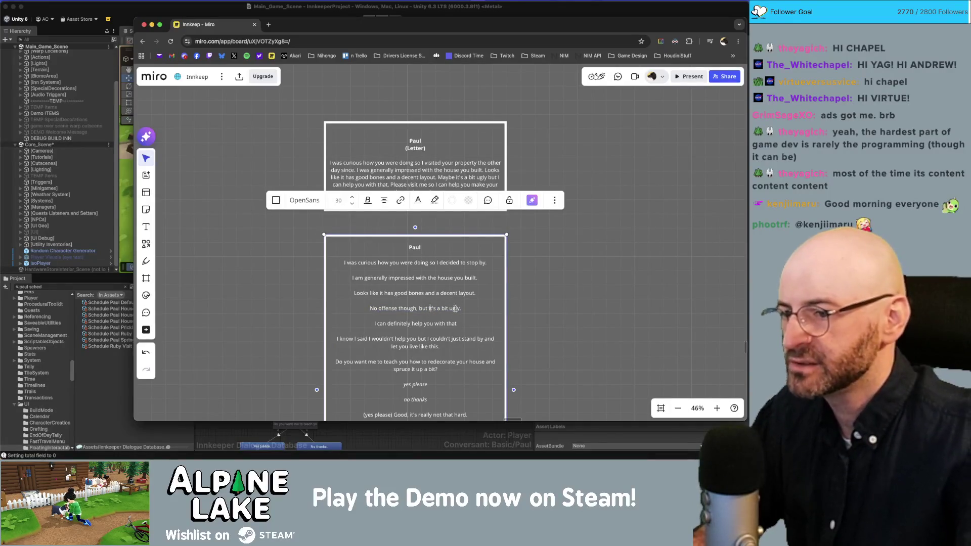
pyautogui.write('maybe')
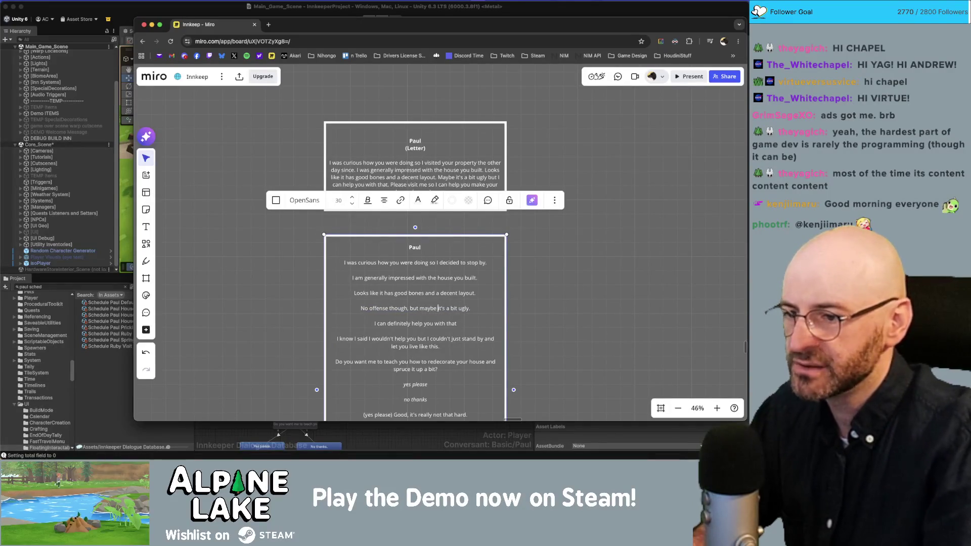
pyautogui.click(373, 425)
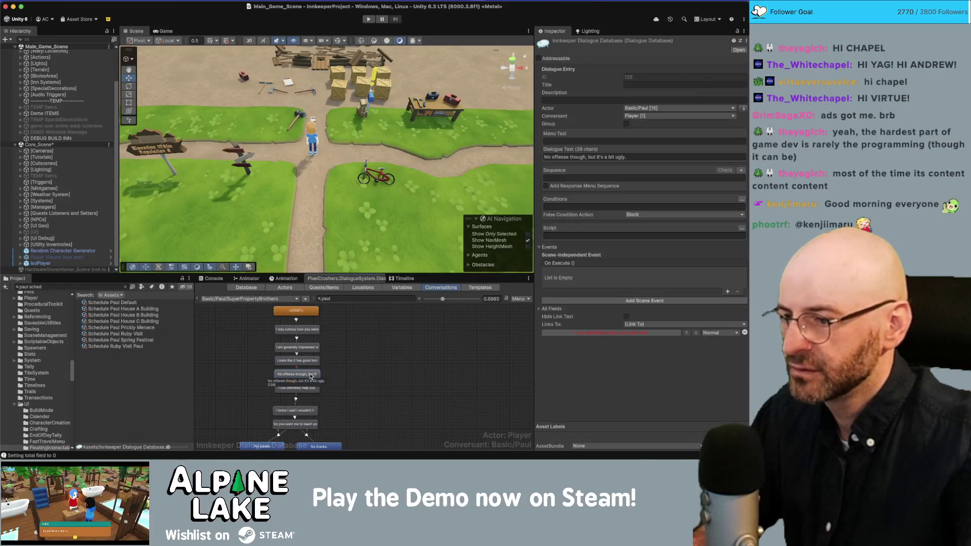
pyautogui.click(598, 157)
# Add 'maybe' before 'it's' in the Unity No offense line and delete the 'I can definitely help' node
pyautogui.click(598, 158)
pyautogui.write('maybe')
pyautogui.click(296, 411)
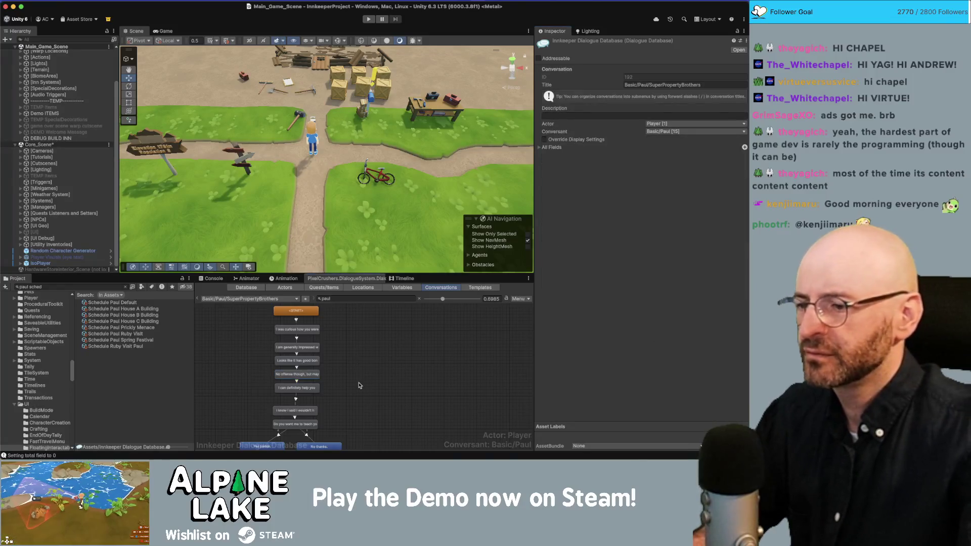
pyautogui.scroll(-2, 369, 364)
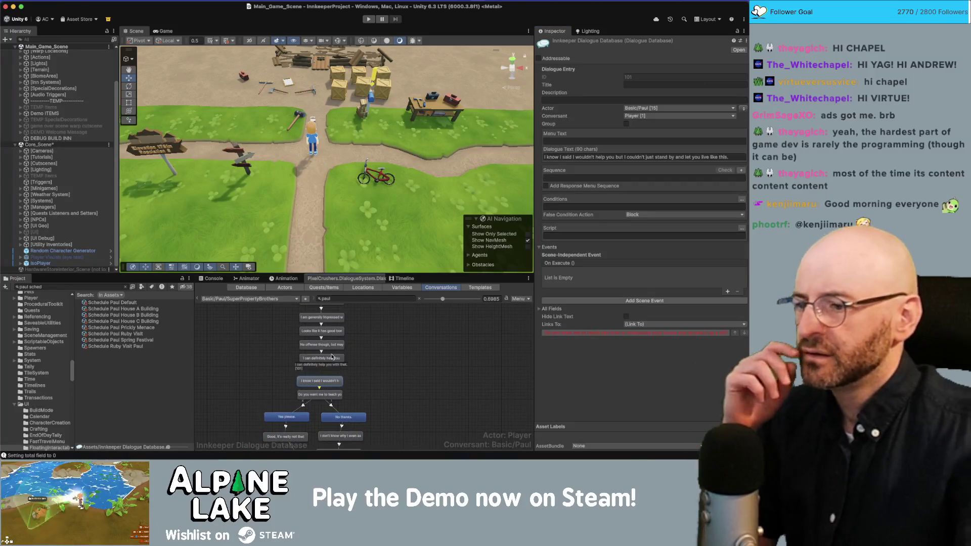
pyautogui.click(333, 359)
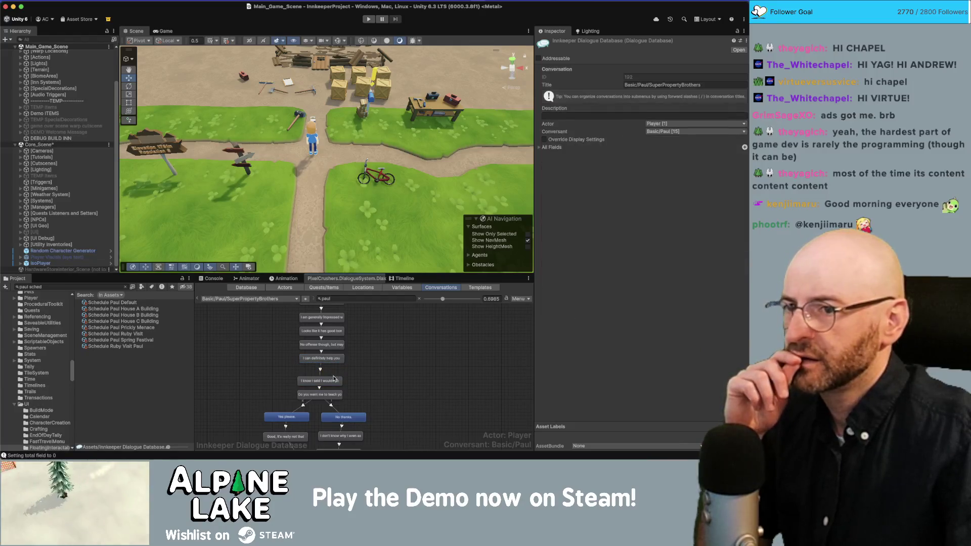
pyautogui.press('Delete')
# Link the No offense node to the 'I know I said I wouldn't' node
pyautogui.rightClick(334, 349)
pyautogui.click(352, 367)
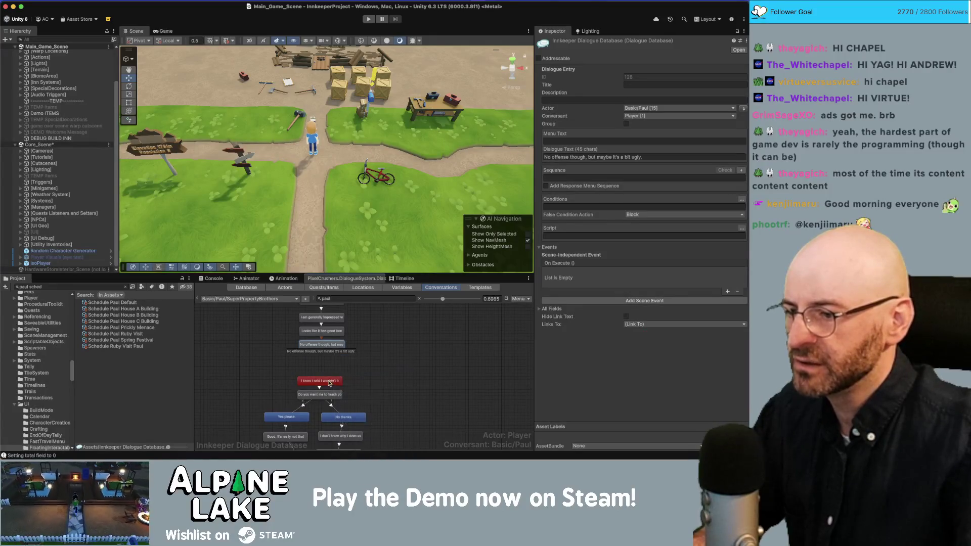
pyautogui.click(324, 382)
pyautogui.click(646, 158)
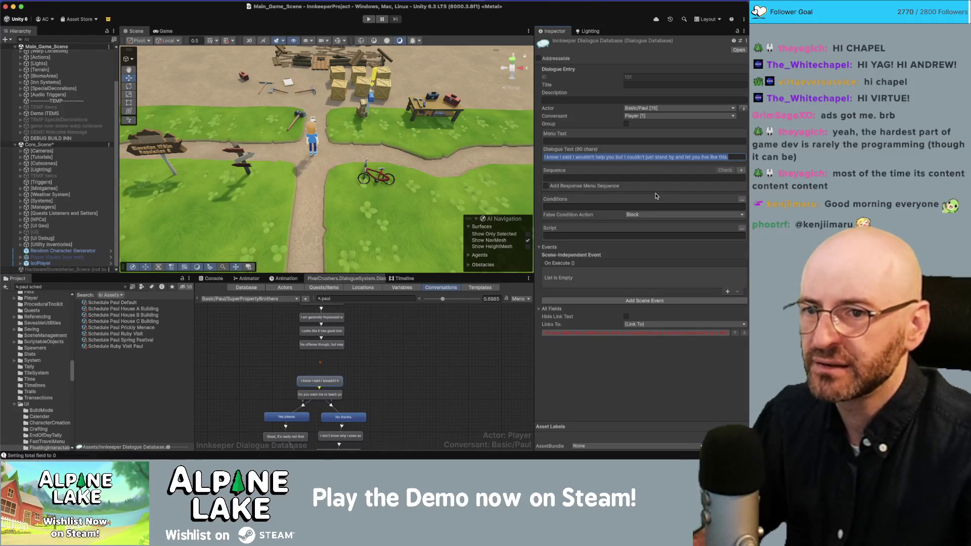
pyautogui.press('Right')
# Show the SuperPropertyBrothers conversation properties and start the game to playtest it
pyautogui.click(326, 395)
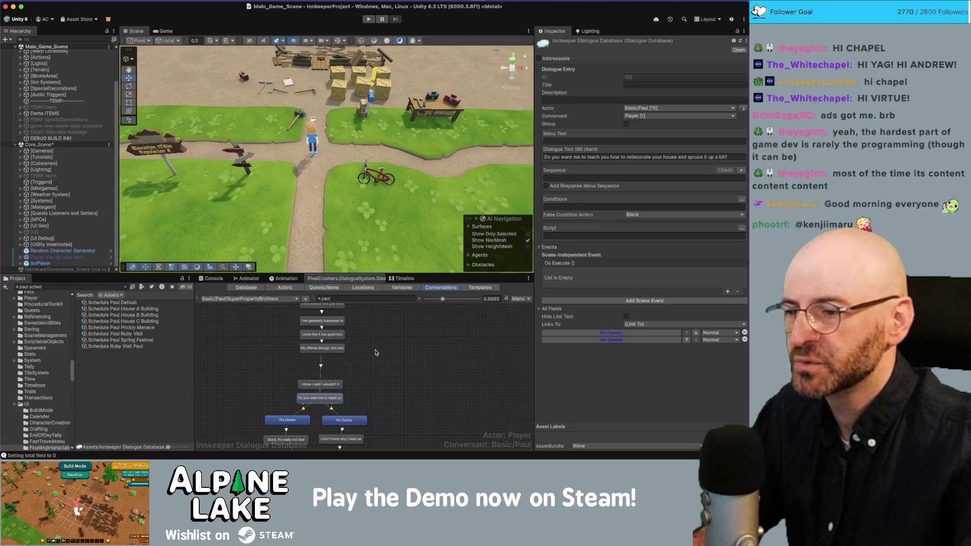
pyautogui.scroll(-3, 370, 354)
pyautogui.click(370, 379)
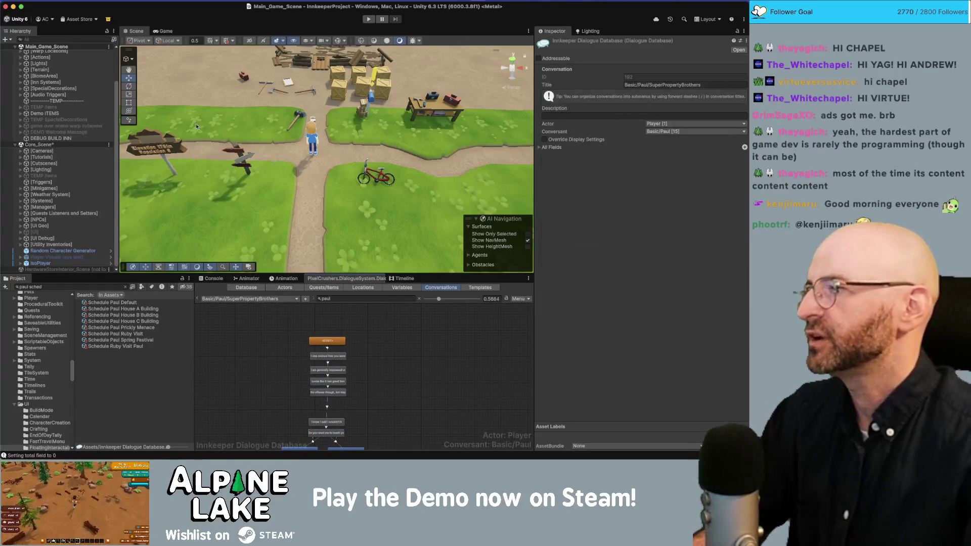
pyautogui.click(373, 21)
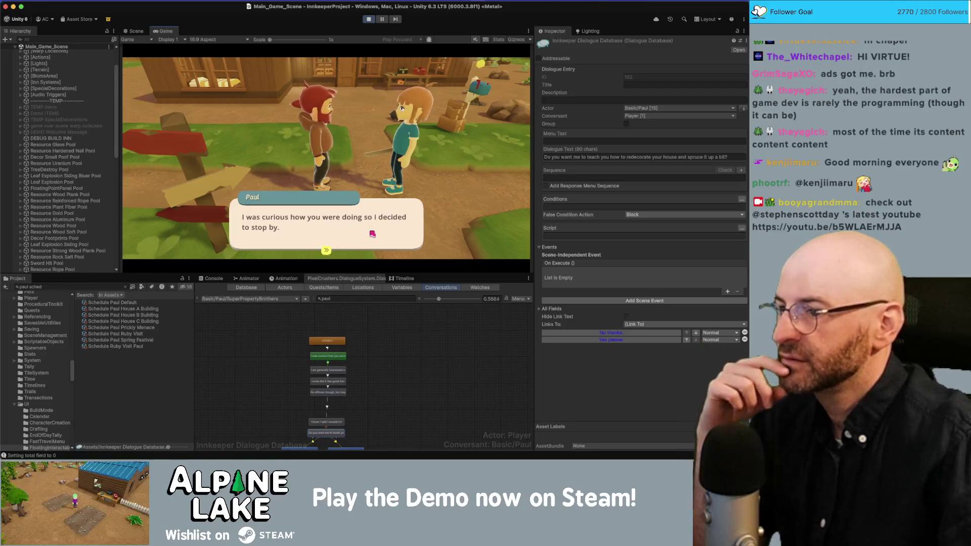
# Play Paul's dialogue to his redecorating offer, accept with 'Yes please.', and order it before 'No thanks'
pyautogui.click(373, 233)
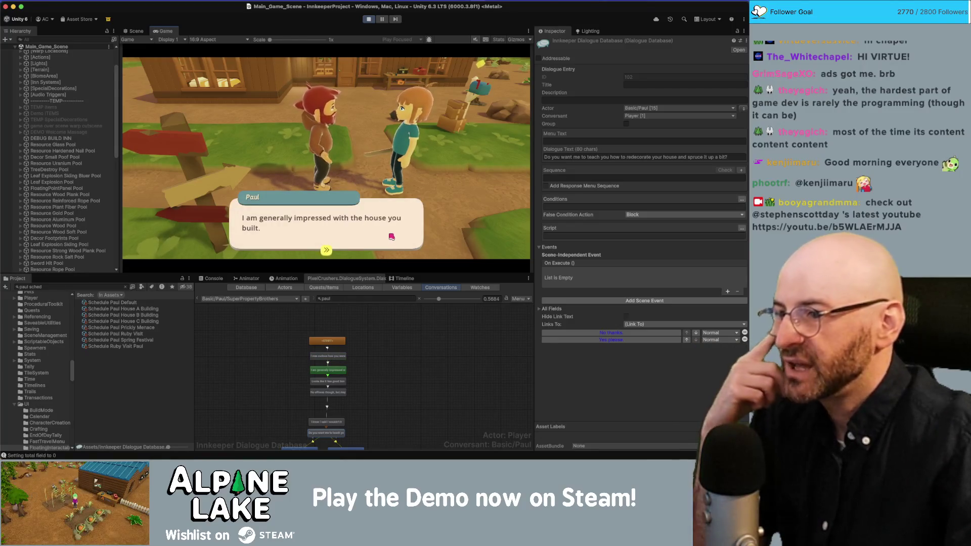
pyautogui.click(370, 235)
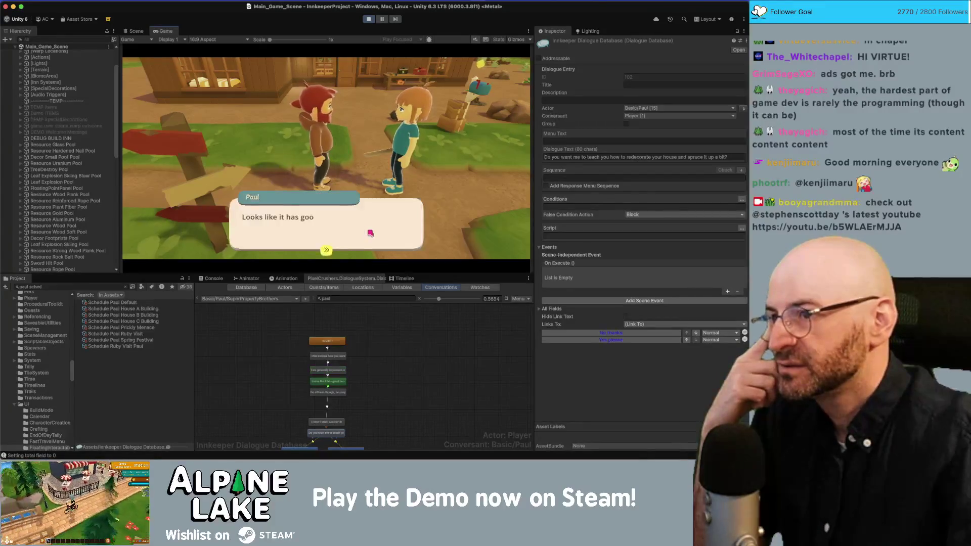
pyautogui.click(369, 230)
pyautogui.click(384, 239)
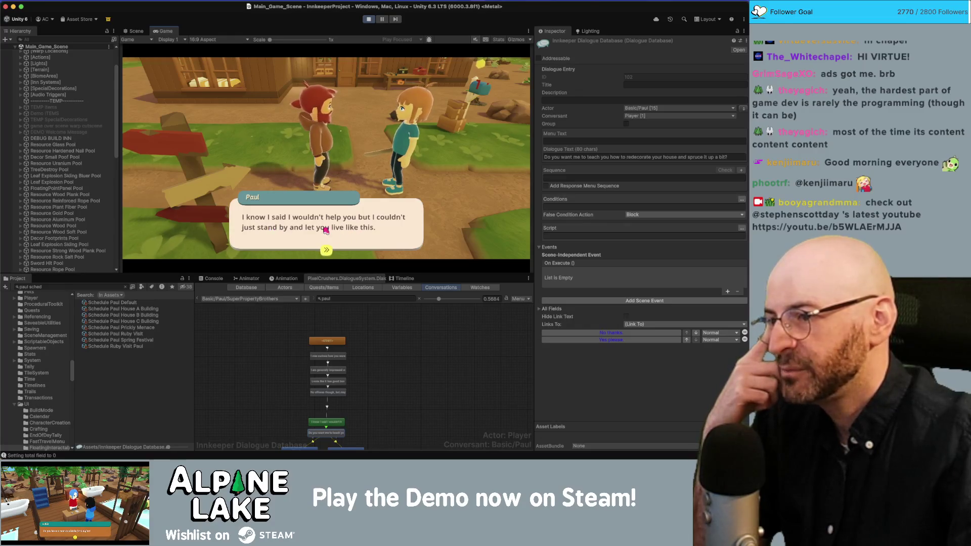
pyautogui.click(363, 230)
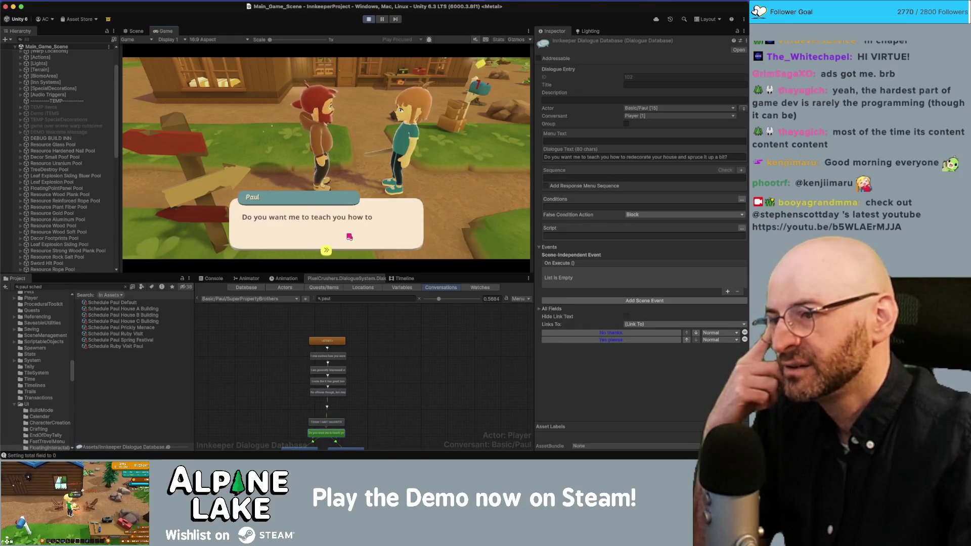
pyautogui.click(379, 242)
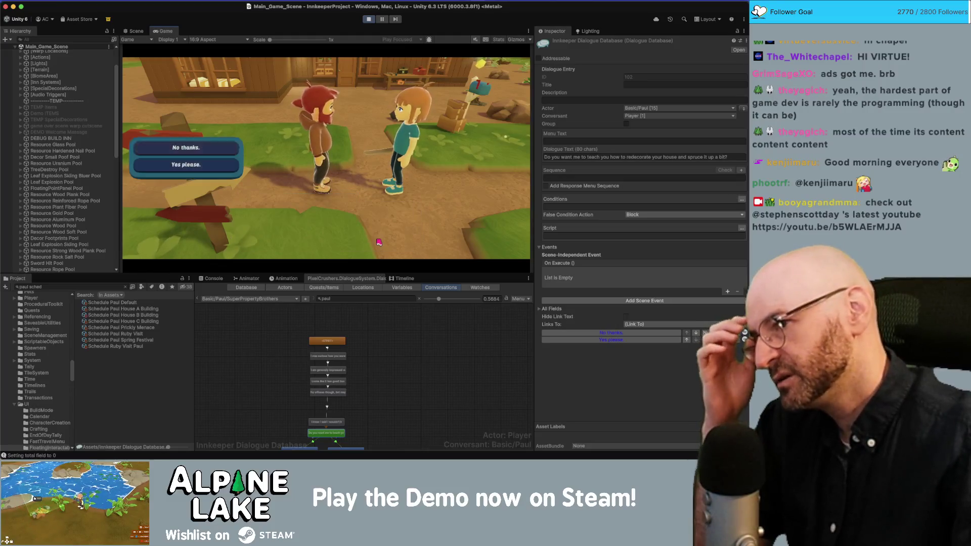
pyautogui.click(207, 169)
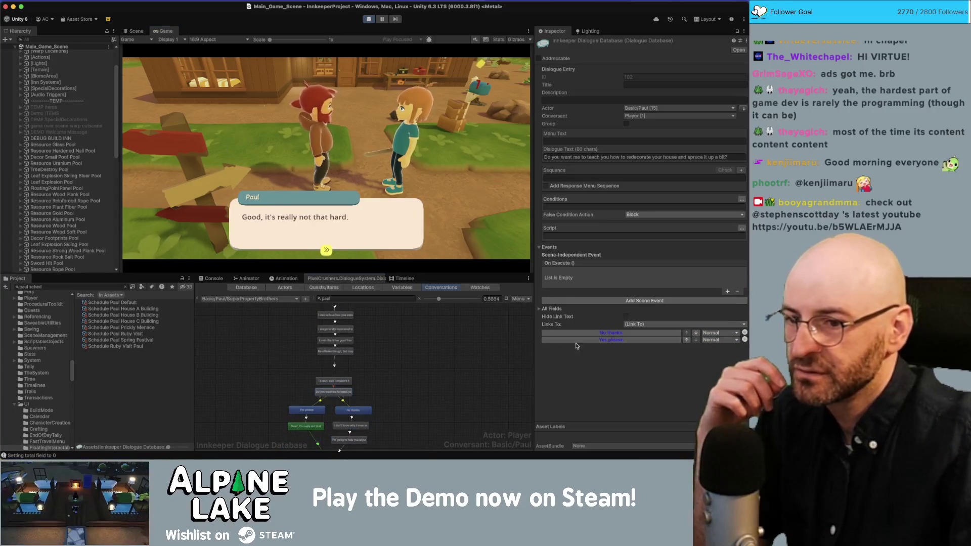
pyautogui.click(688, 340)
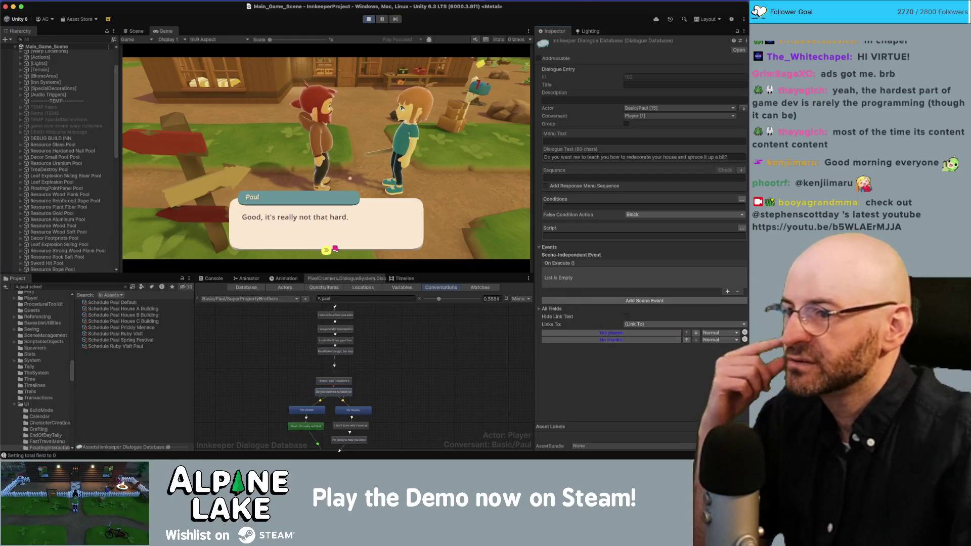
# Continue past the toolbox hand-off and three gacha tokens to the end of Paul's conversation
pyautogui.click(330, 230)
pyautogui.click(371, 229)
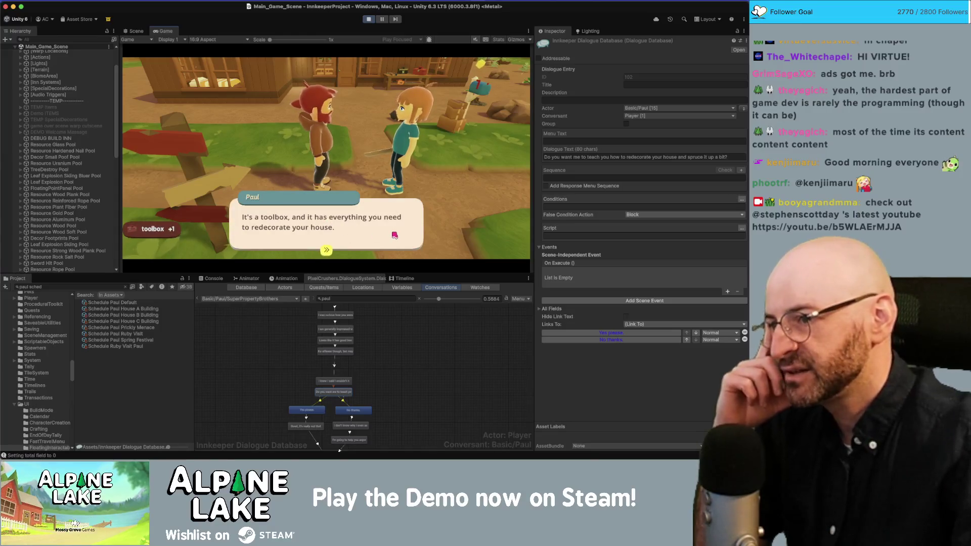
pyautogui.click(379, 234)
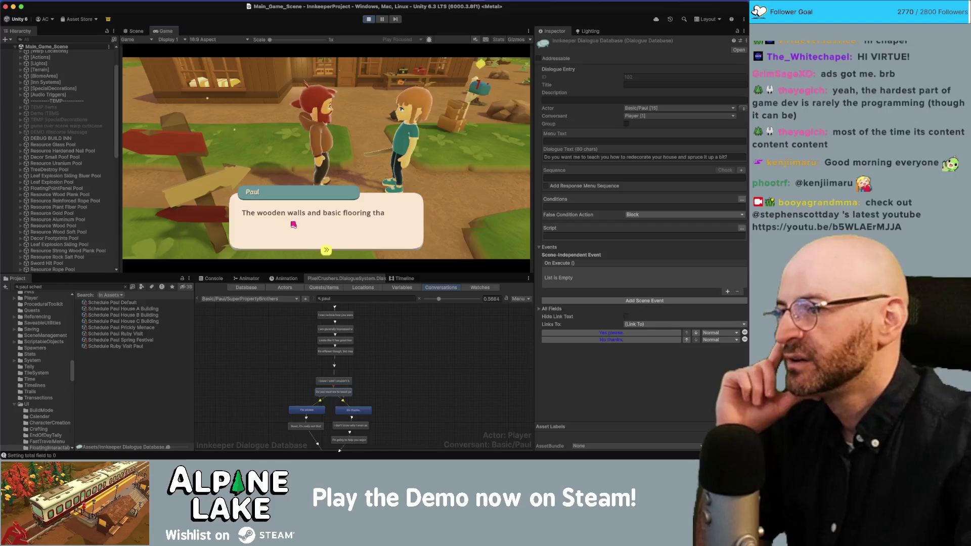
pyautogui.click(337, 232)
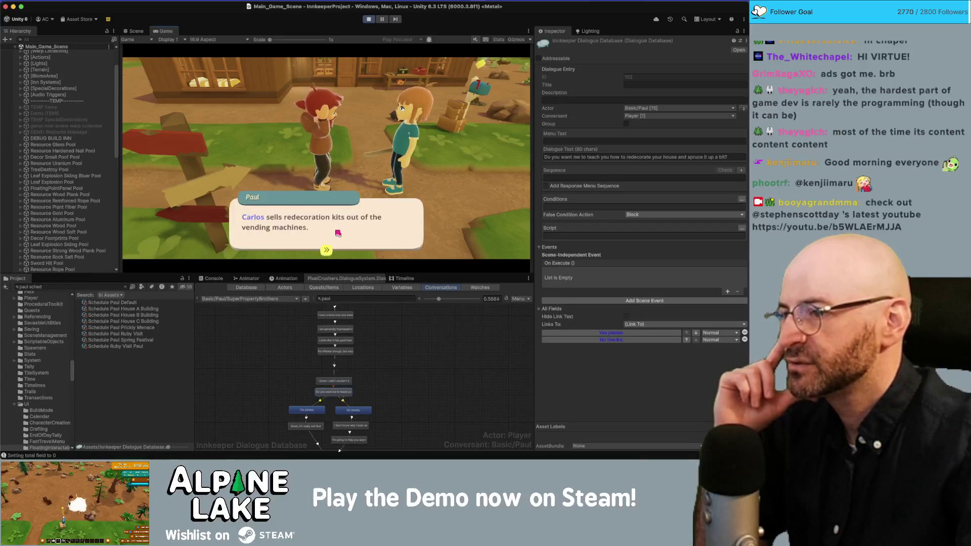
pyautogui.click(320, 234)
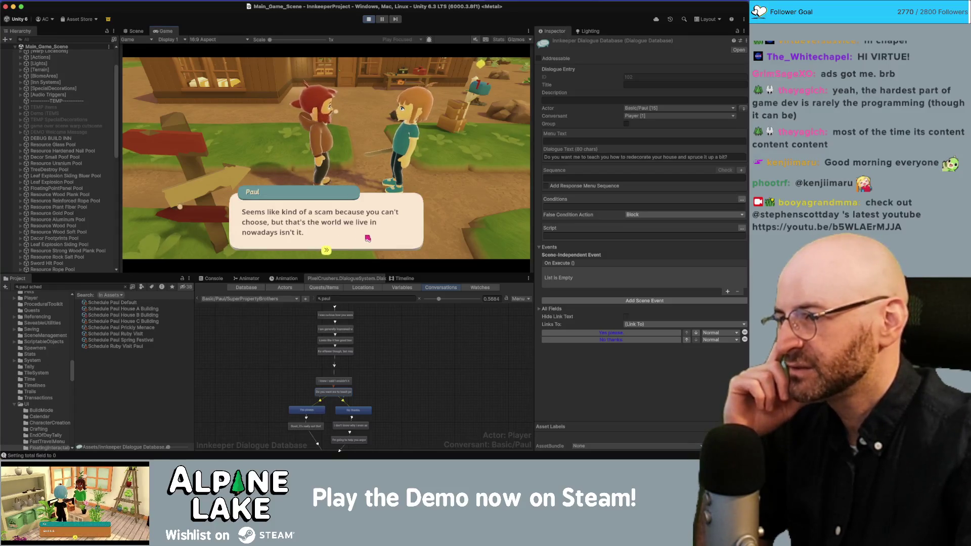
pyautogui.click(389, 229)
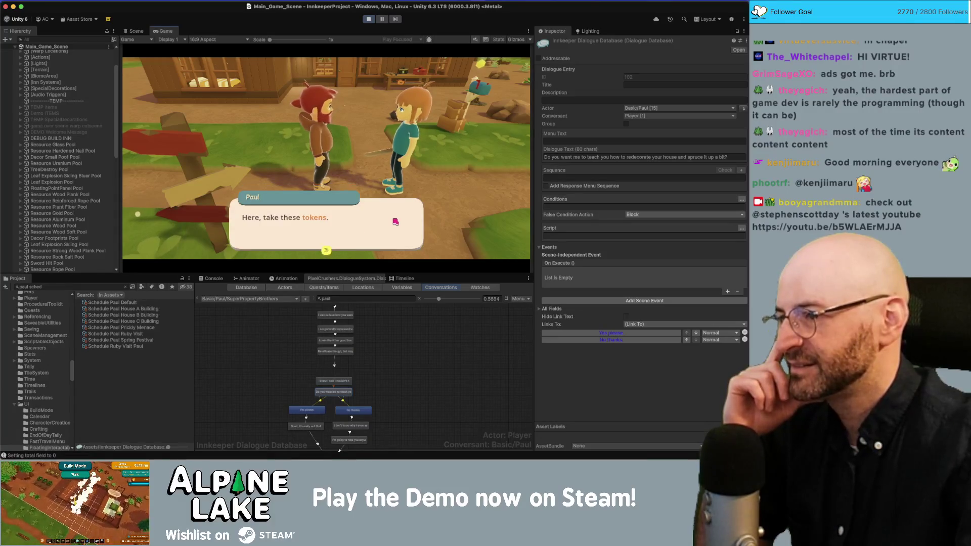
pyautogui.click(358, 222)
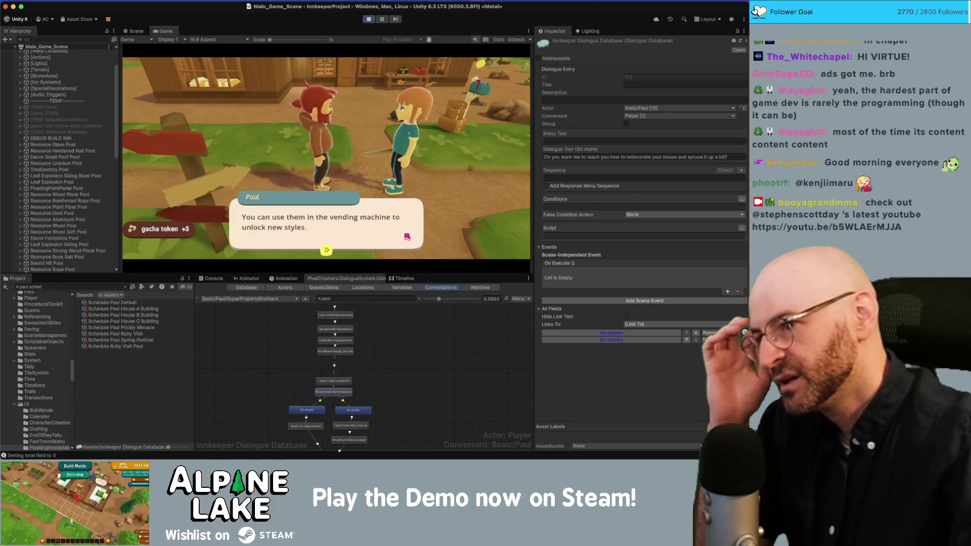
pyautogui.click(355, 237)
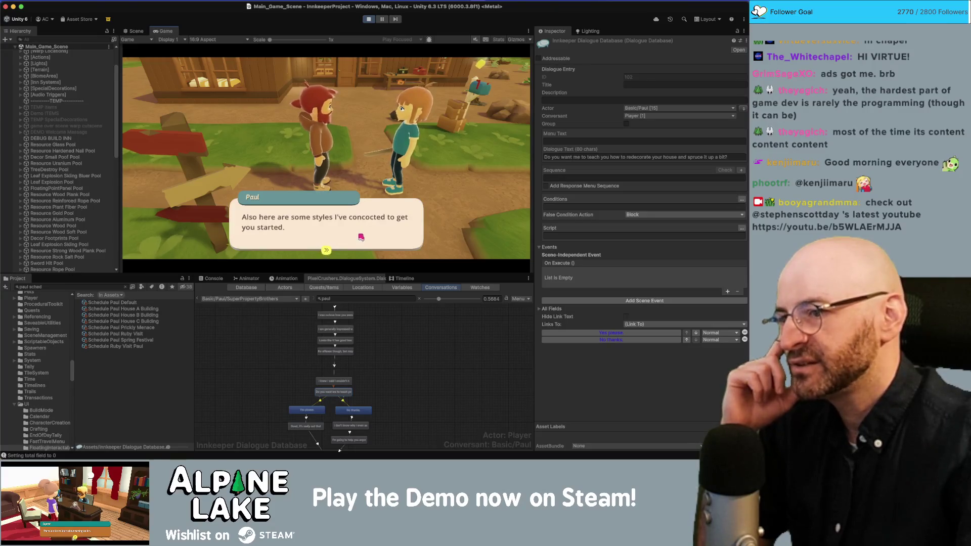
pyautogui.click(361, 236)
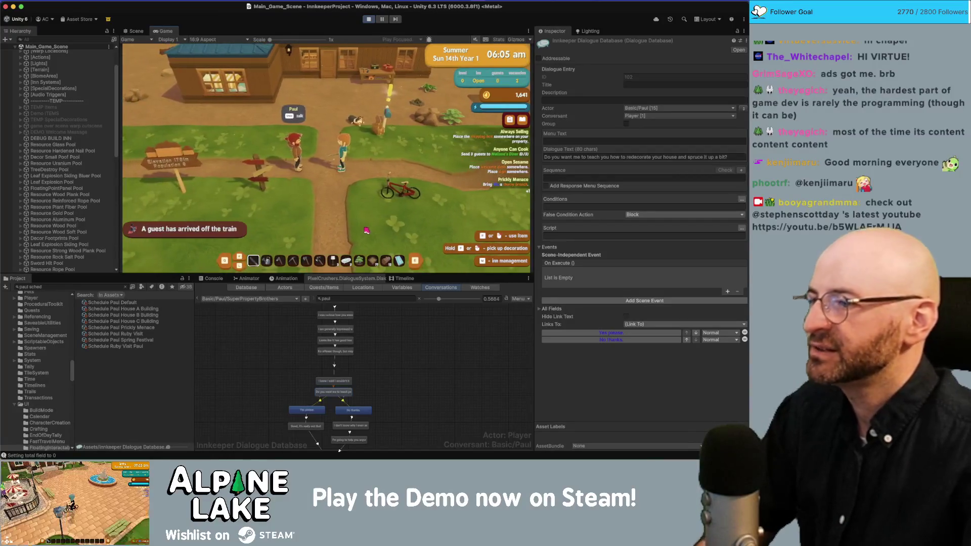
# Stop the playtest, search the project for 'gat' and open GachaponManager.cs in the code editor
pyautogui.click(369, 19)
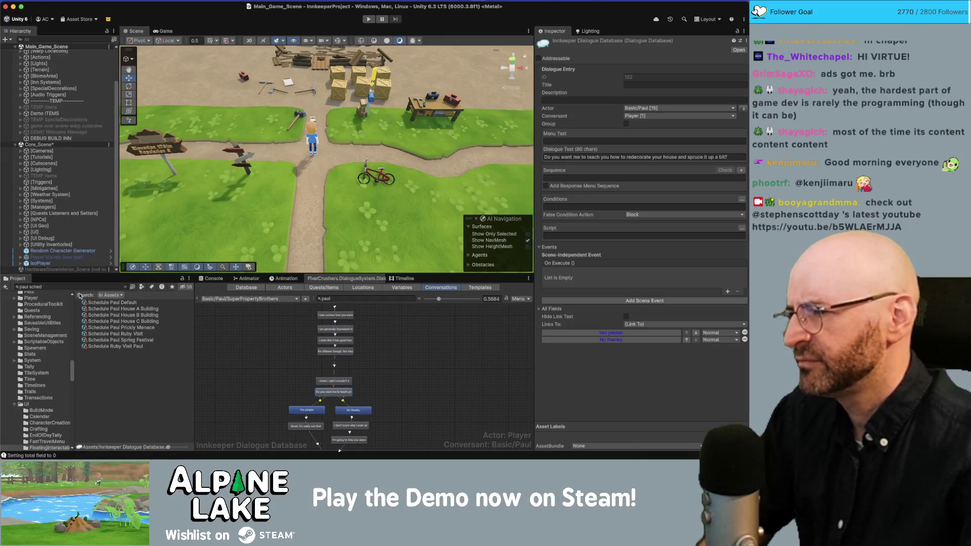
pyautogui.click(61, 287)
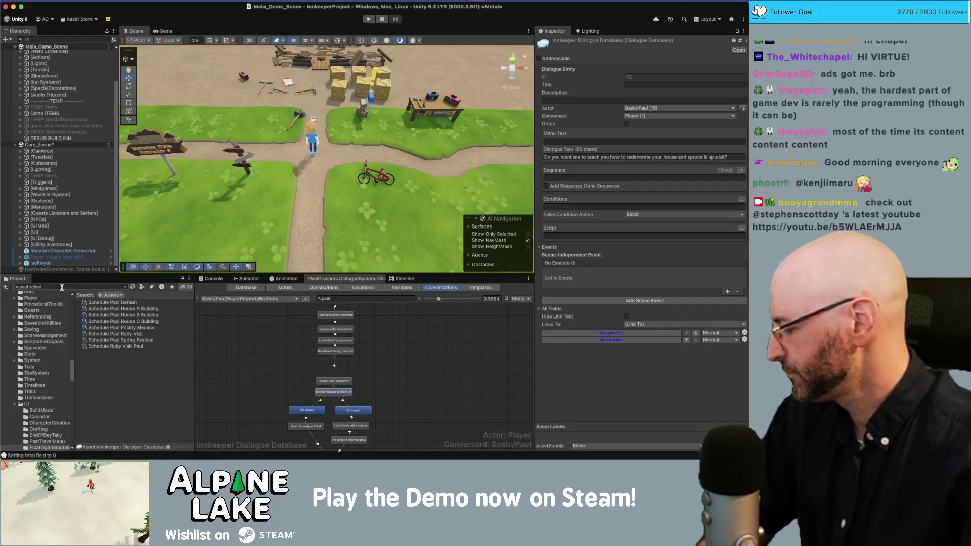
pyautogui.click(62, 287)
pyautogui.write('gat')
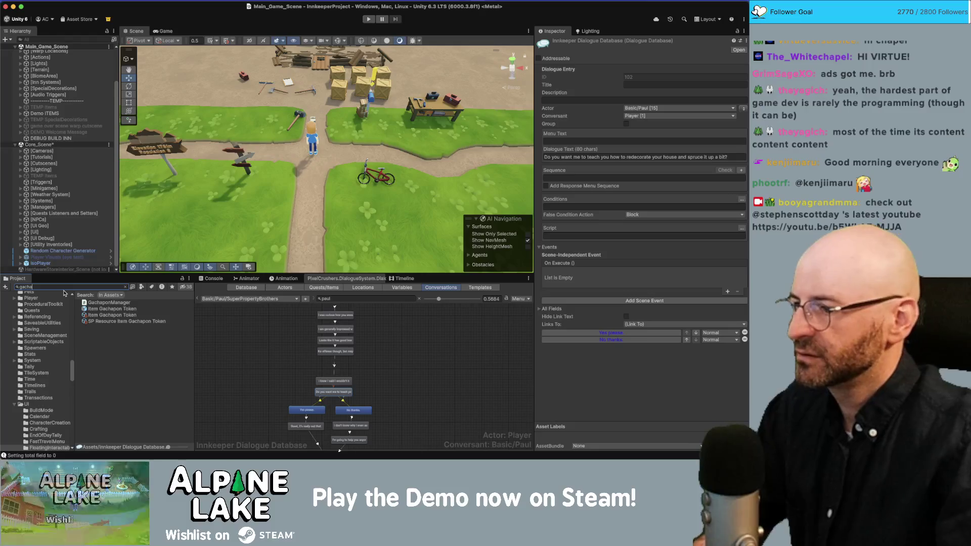
pyautogui.click(99, 303)
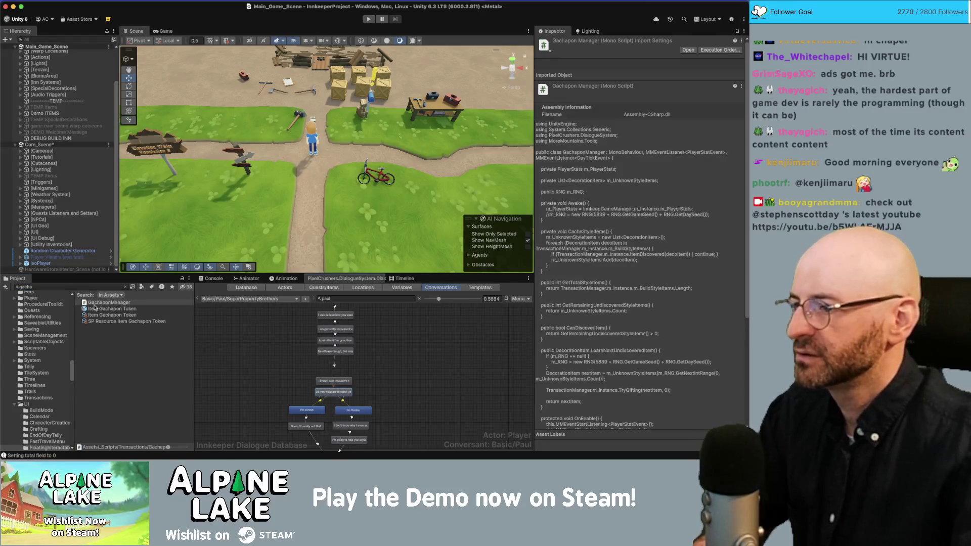
pyautogui.click(99, 303)
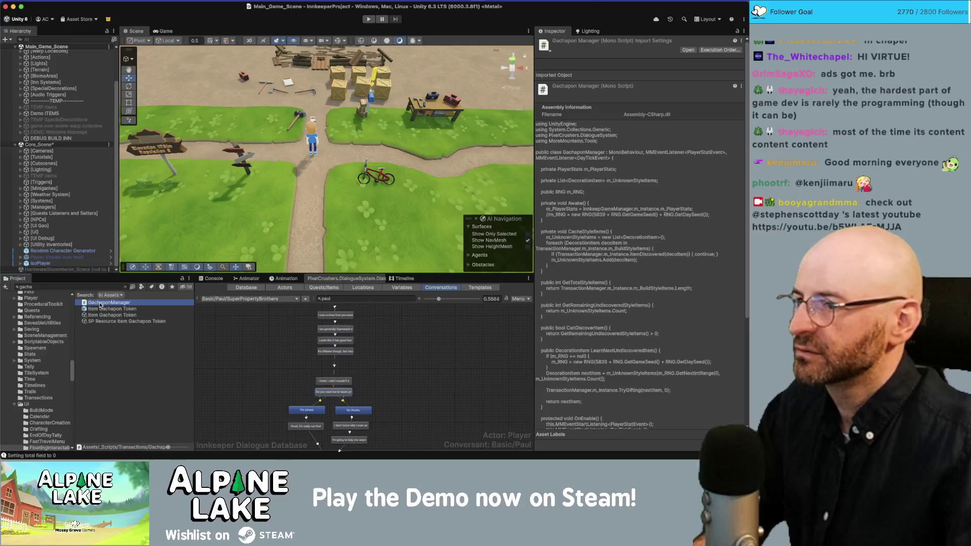
pyautogui.doubleClick(99, 303)
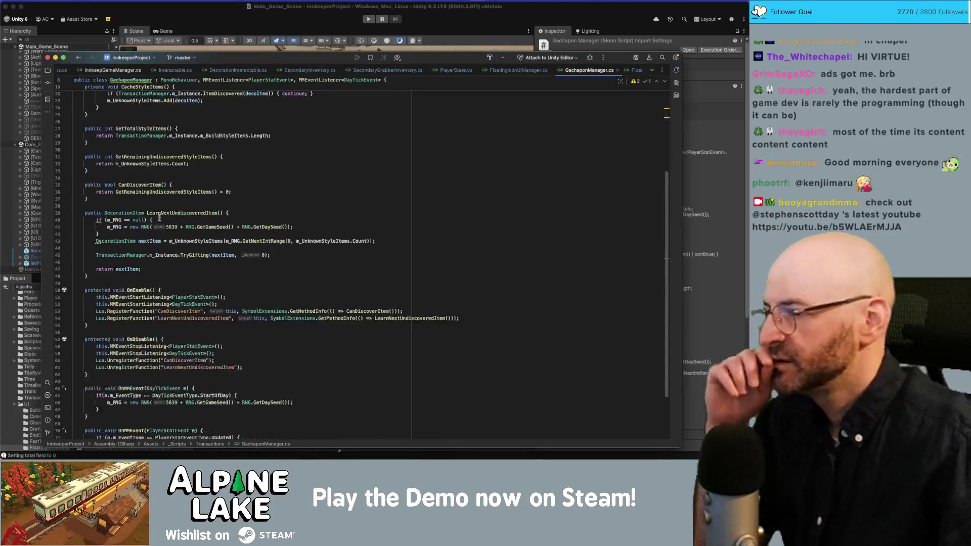
# Review usages of CanDiscoverItem, GetTotalStyleItems, LearnNextUndiscoveredItem and m_PlayerStats in GachaponManager
pyautogui.doubleClick(143, 185)
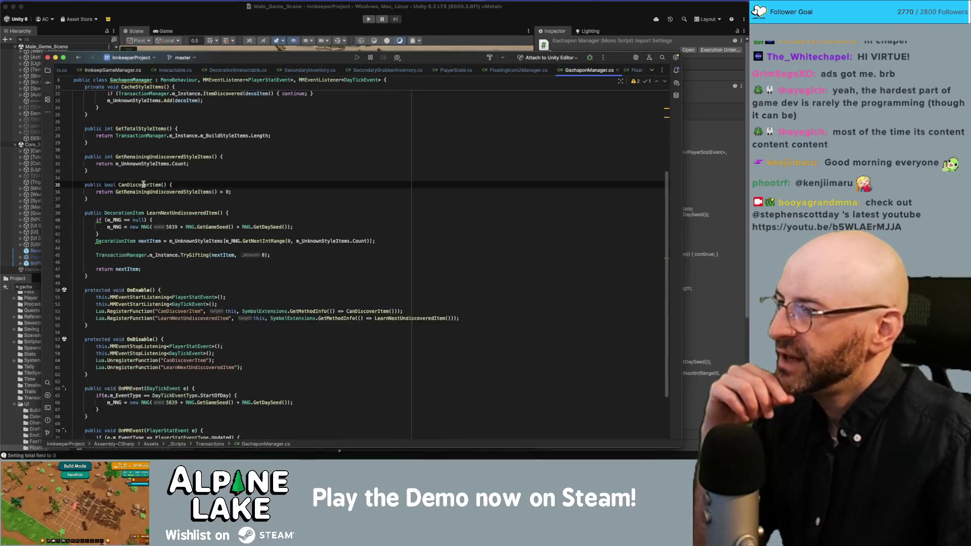
pyautogui.doubleClick(148, 157)
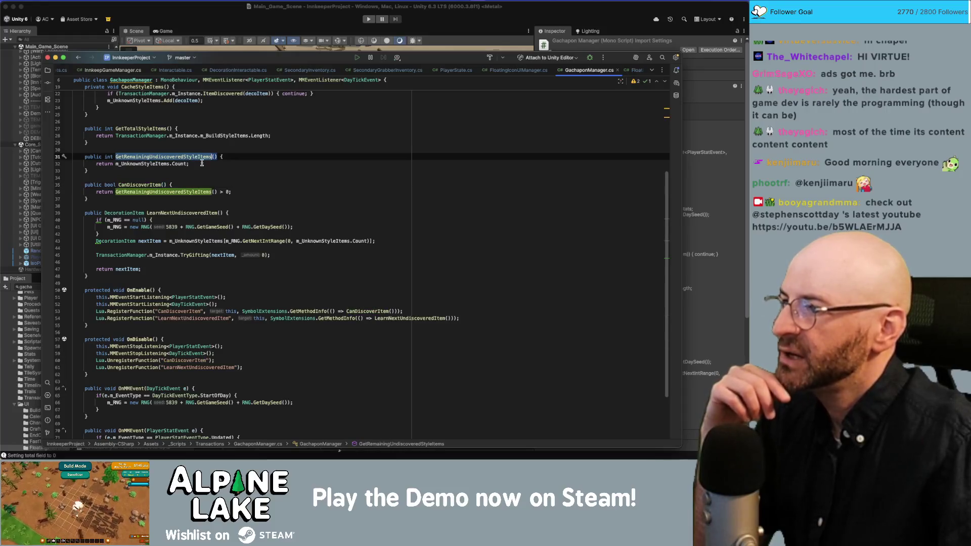
pyautogui.doubleClick(150, 129)
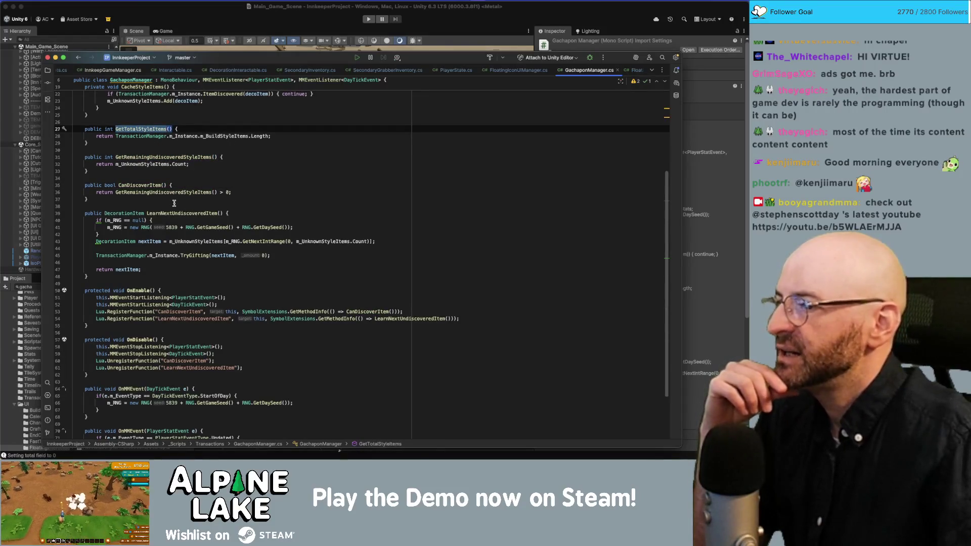
pyautogui.doubleClick(151, 186)
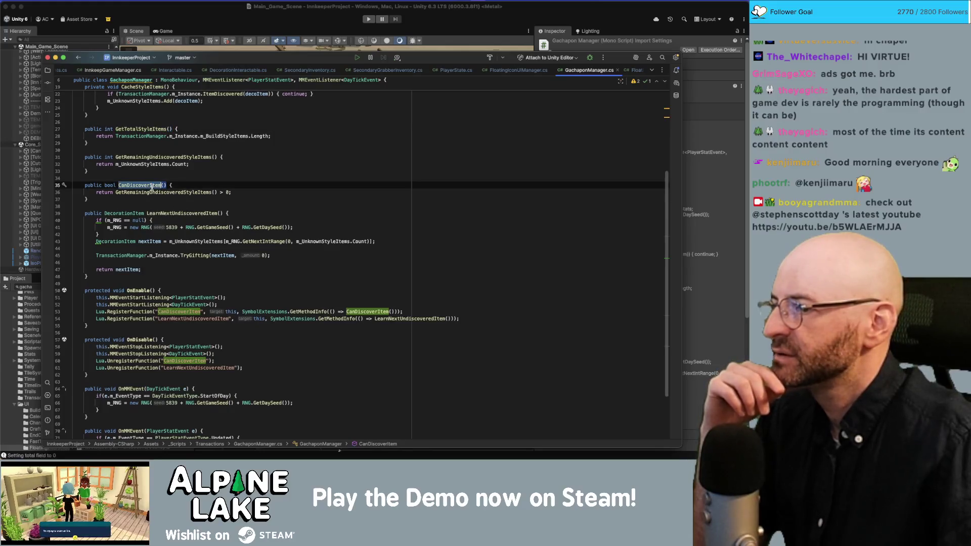
pyautogui.doubleClick(160, 213)
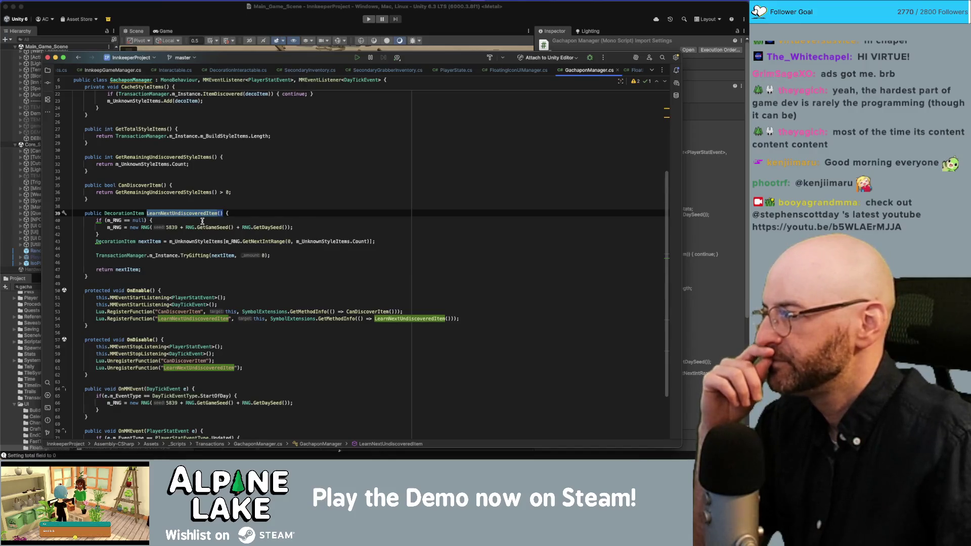
pyautogui.scroll(5, 202, 221)
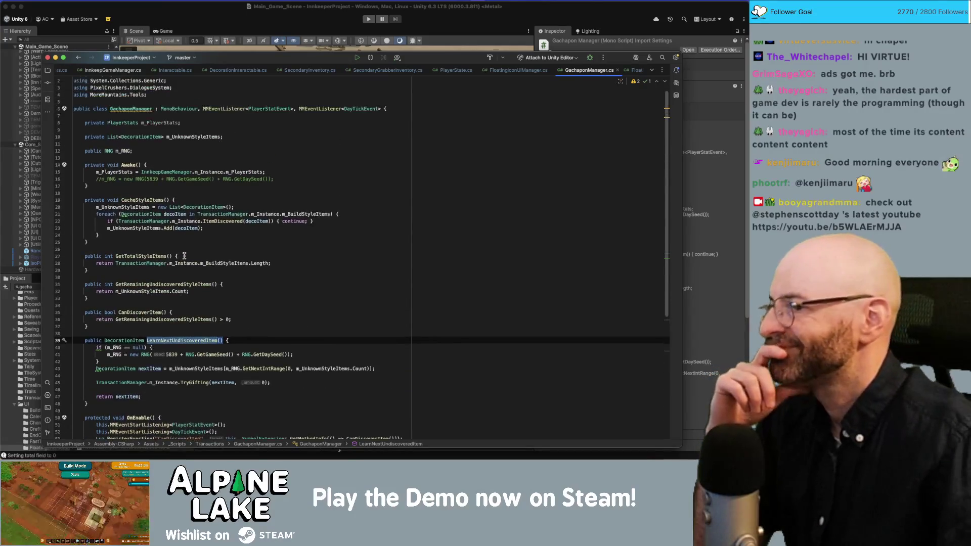
pyautogui.doubleClick(169, 122)
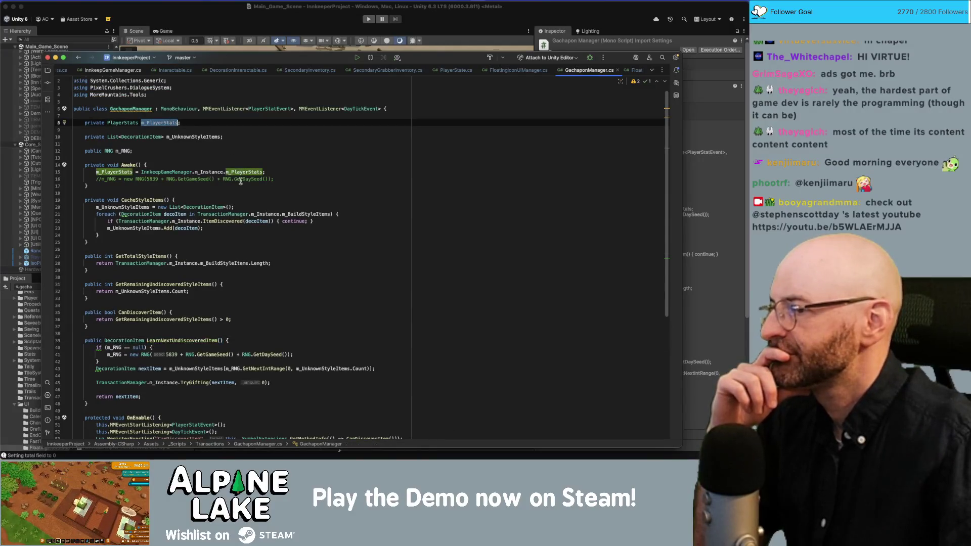
pyautogui.scroll(-8, 236, 229)
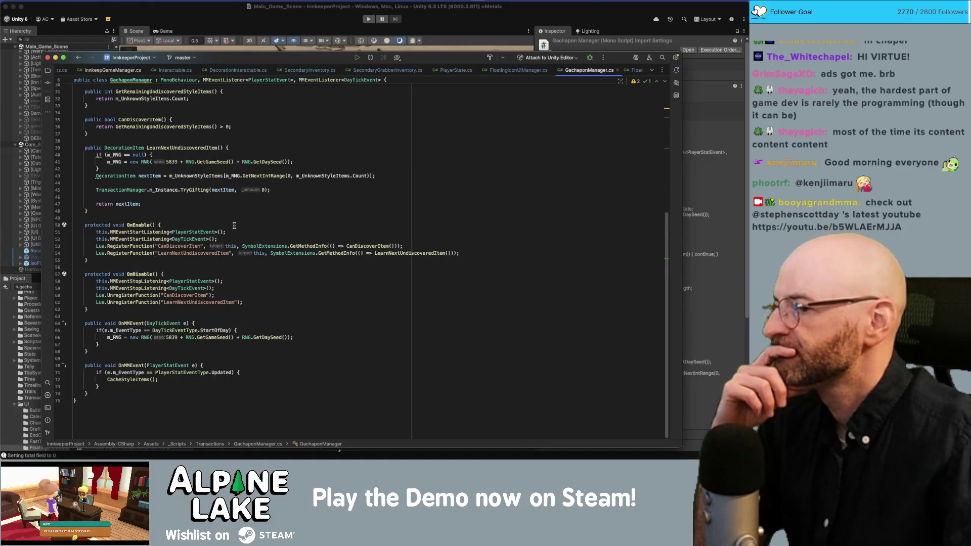
pyautogui.scroll(3, 234, 225)
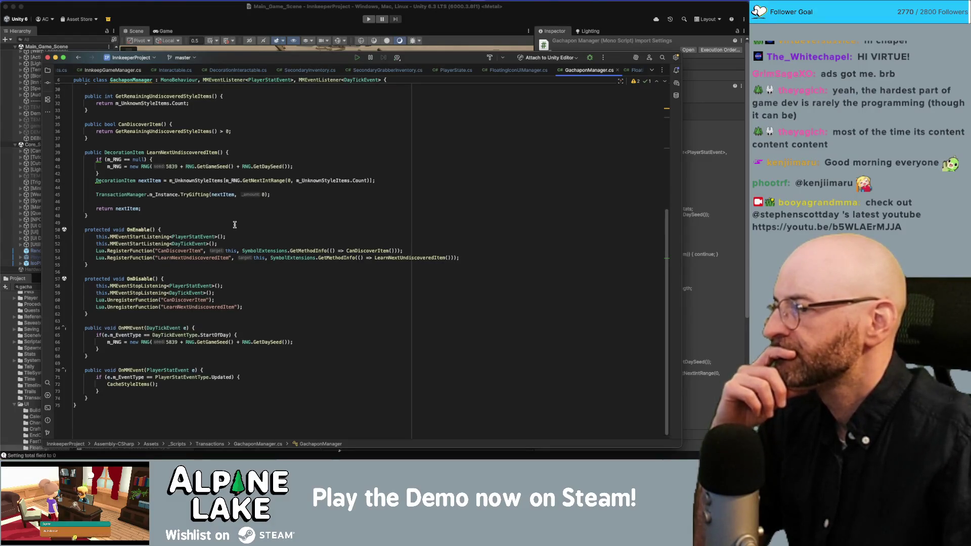
pyautogui.scroll(1, 218, 245)
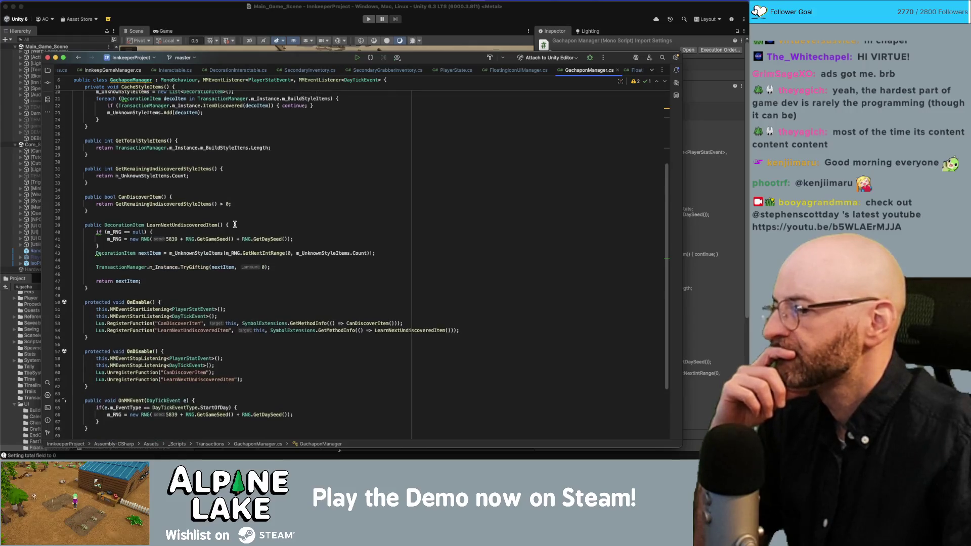
# Go to the TryGifting definition from its call in LearnNextUndiscoveredItem
pyautogui.click(198, 267)
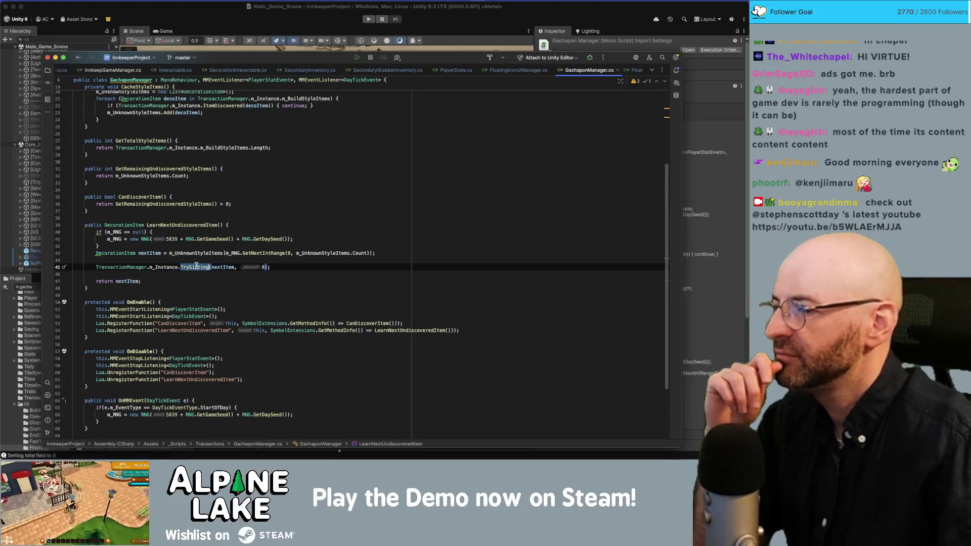
pyautogui.moveTo(228, 265)
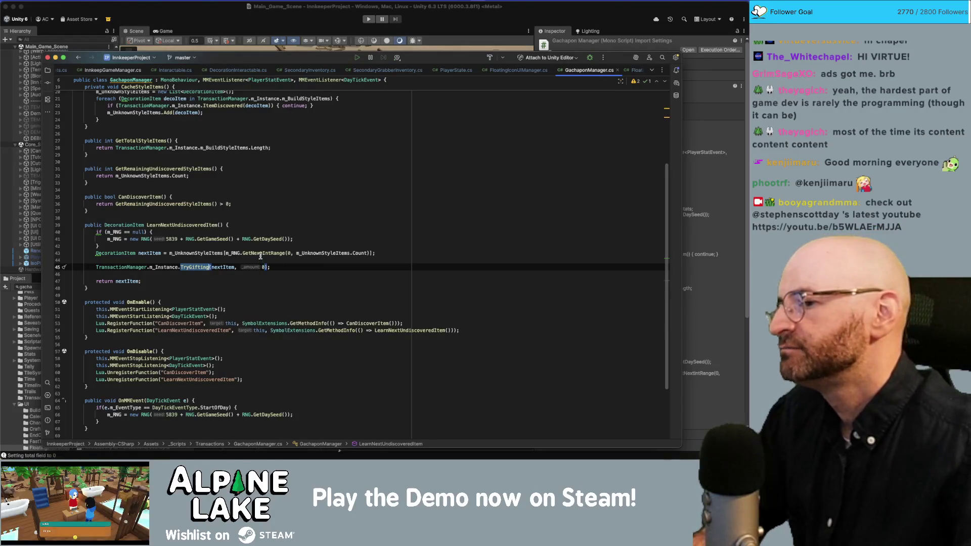
pyautogui.keyDown('super'); pyautogui.click(192, 266); pyautogui.keyUp('super')
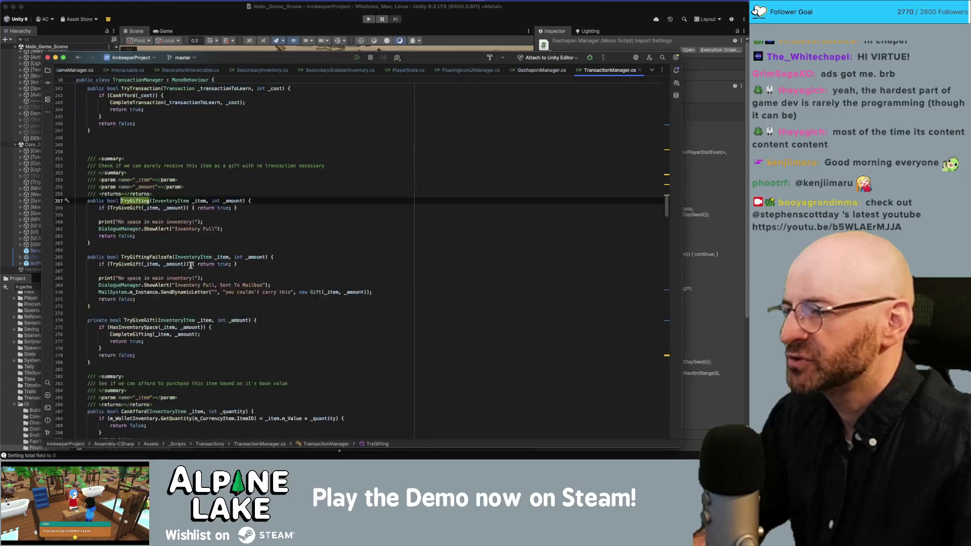
# Follow TryGiveGift and then CompleteGifting to their definitions, then switch back to Unity
pyautogui.keyDown('super'); pyautogui.click(137, 208); pyautogui.keyUp('super')
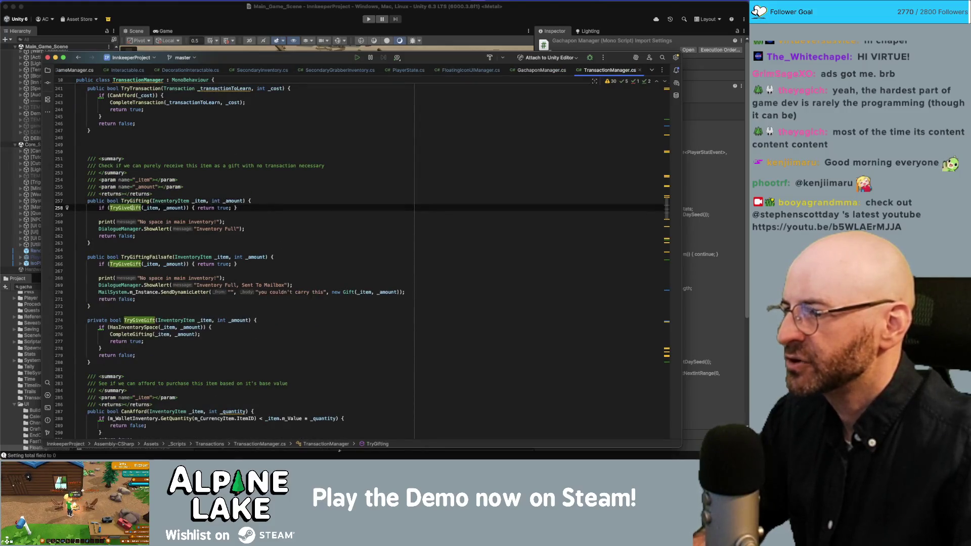
pyautogui.scroll(-2, 147, 328)
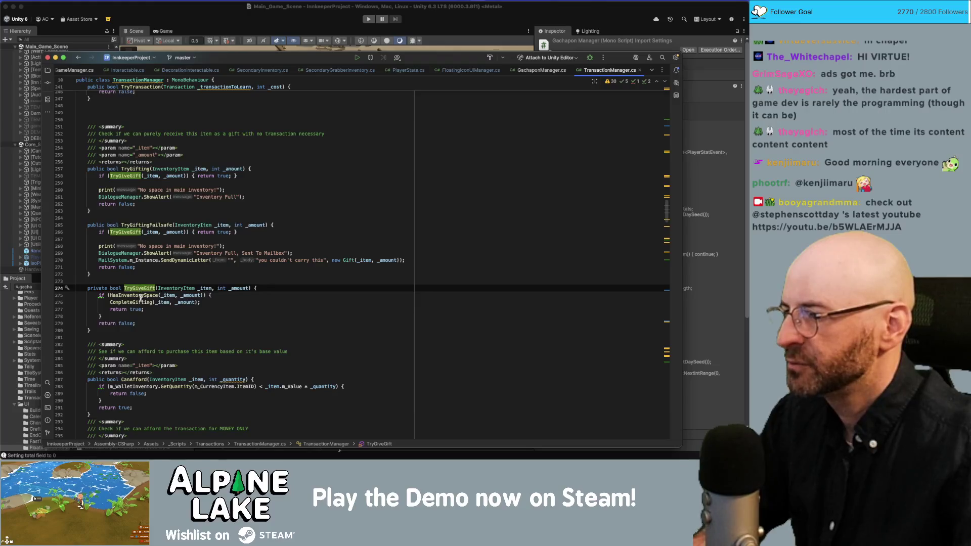
pyautogui.click(141, 302)
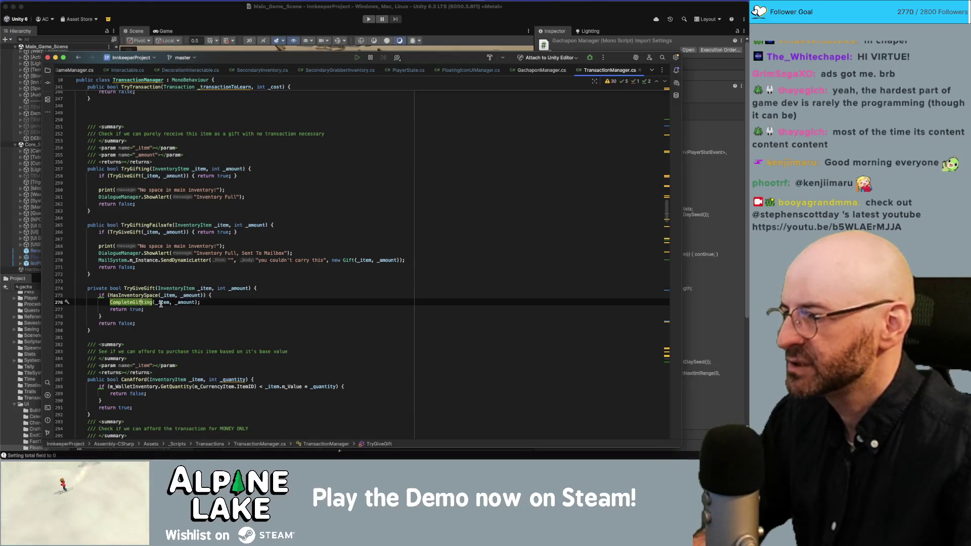
pyautogui.click(145, 295)
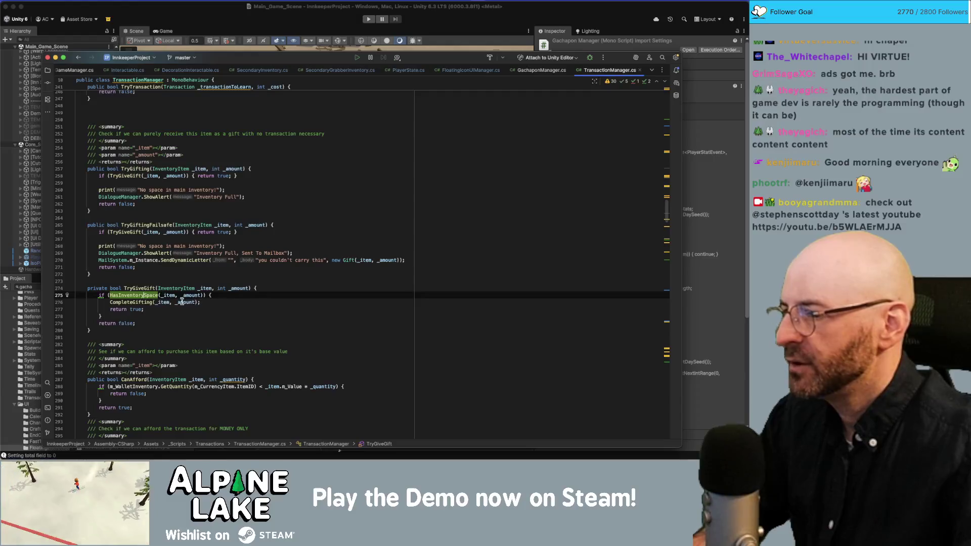
pyautogui.click(142, 302)
pyautogui.press('super+b')
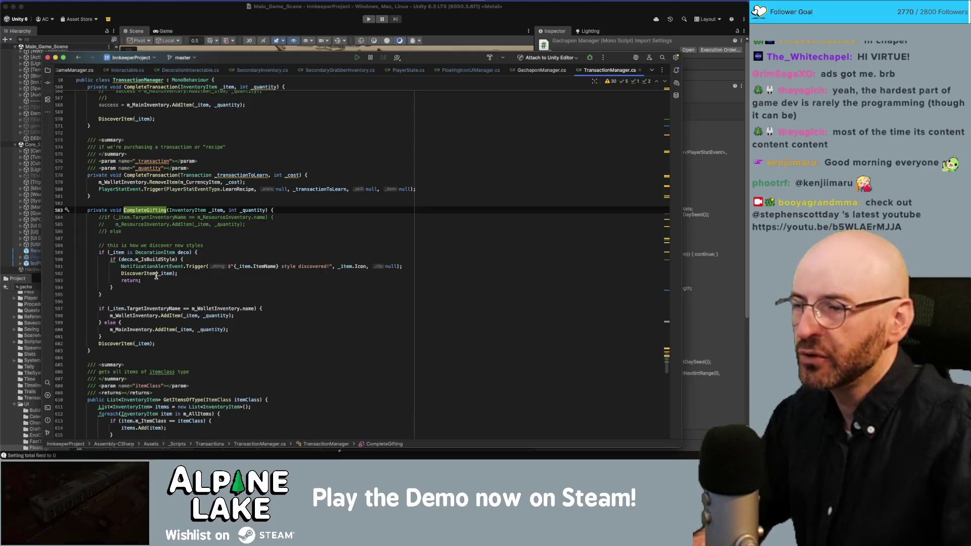
pyautogui.press('super+Tab')
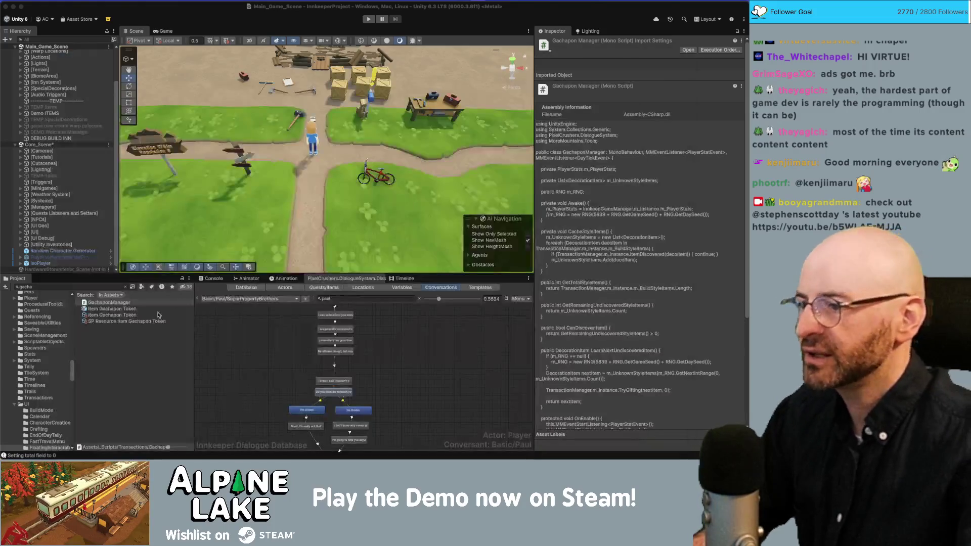
# Search the project for 'actiongift' and open the ActionGift script, then return to Unity
pyautogui.doubleClick(95, 287)
pyautogui.write('g')
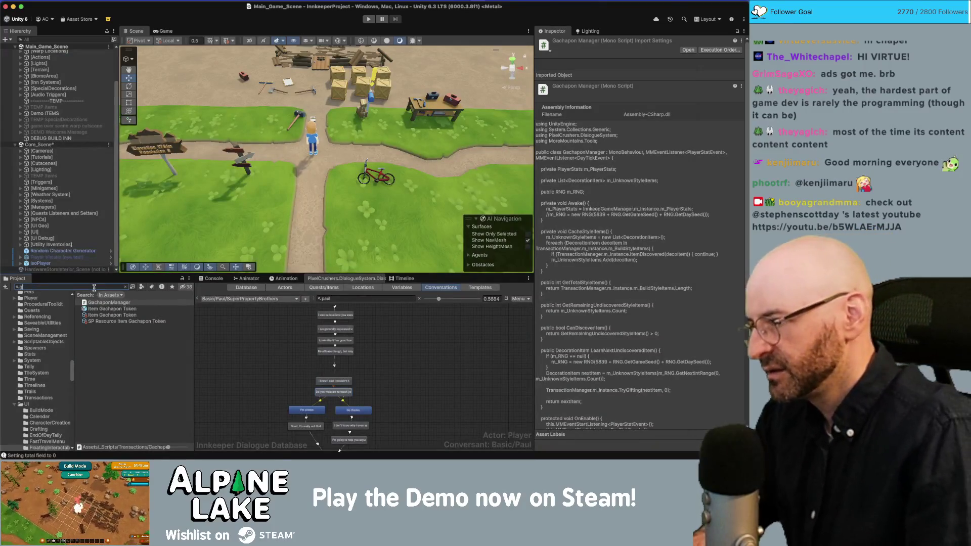
pyautogui.press('BackSpace')
pyautogui.write('actiongift')
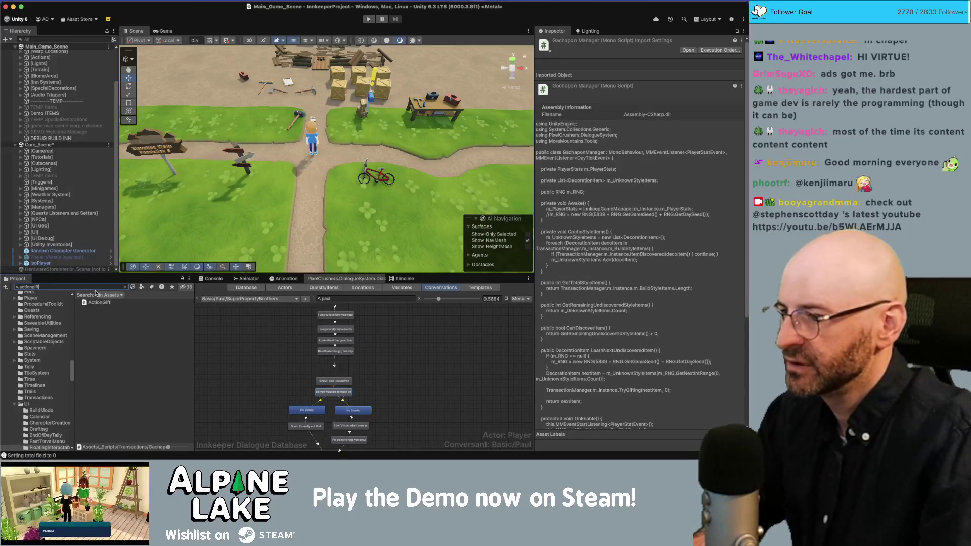
pyautogui.doubleClick(99, 303)
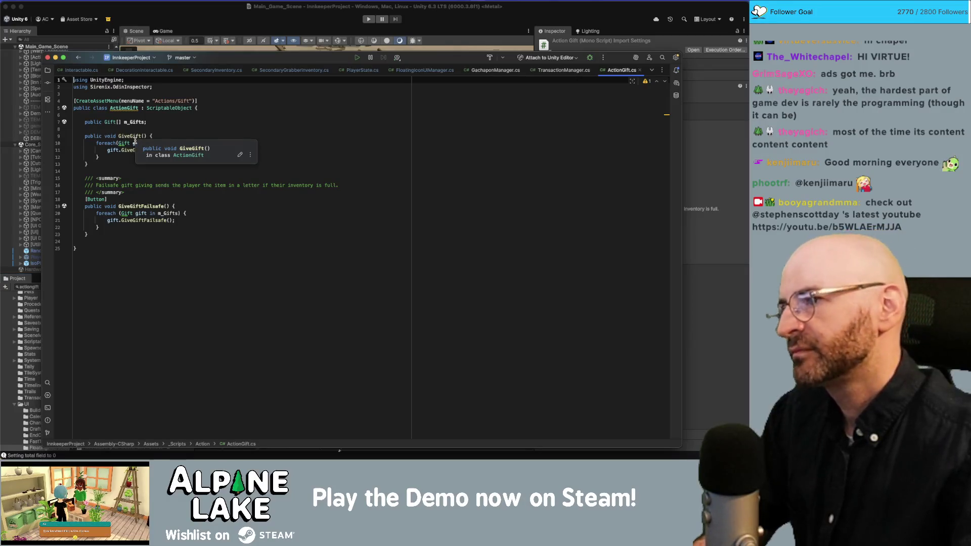
pyautogui.press('super+Tab')
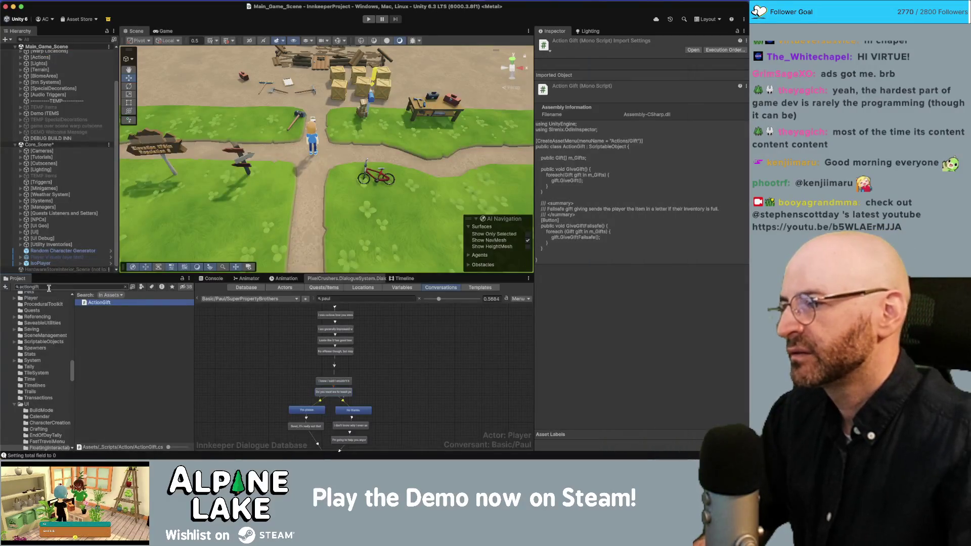
# Narrow the search to 'actiongift', select Action Give Gift, and open its ActionGiveItem script
pyautogui.click(49, 287)
pyautogui.press('BackSpace')
pyautogui.press('BackSpace')
pyautogui.press('BackSpace')
pyautogui.write('give')
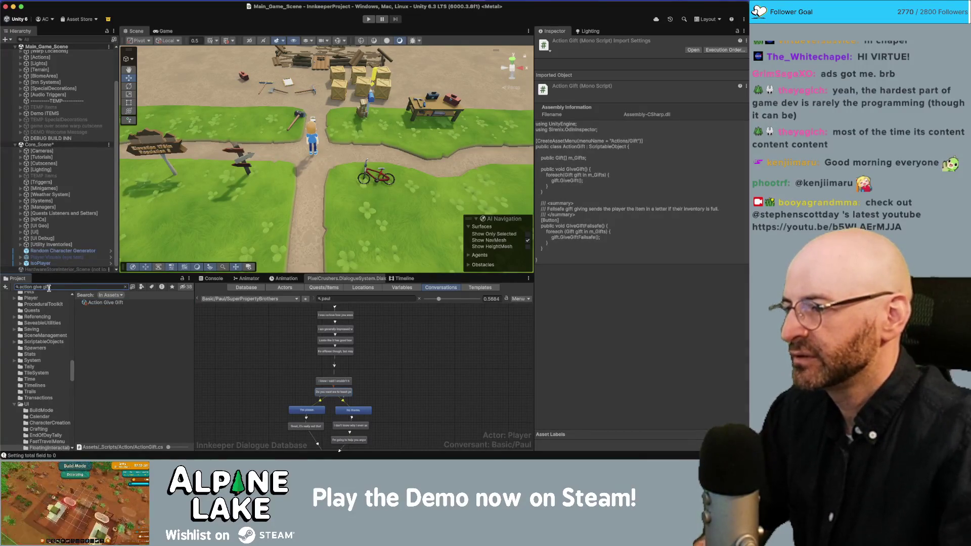
pyautogui.click(93, 303)
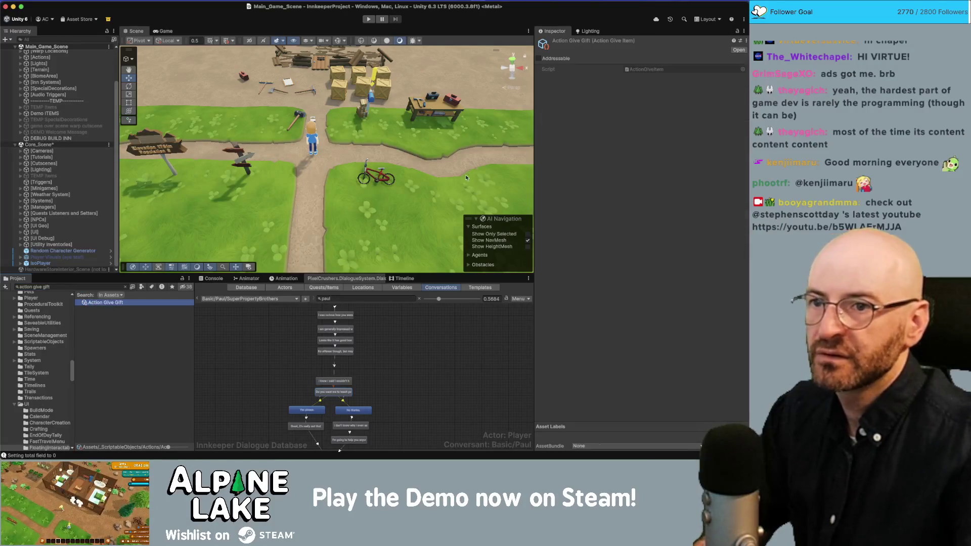
pyautogui.doubleClick(657, 70)
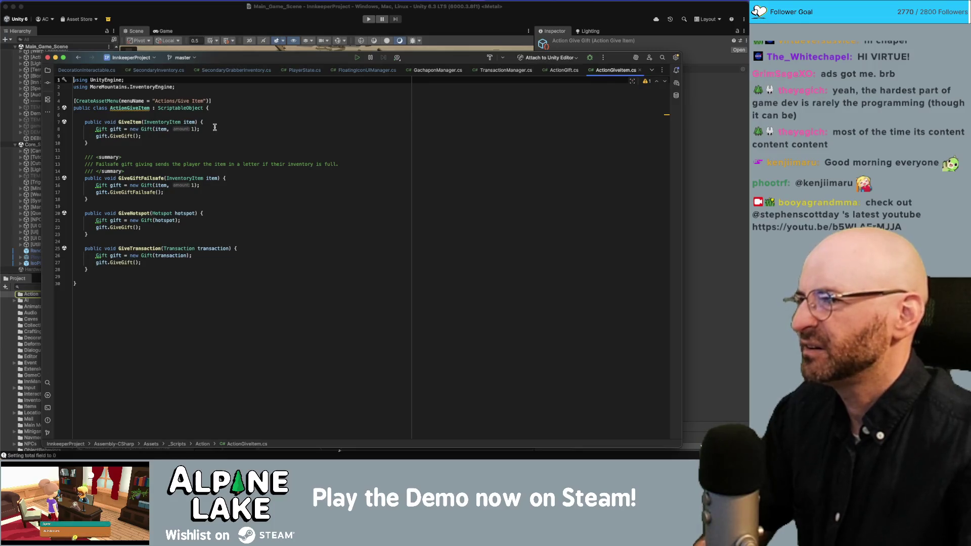
# Add a public void GiveDecorationStyle(InventoryItem item) method below GiveGiftFailsafe
pyautogui.click(211, 143)
pyautogui.click(214, 198)
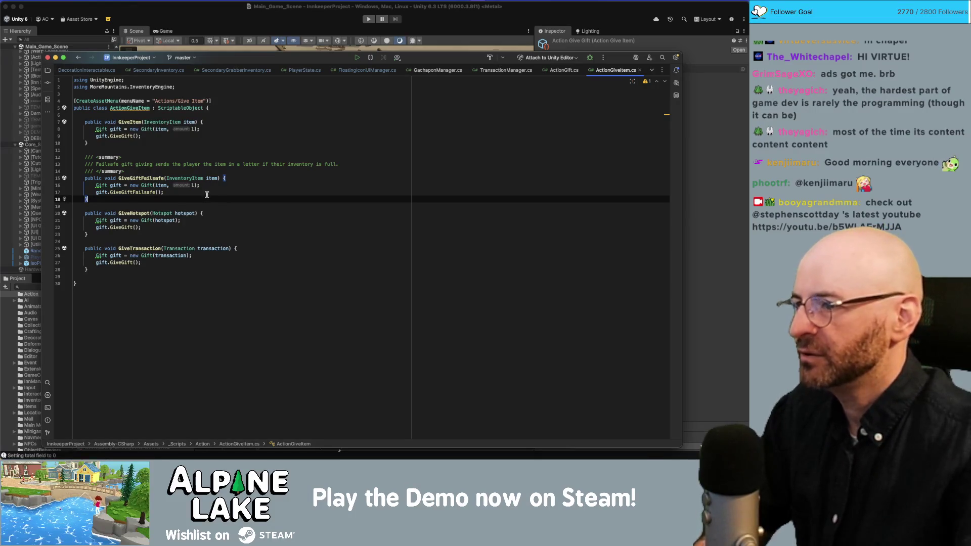
pyautogui.hotkey('ctrl', 'Up')
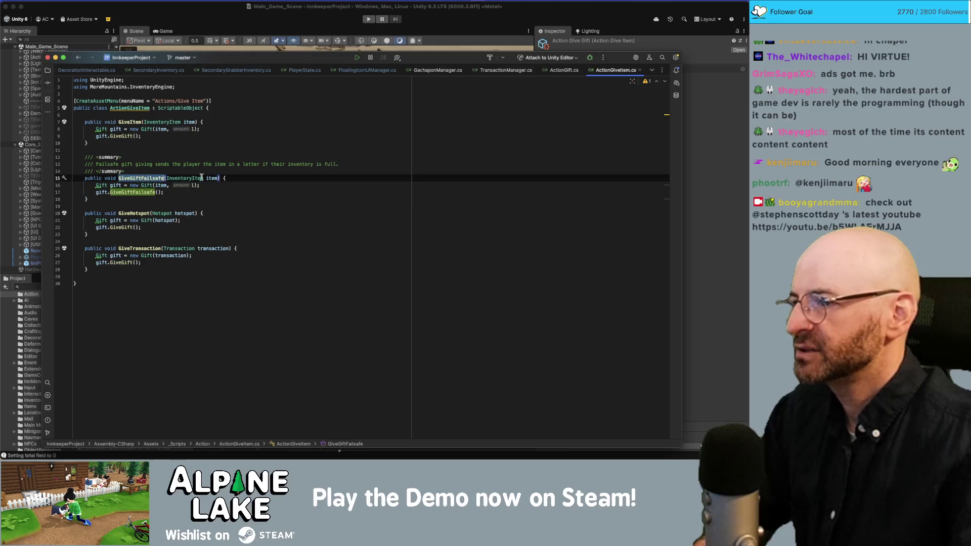
pyautogui.click(184, 200)
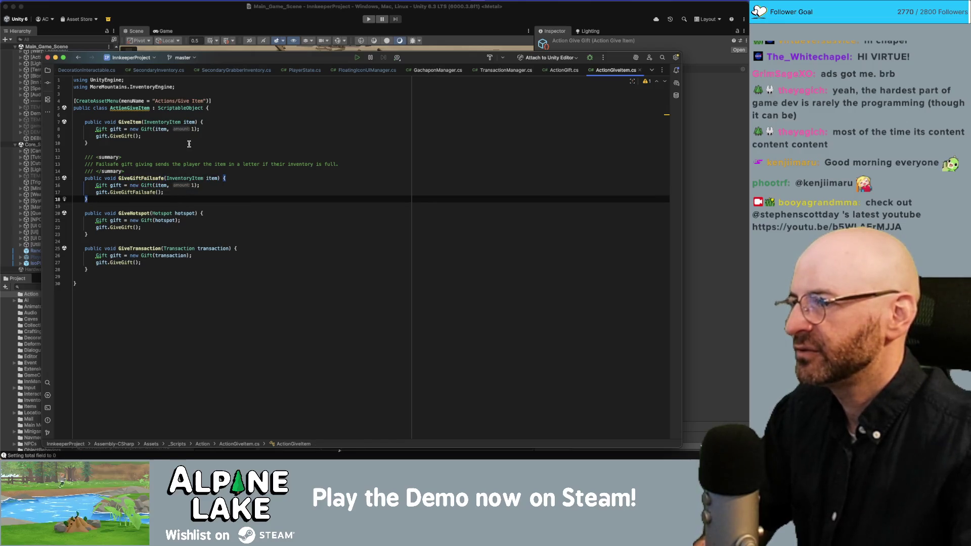
pyautogui.press('Return')
pyautogui.press('Return')
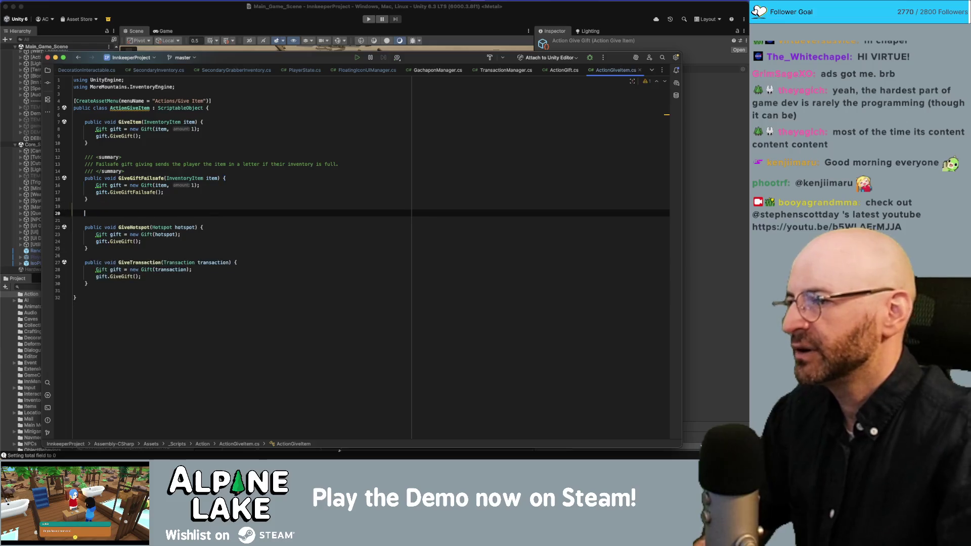
pyautogui.write('public void Give')
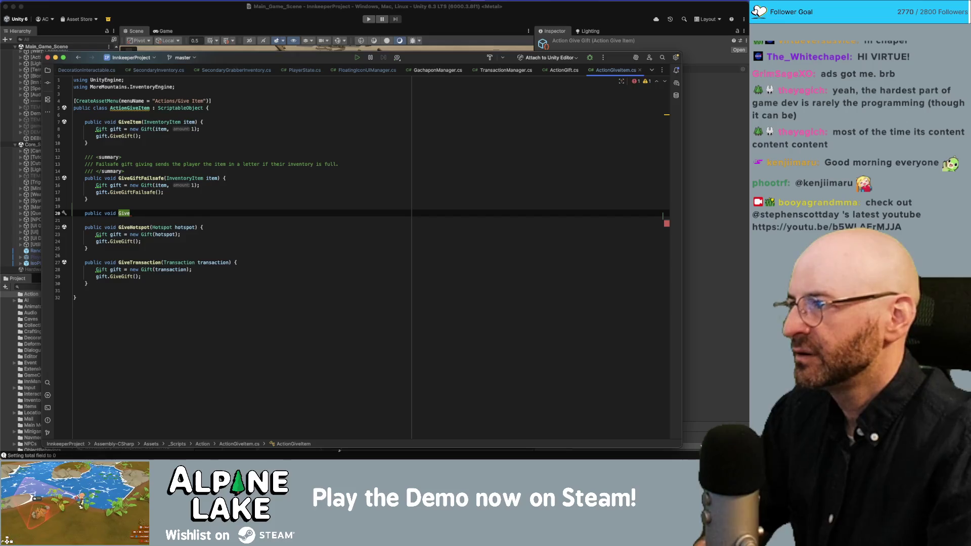
pyautogui.write('DecorationStyle')
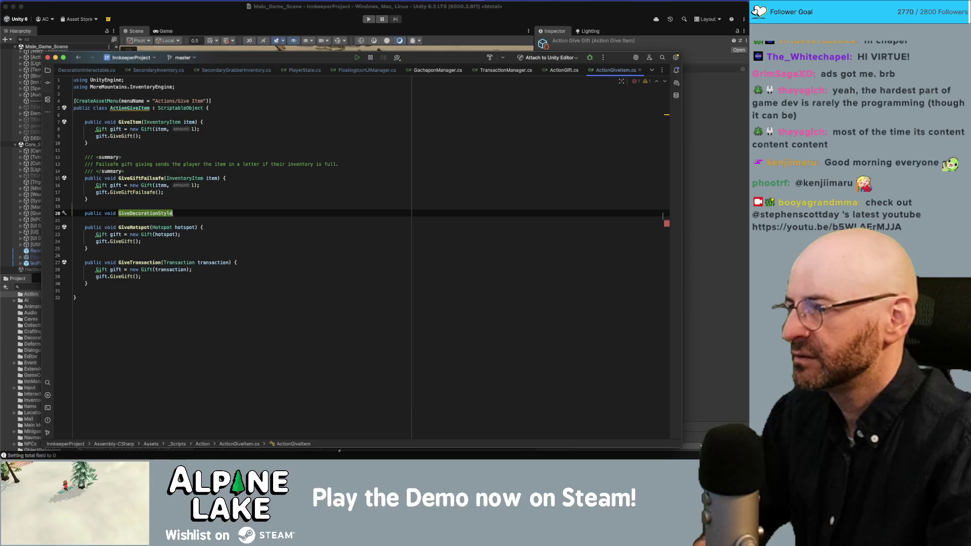
pyautogui.write('(InventoryItem item')
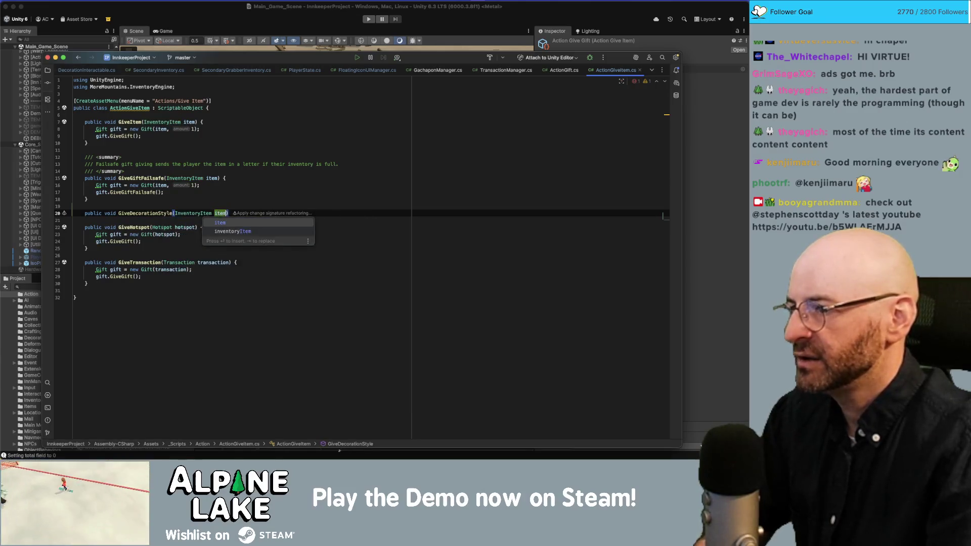
pyautogui.write(') {')
pyautogui.press('Return')
# Copy the two gift-creating lines into GiveDecorationStyle and set the gift amount to 0
pyautogui.press('Up')
pyautogui.press('Up')
pyautogui.press('Up')
pyautogui.hotkey('shift', 'Home')
pyautogui.hotkey('shift', 'End')
pyautogui.hotkey('shift', 'Up')
pyautogui.hotkey('ctrl', 'c')
pyautogui.press('Down')
pyautogui.press('Down')
pyautogui.press('Down')
pyautogui.hotkey('ctrl', 'v')
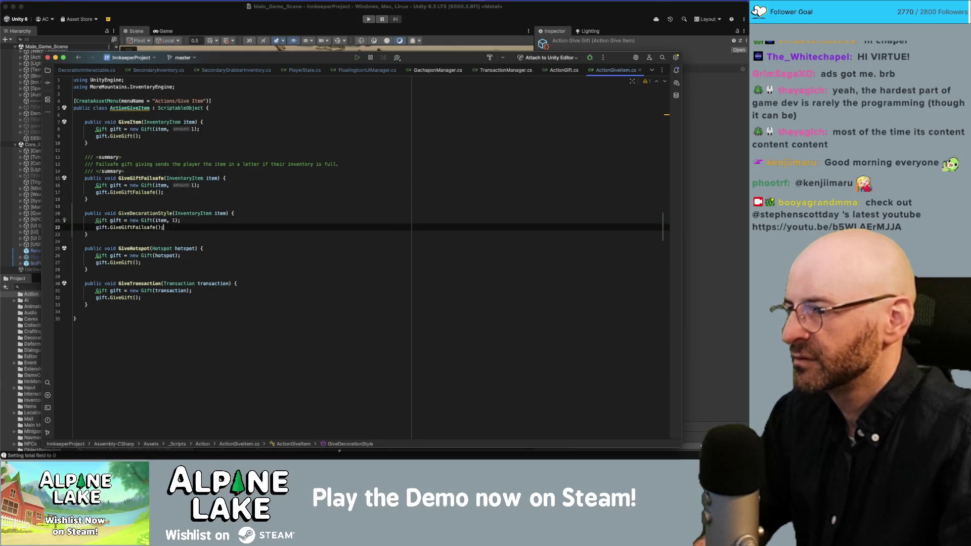
pyautogui.doubleClick(193, 220)
pyautogui.write('0')
pyautogui.press('Down')
pyautogui.press('Down')
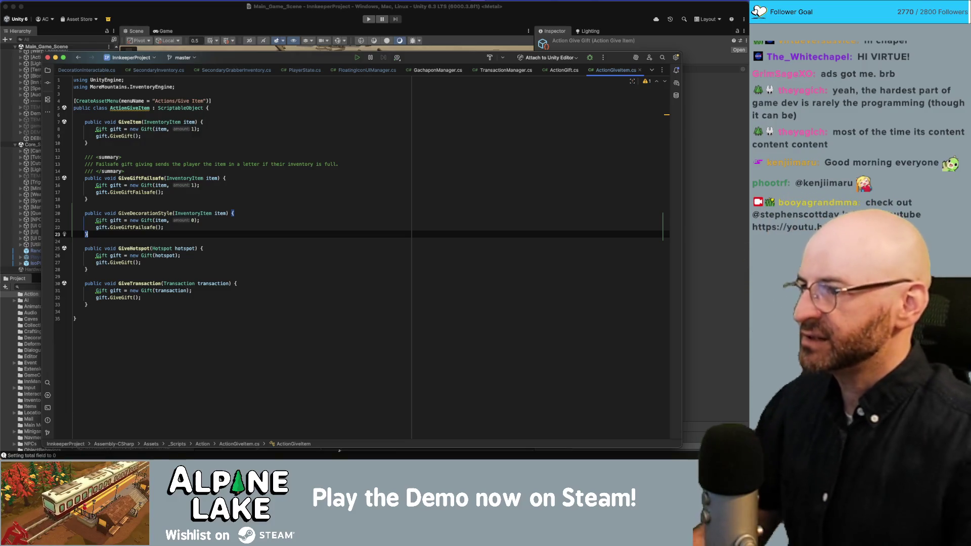
# Replace the GiveGiftFailsafe call with GiveGift in the new method and return to Unity
pyautogui.click(118, 136)
pyautogui.doubleClick(118, 135)
pyautogui.press('super+c')
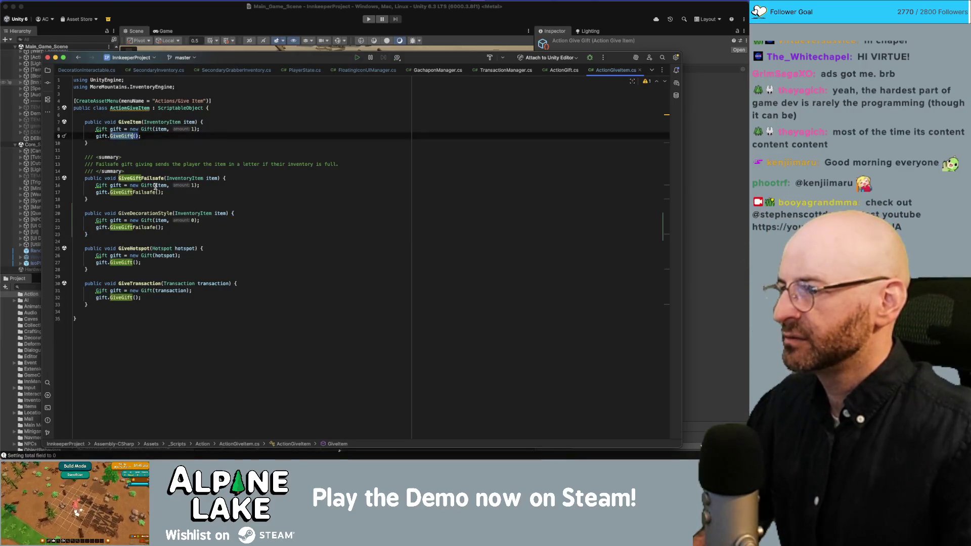
pyautogui.doubleClick(141, 227)
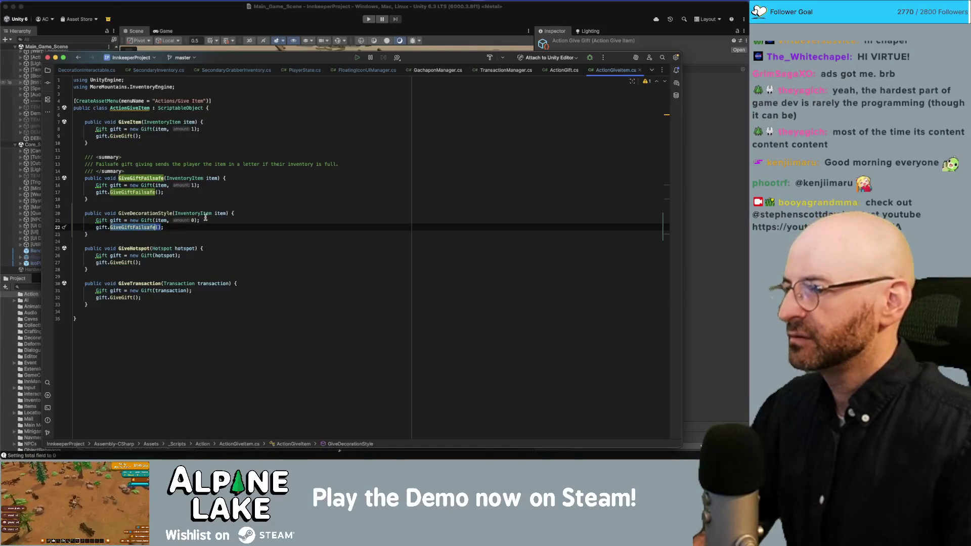
pyautogui.press('super+v')
pyautogui.click(241, 227)
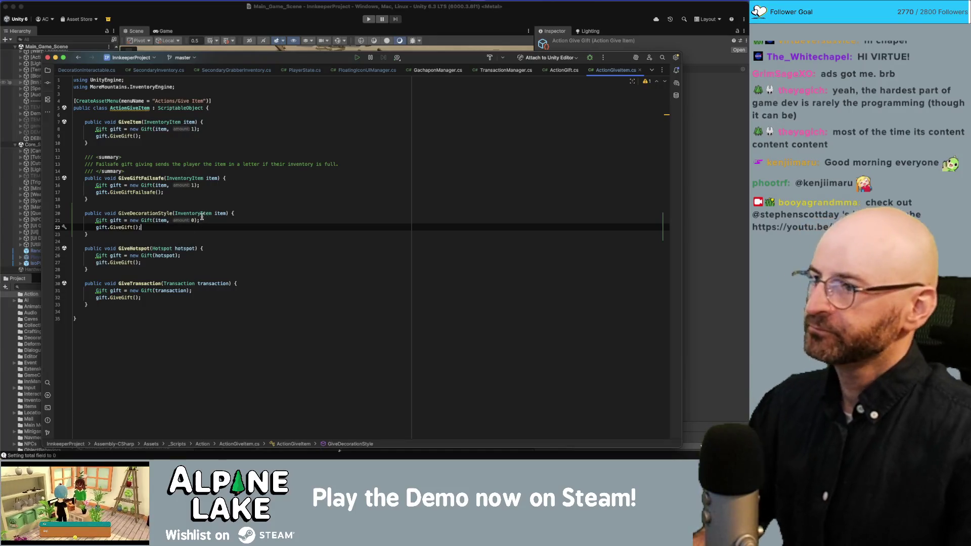
pyautogui.click(243, 171)
pyautogui.click(224, 17)
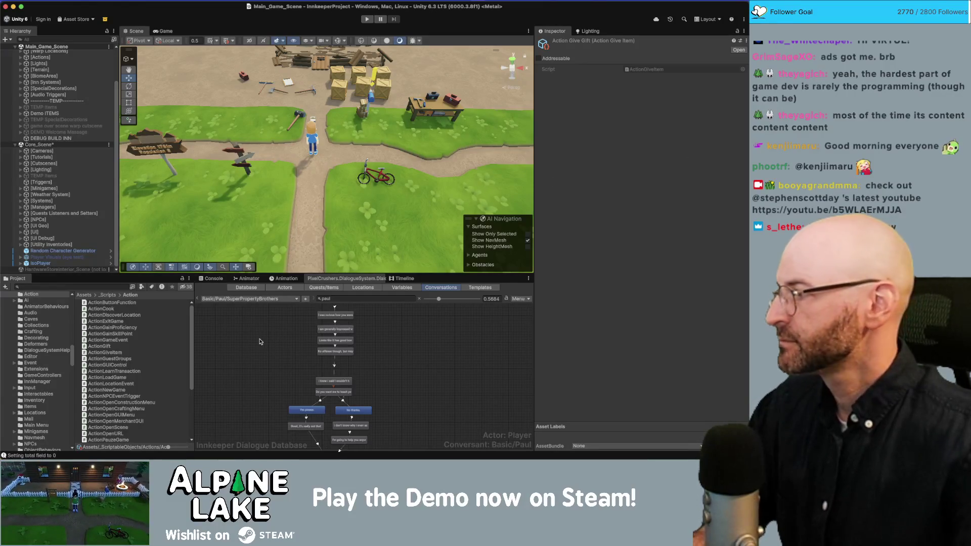
# Show the Innkeeper Dialogue Database, scroll to the conversation's last nodes, and clear the project search
pyautogui.click(261, 340)
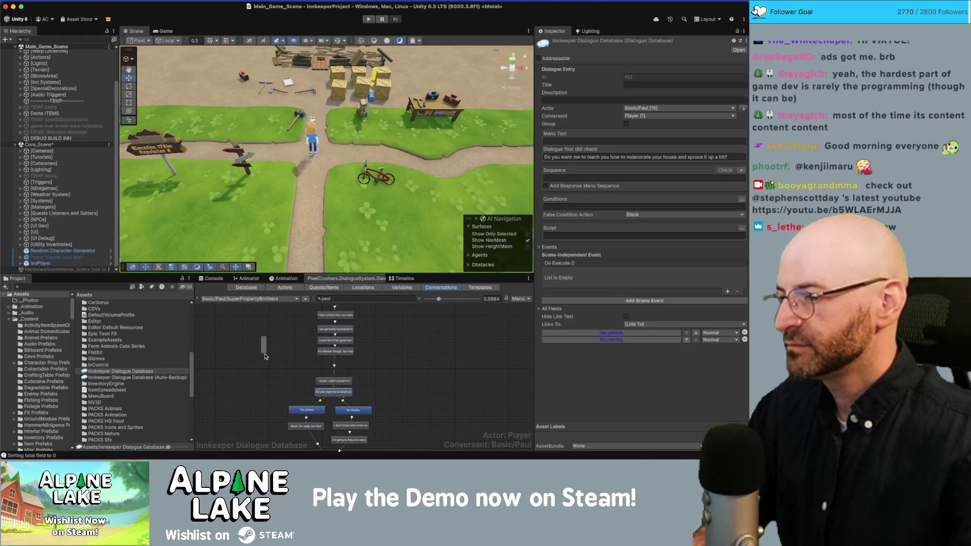
pyautogui.click(255, 356)
pyautogui.scroll(-5, 280, 350)
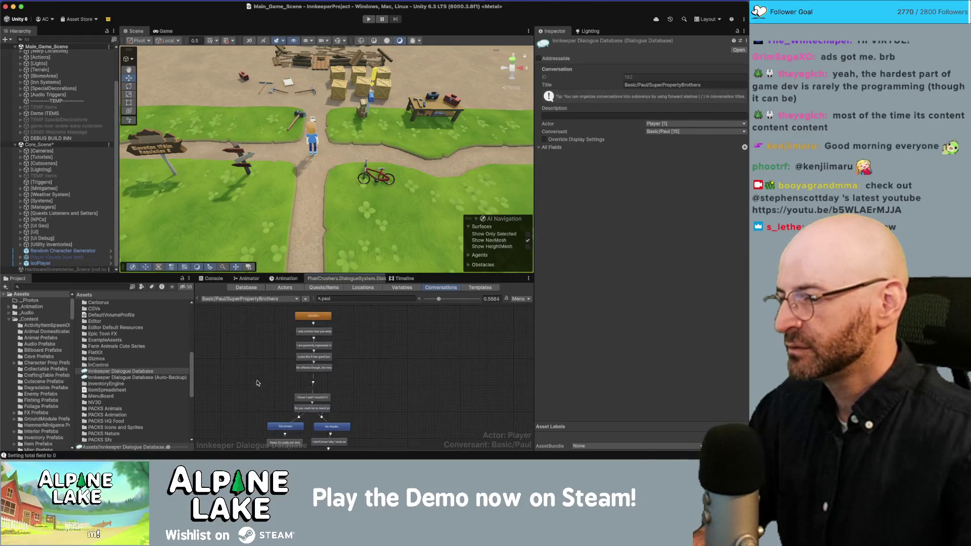
pyautogui.scroll(-7, 265, 395)
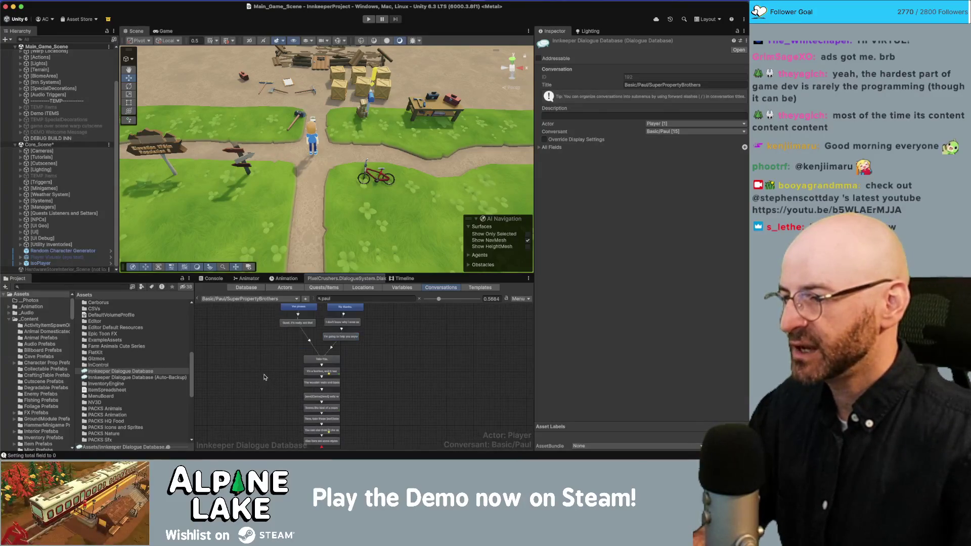
pyautogui.click(114, 287)
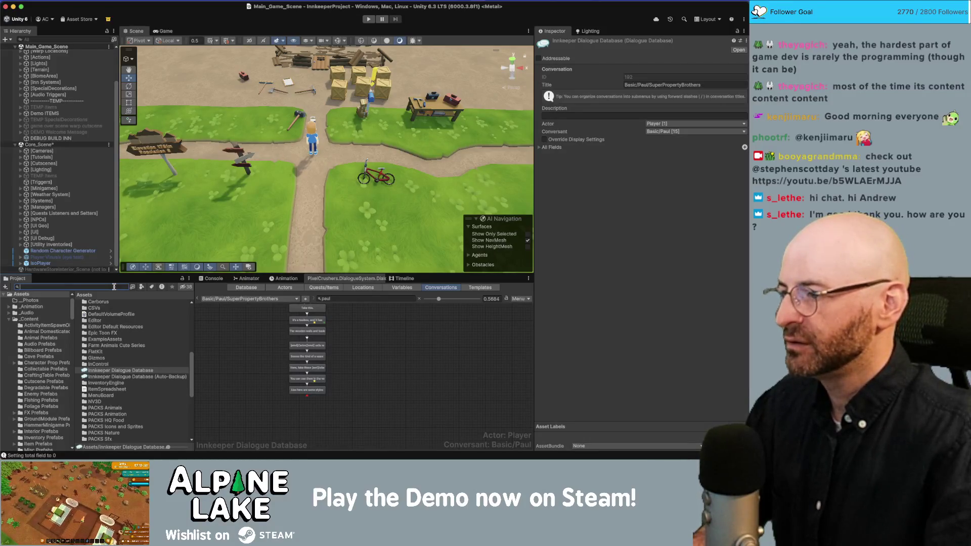
pyautogui.press('BackSpace')
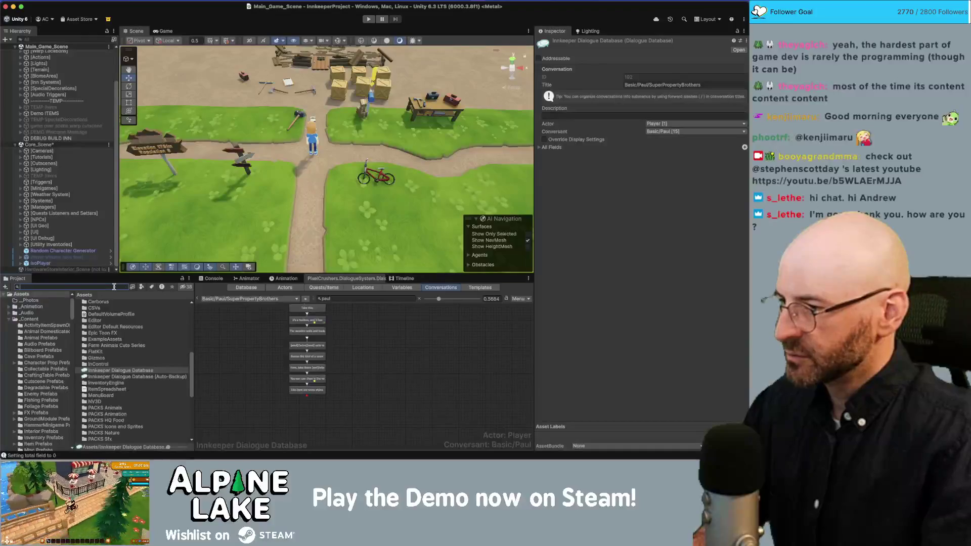
# Locate Build Wall Basic, then add an On Execute event using Action Give Gift to Paul's final line
pyautogui.write('bul basic')
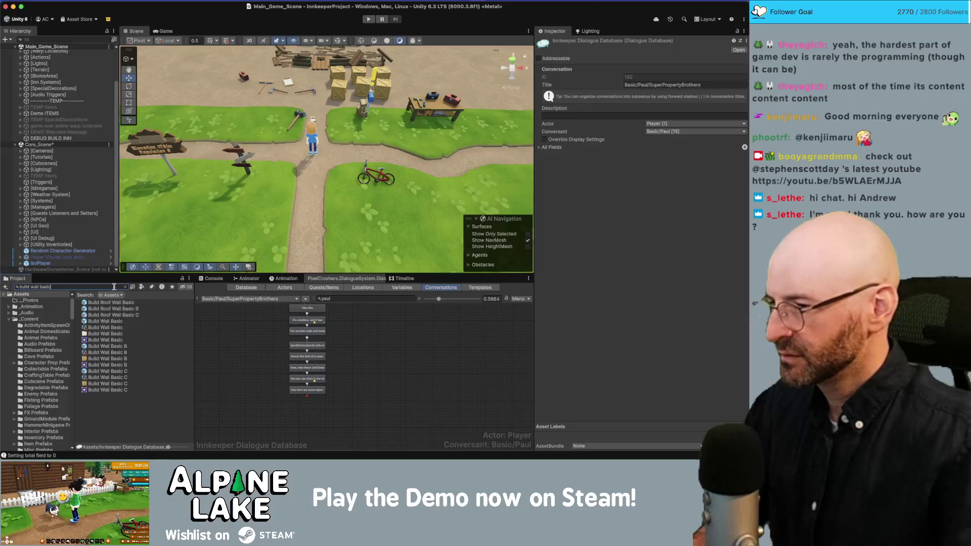
pyautogui.click(117, 328)
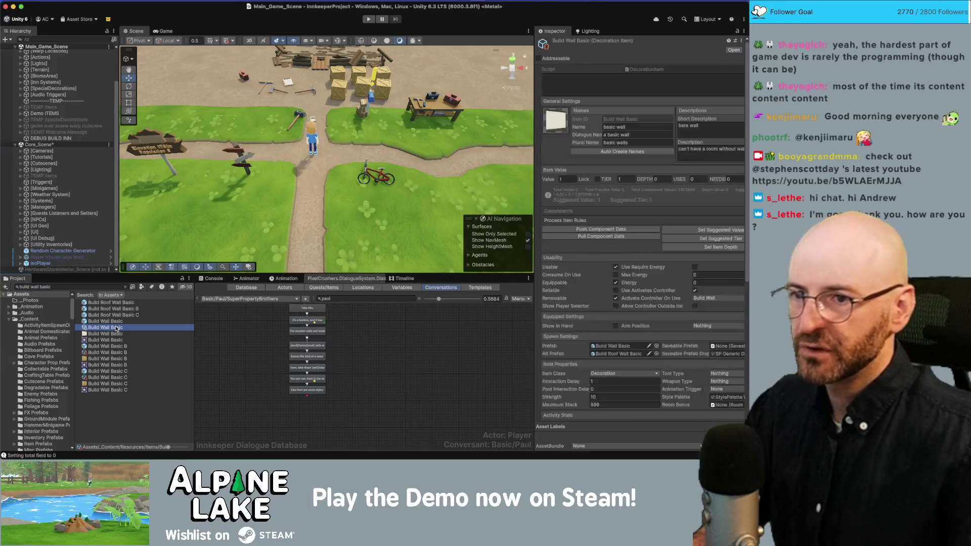
pyautogui.click(308, 390)
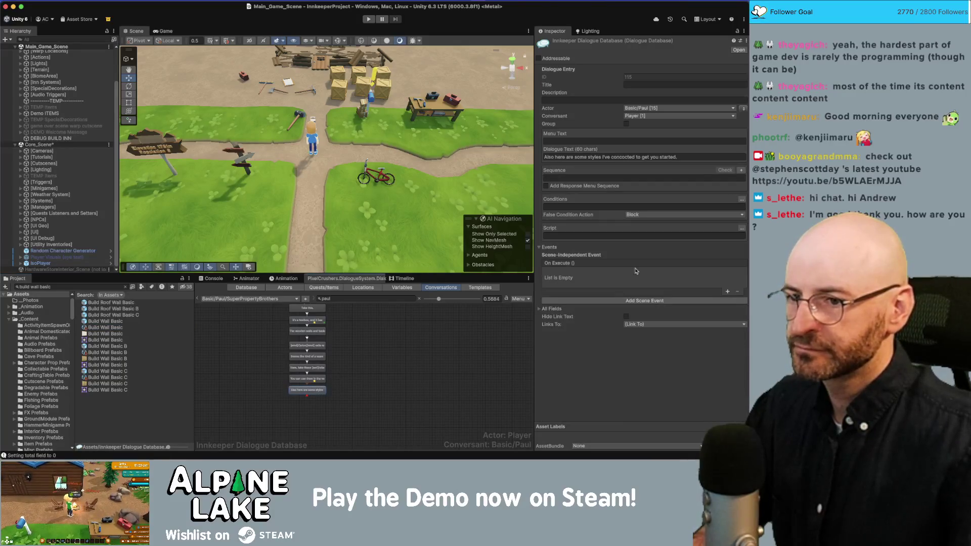
pyautogui.click(728, 292)
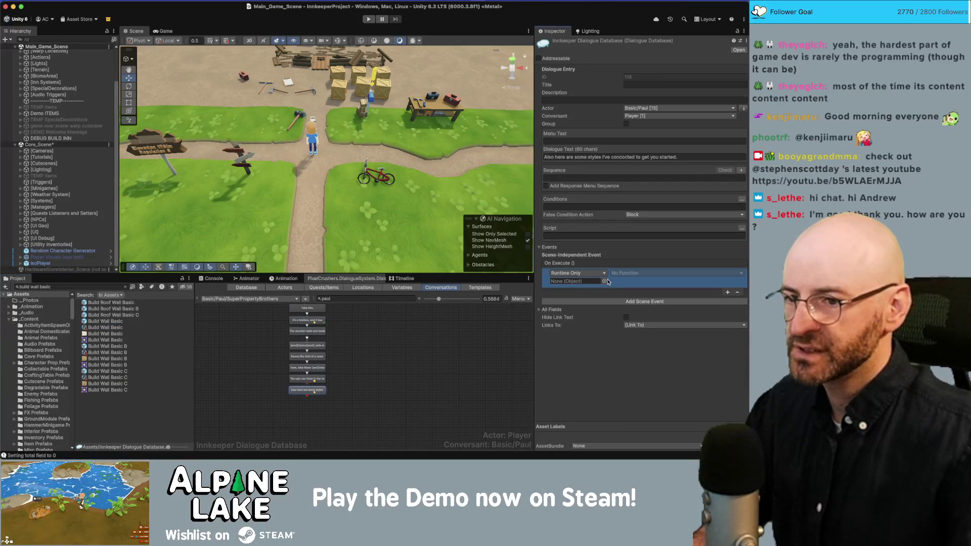
pyautogui.click(606, 282)
pyautogui.write('give')
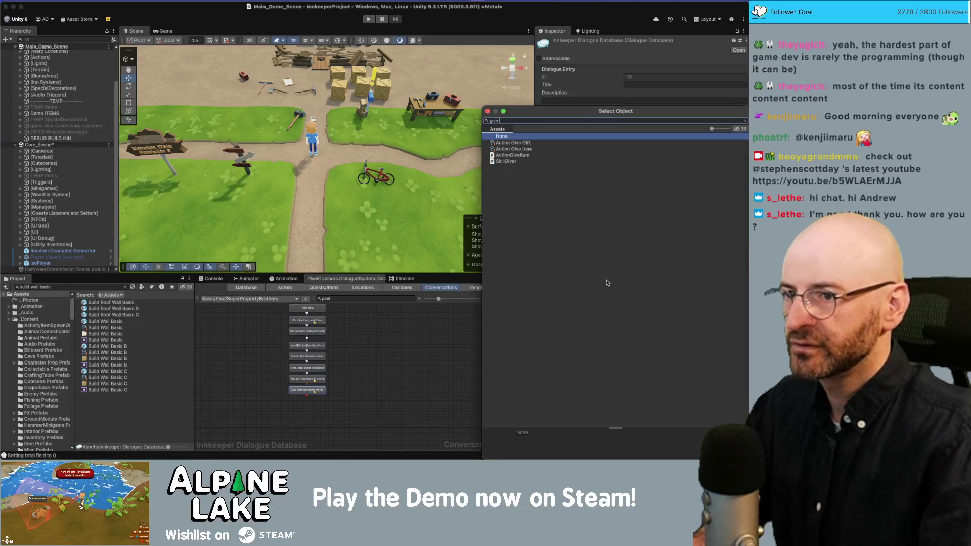
pyautogui.press('Down')
pyautogui.press('Down')
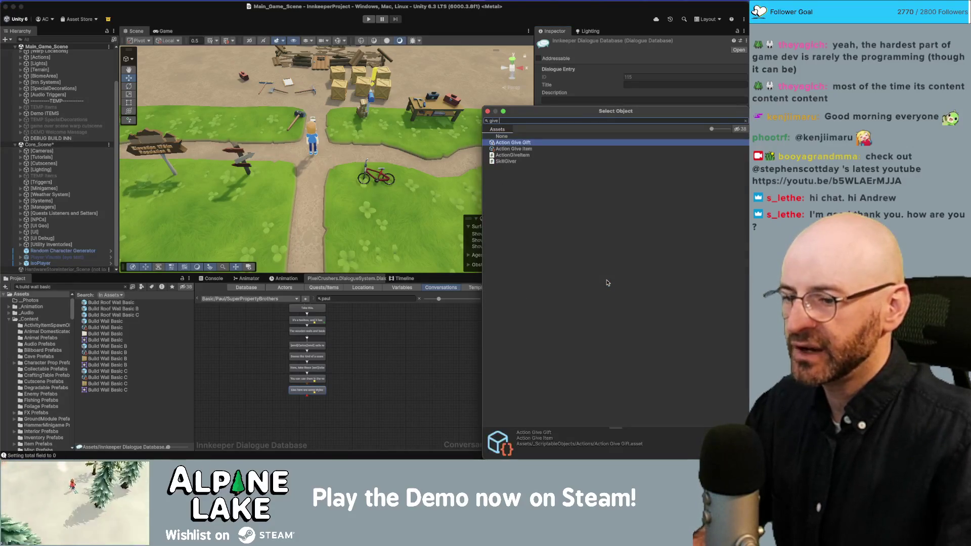
pyautogui.press('Up')
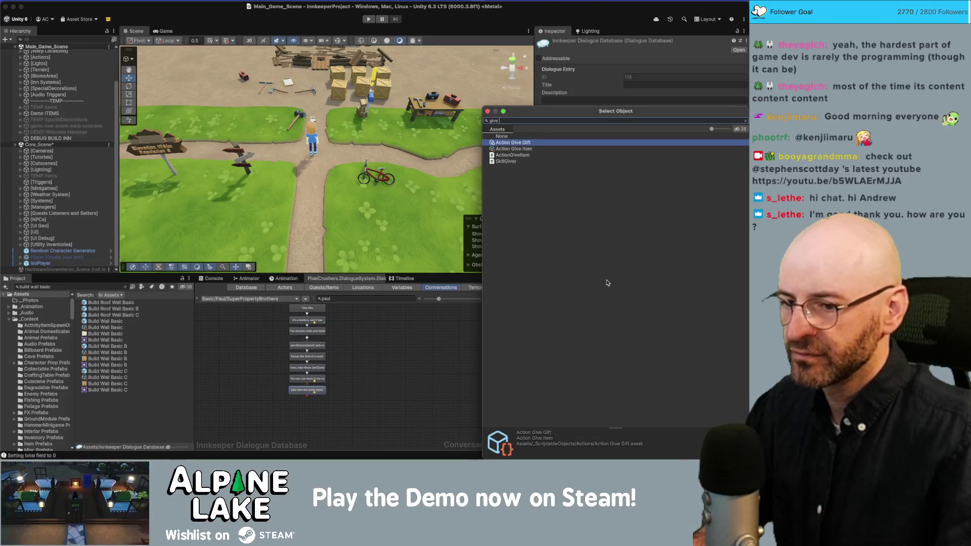
pyautogui.press('Down')
pyautogui.press('Up')
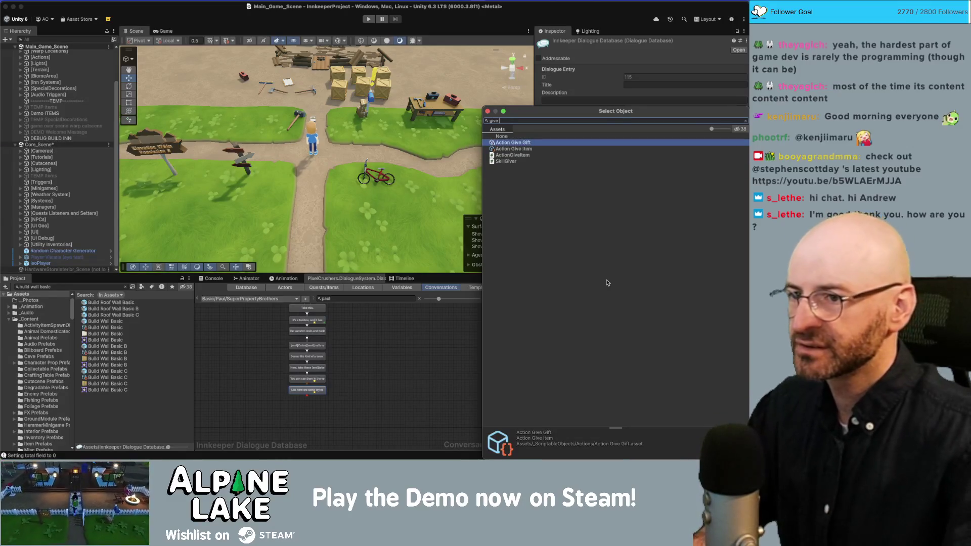
pyautogui.press('Return')
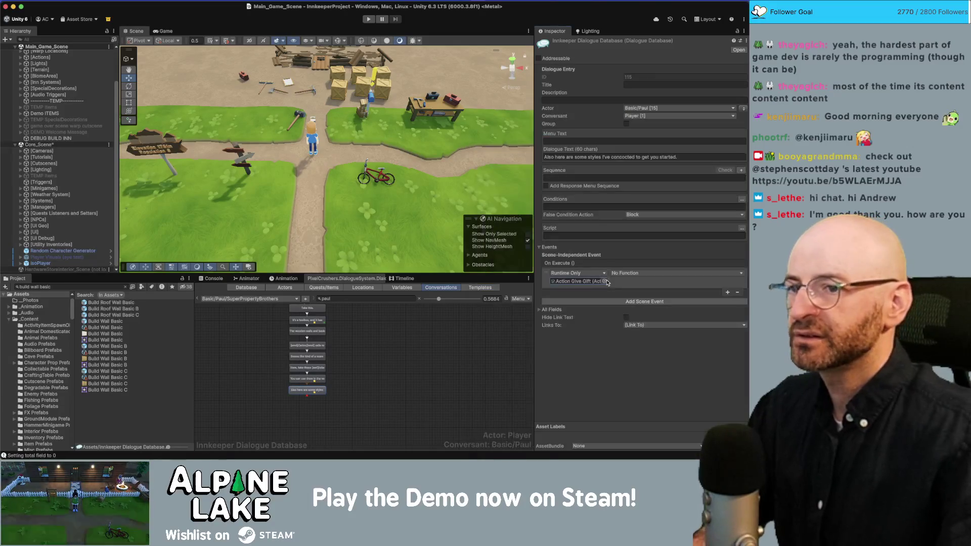
# Make the event call ActionGiveItem.GiveDecorationStyle with Build Wall Basic, and add a second event slot
pyautogui.click(626, 273)
pyautogui.moveTo(638, 298)
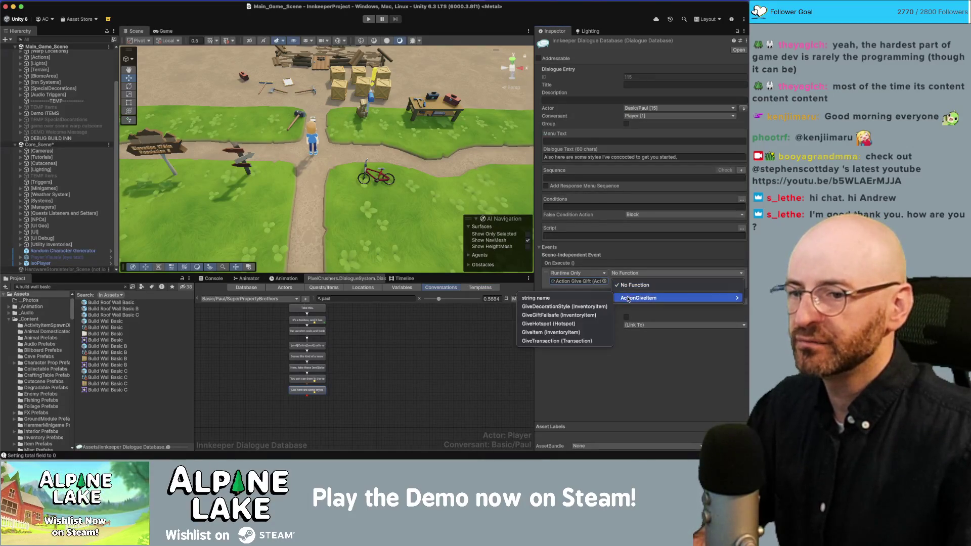
pyautogui.click(571, 307)
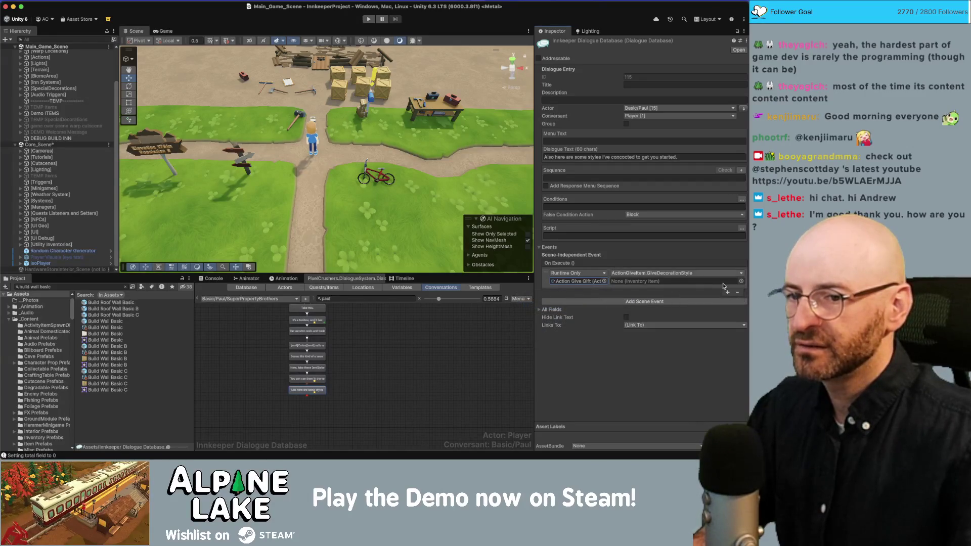
pyautogui.click(741, 281)
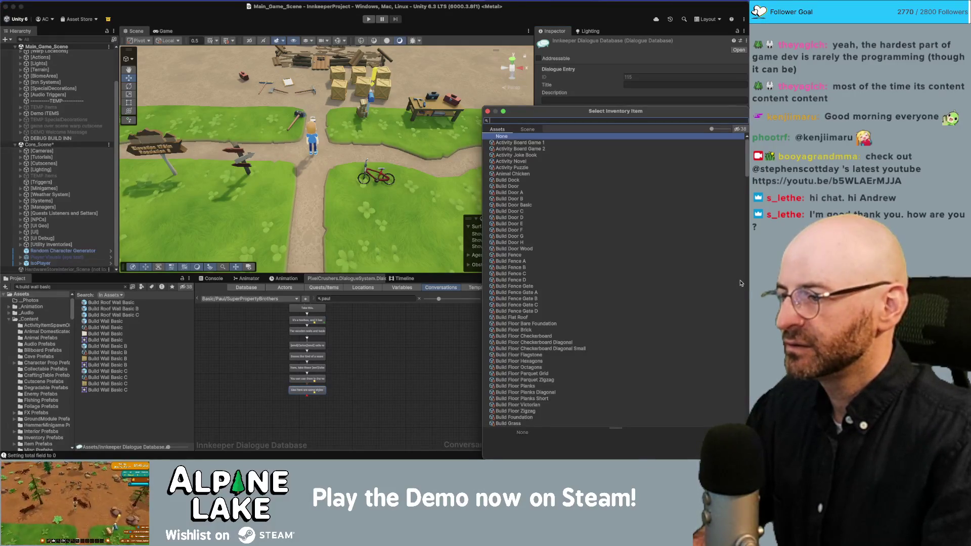
pyautogui.write('build wall basic')
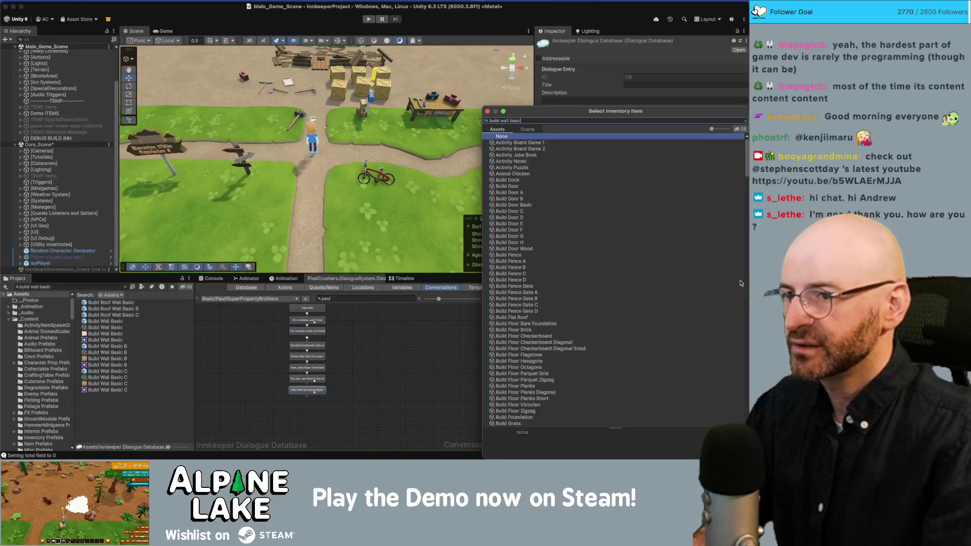
pyautogui.press('Down')
pyautogui.press('Return')
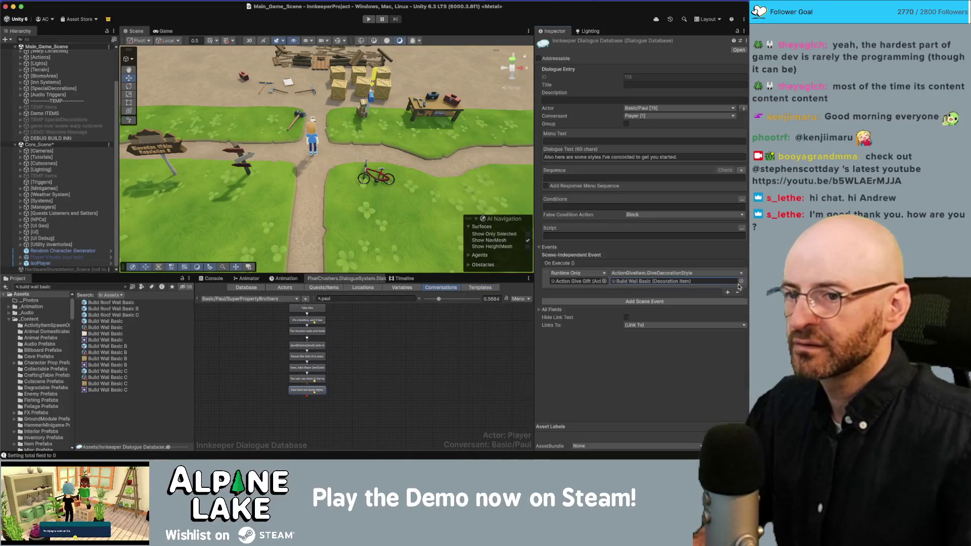
pyautogui.click(727, 293)
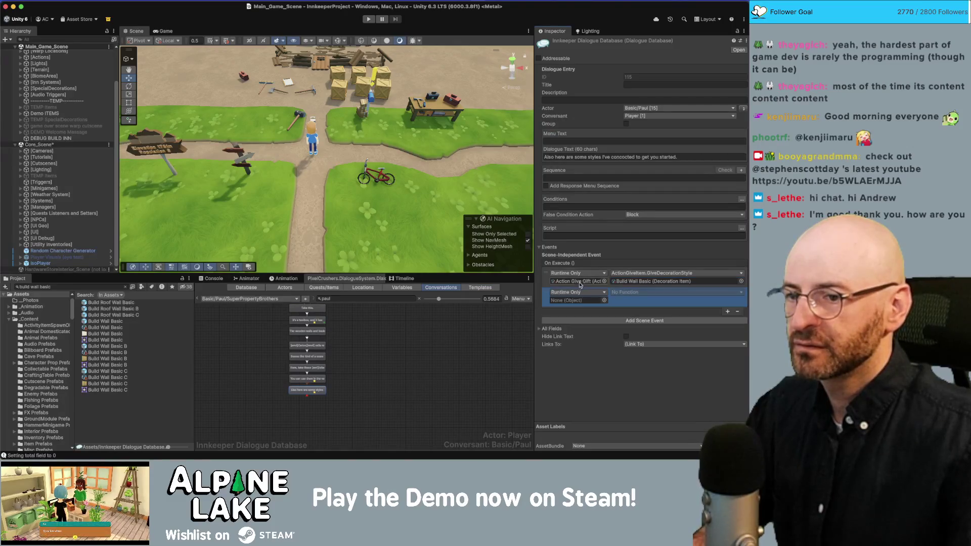
# Point the second On Execute event at Action Give Gift calling GiveDecorationStyle
pyautogui.click(604, 298)
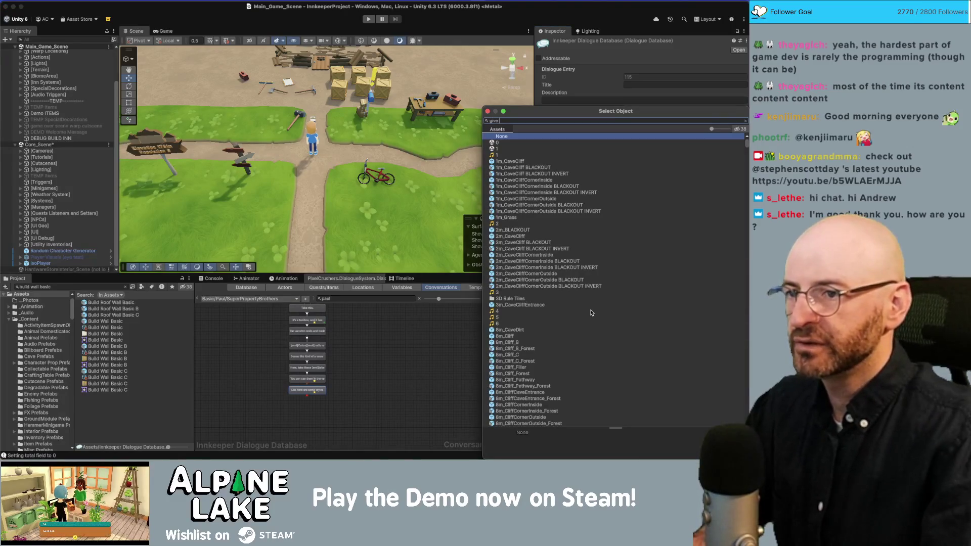
pyautogui.press('Escape')
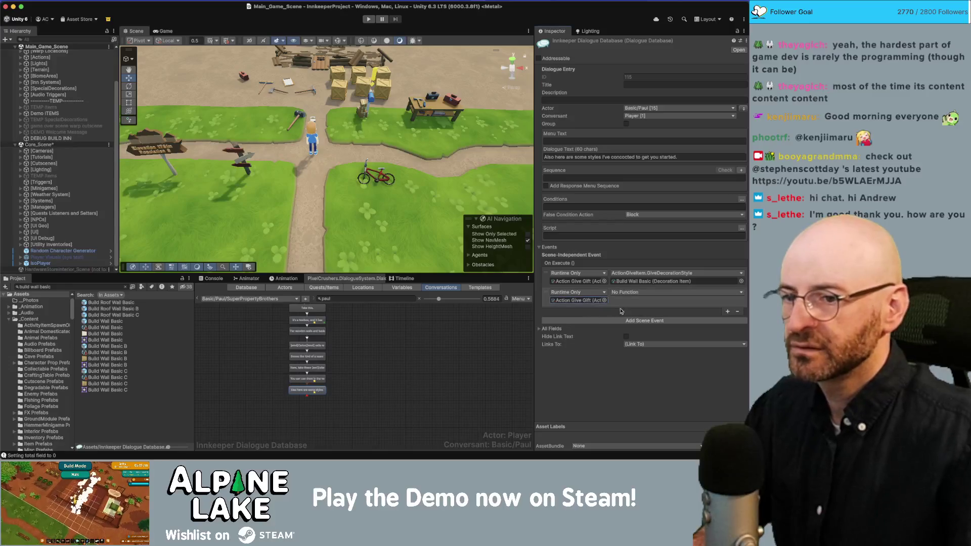
pyautogui.click(676, 293)
pyautogui.moveTo(661, 317)
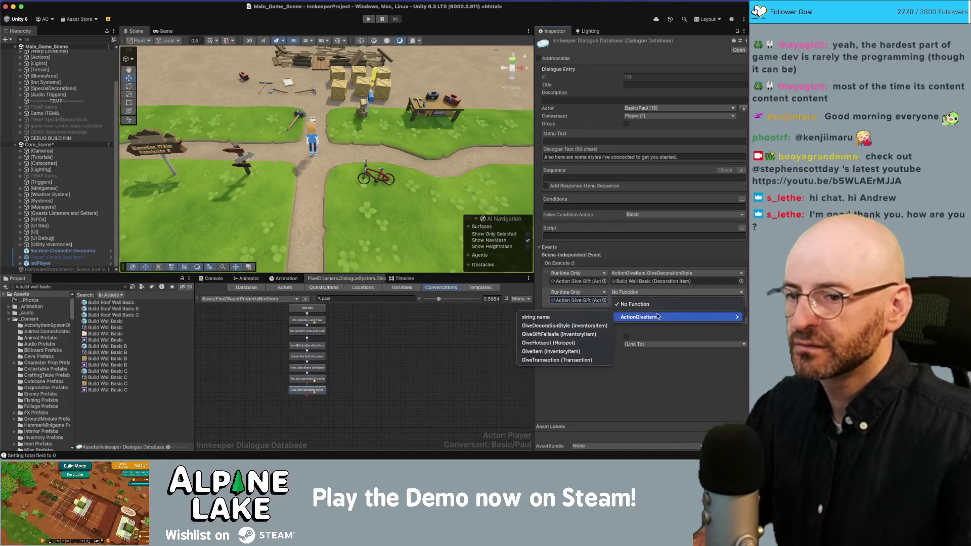
pyautogui.click(563, 326)
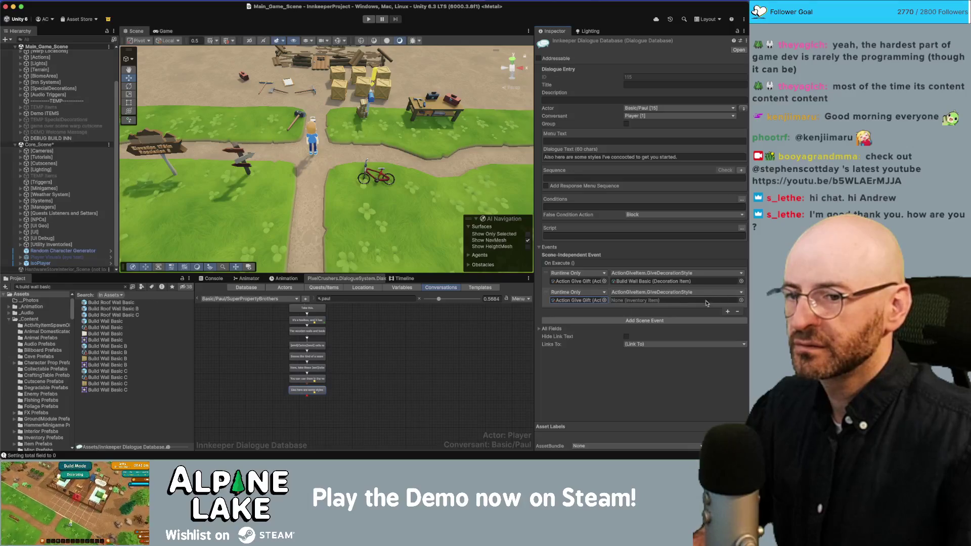
# Change the project search from 'build basic' to 'build floor'
pyautogui.click(67, 287)
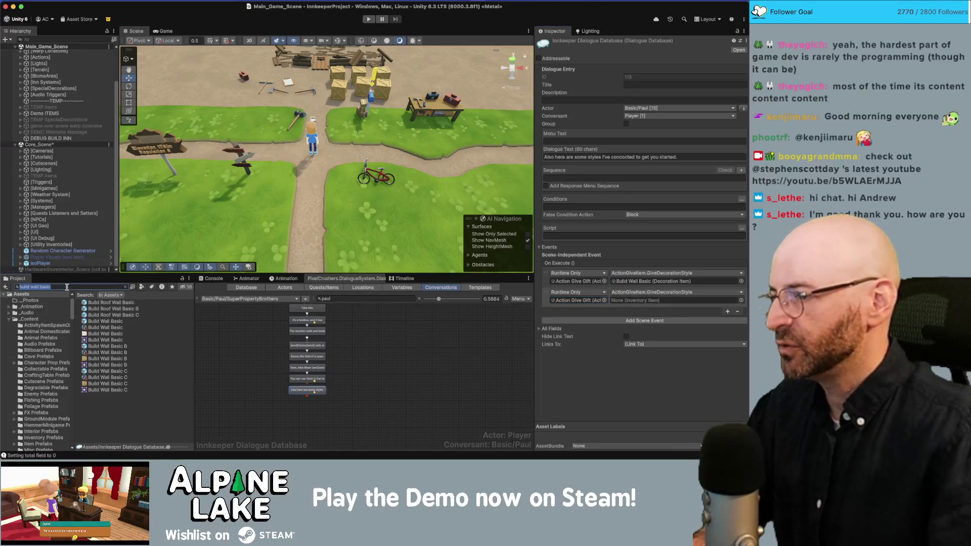
pyautogui.doubleClick(66, 287)
pyautogui.press('BackSpace')
pyautogui.press('BackSpace')
pyautogui.press('BackSpace')
pyautogui.write('f')
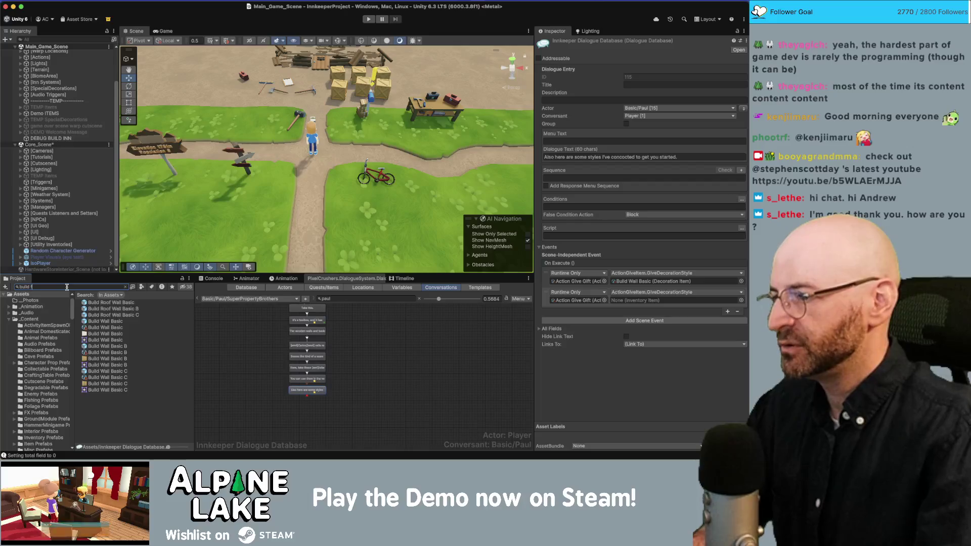
pyautogui.write('loor')
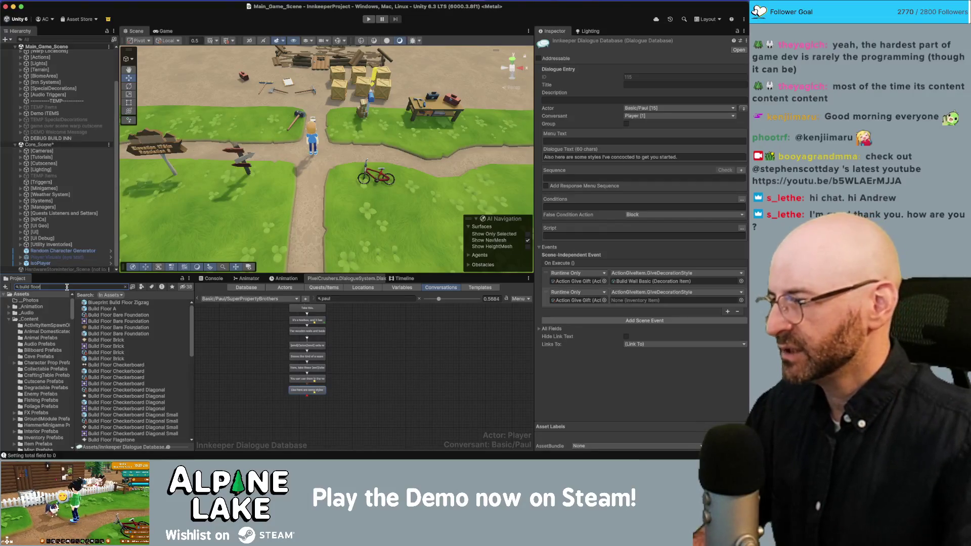
# Browse the BuildItems sprites as large thumbnails and inspect the Build Floor Planks texture
pyautogui.click(110, 366)
pyautogui.click(126, 287)
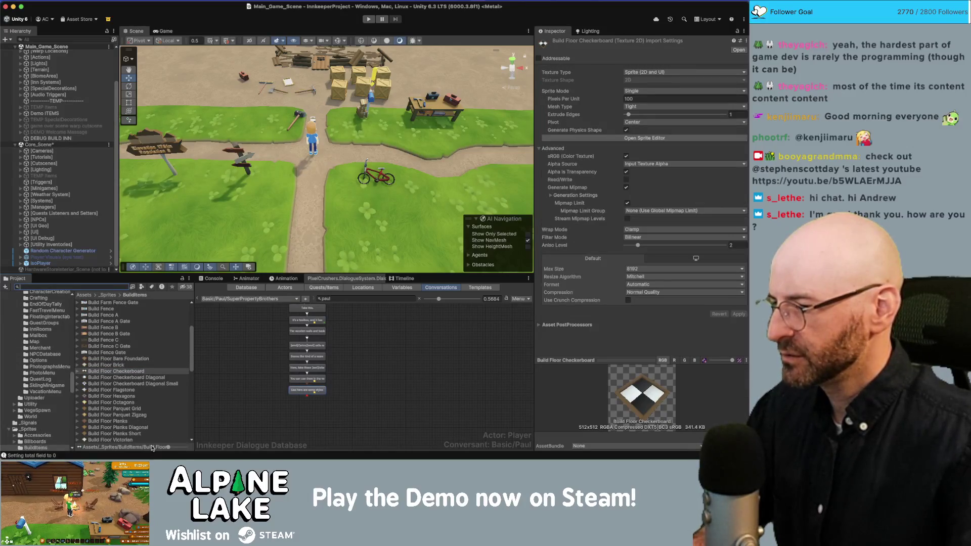
pyautogui.moveTo(168, 449); pyautogui.dragTo(177, 447)
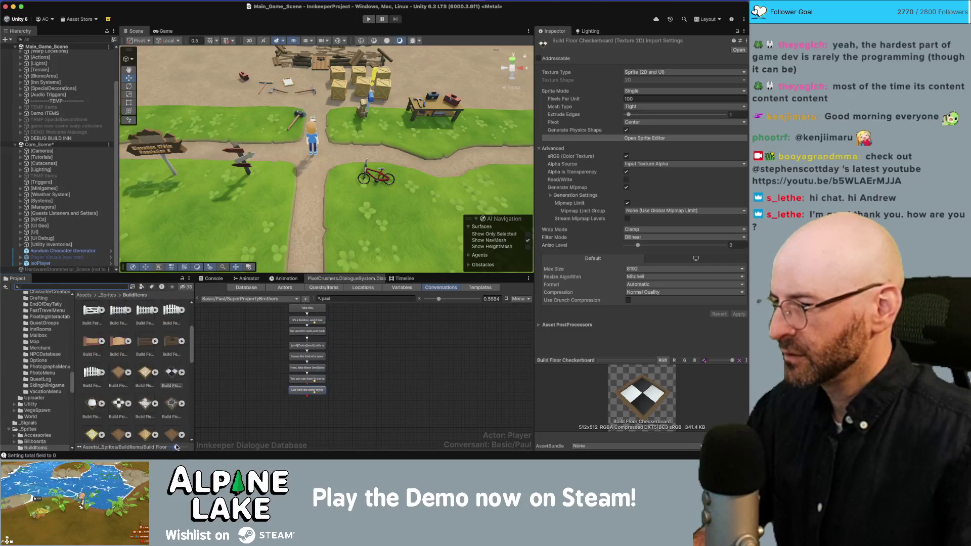
pyautogui.scroll(3, 164, 396)
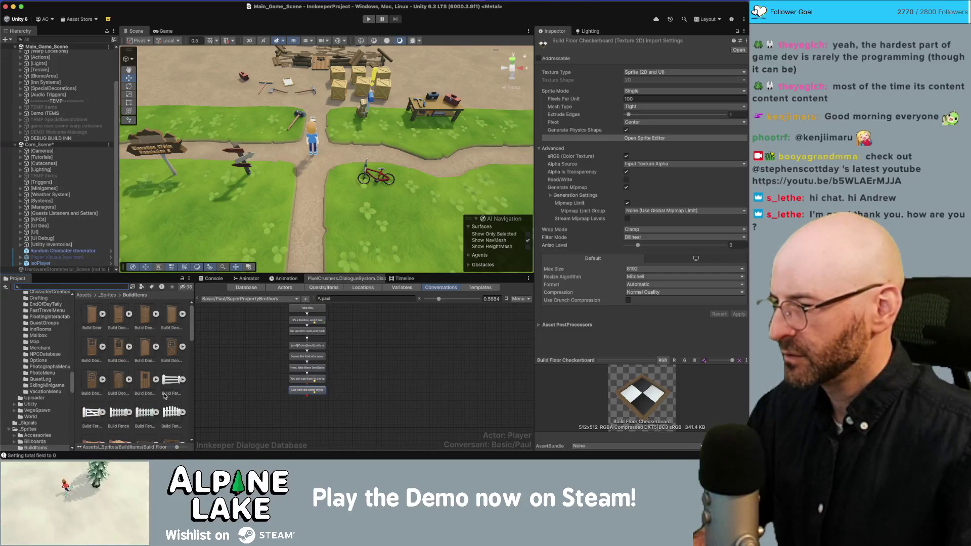
pyautogui.scroll(-6, 164, 396)
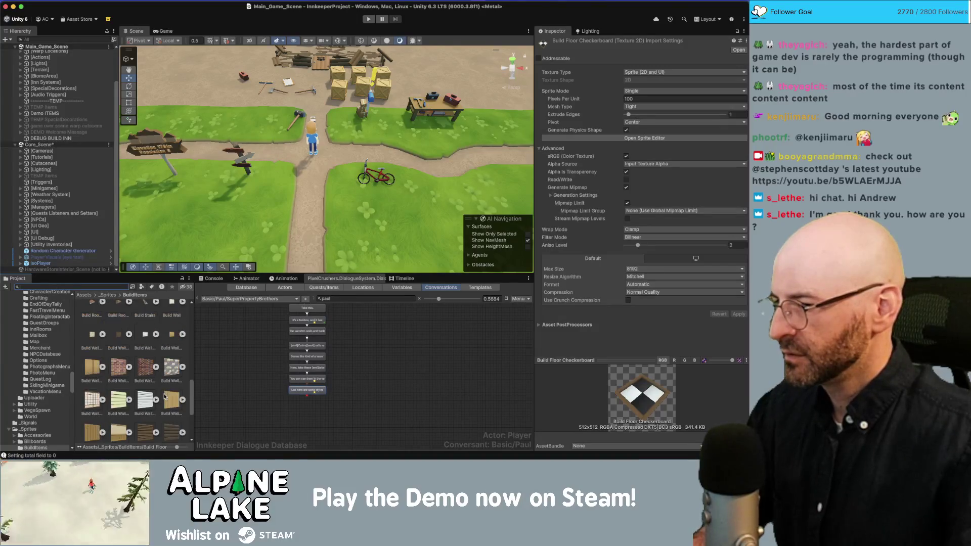
pyautogui.scroll(1, 166, 394)
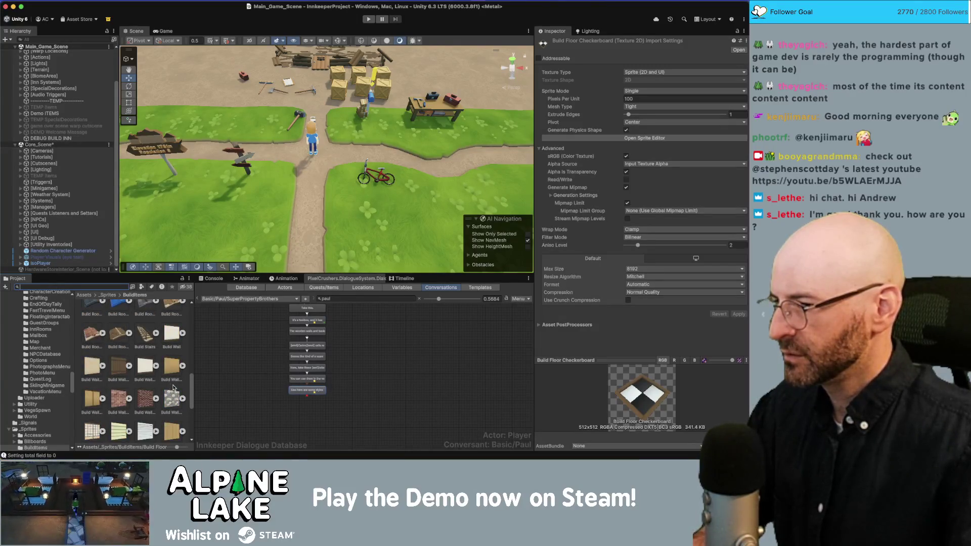
pyautogui.scroll(1, 191, 390)
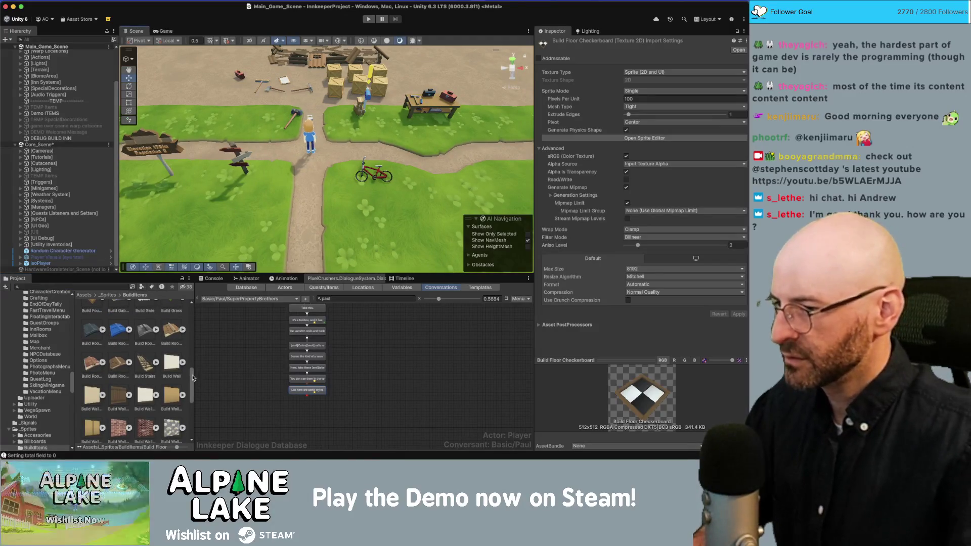
pyautogui.moveTo(191, 375); pyautogui.dragTo(193, 344)
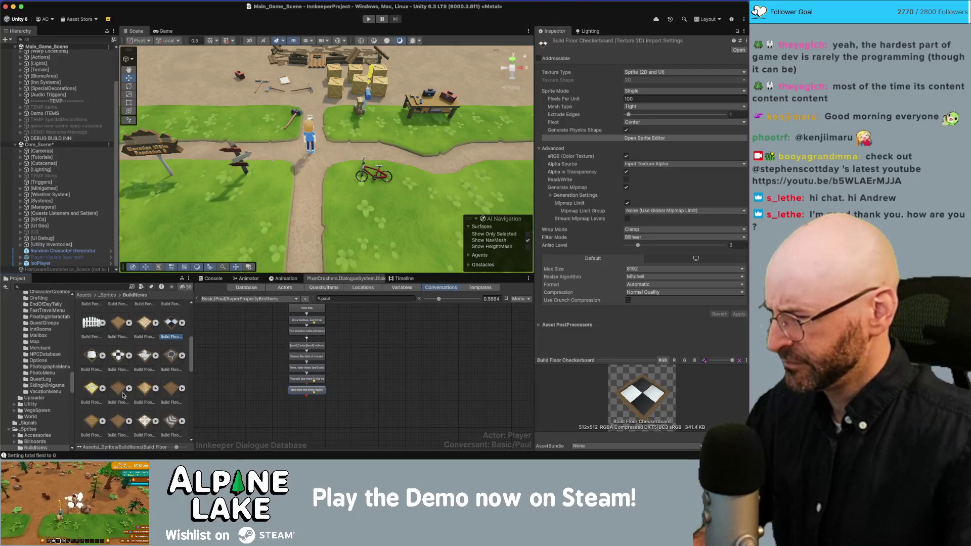
pyautogui.scroll(-2, 186, 375)
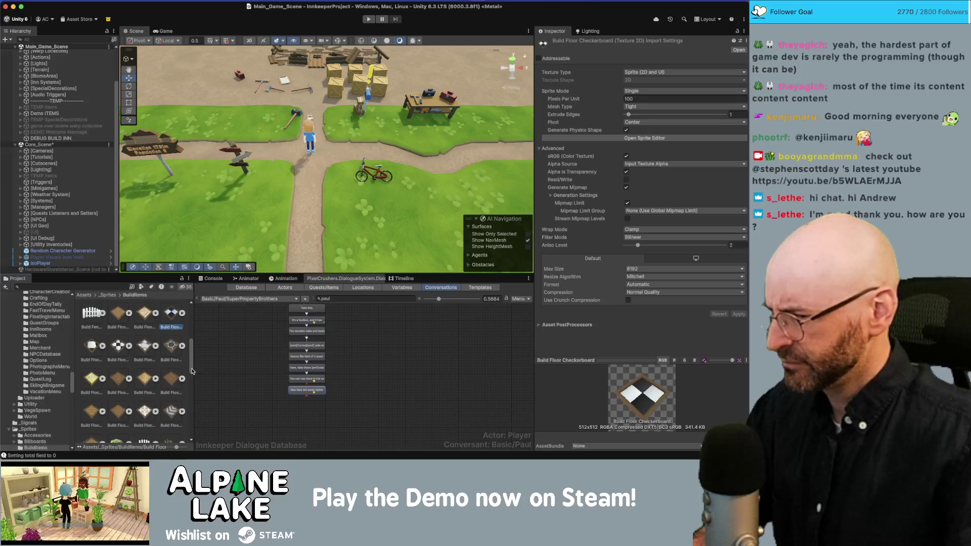
pyautogui.click(170, 383)
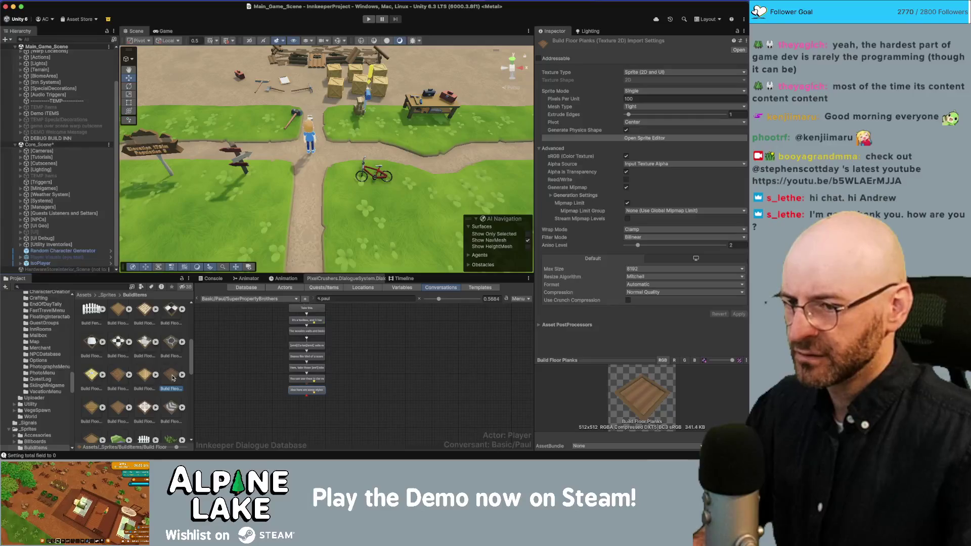
pyautogui.click(307, 383)
# Select Paul's 'Also here are some styles' line and set its second gift to Build Floor Planks
pyautogui.click(307, 380)
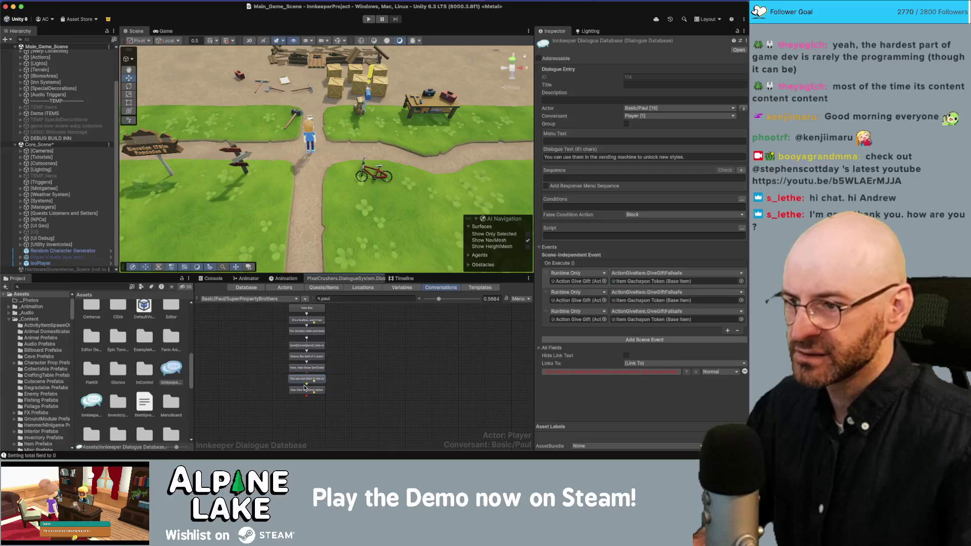
pyautogui.click(305, 390)
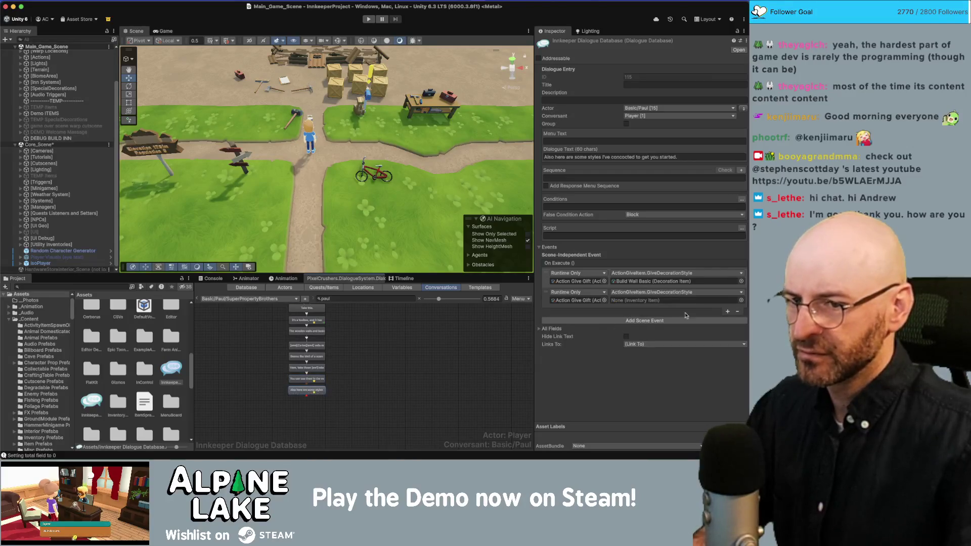
pyautogui.click(741, 301)
pyautogui.write('build')
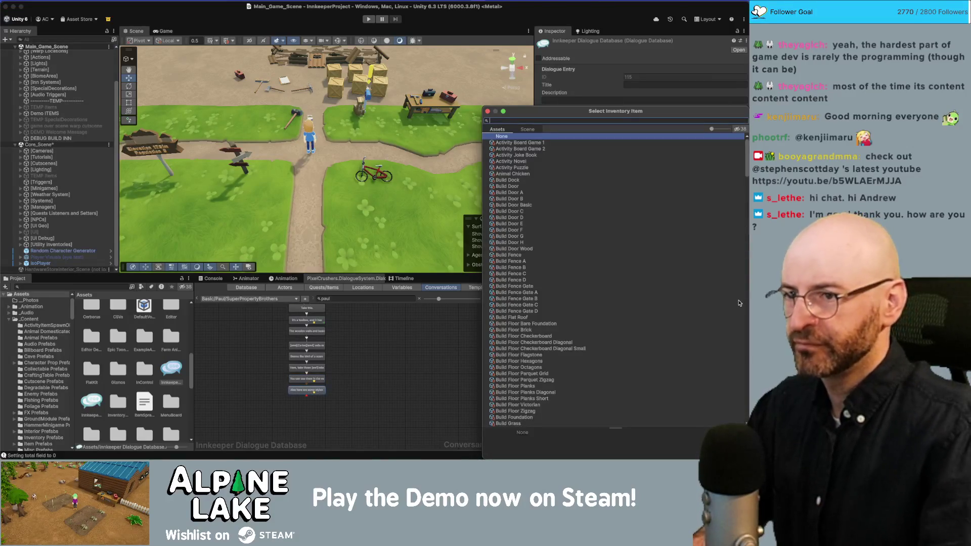
pyautogui.write('s')
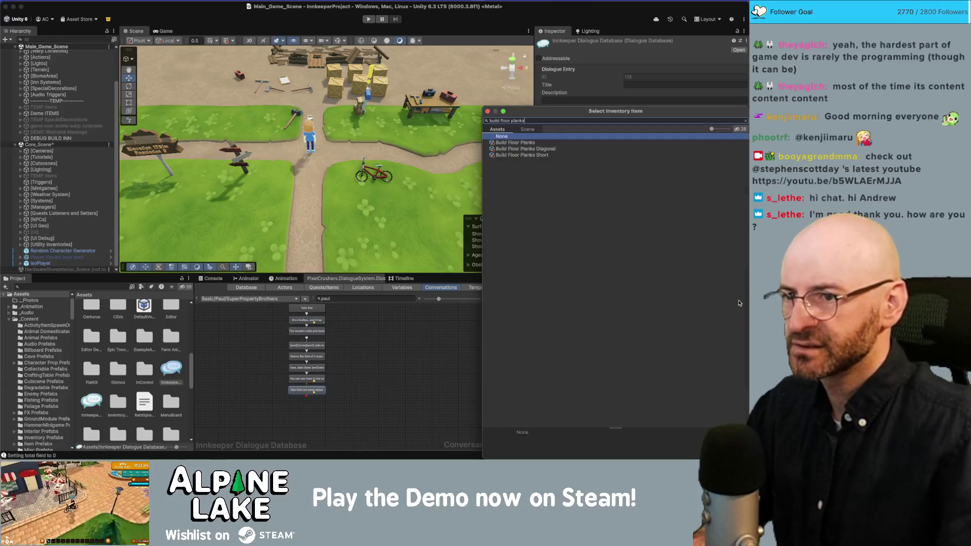
pyautogui.press('Down')
pyautogui.press('Return')
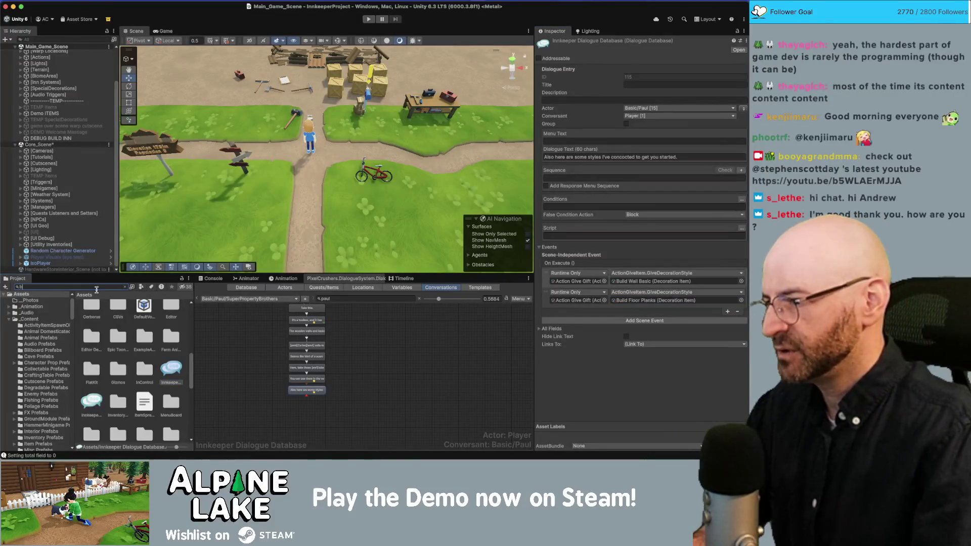
pyautogui.write('build floor planks')
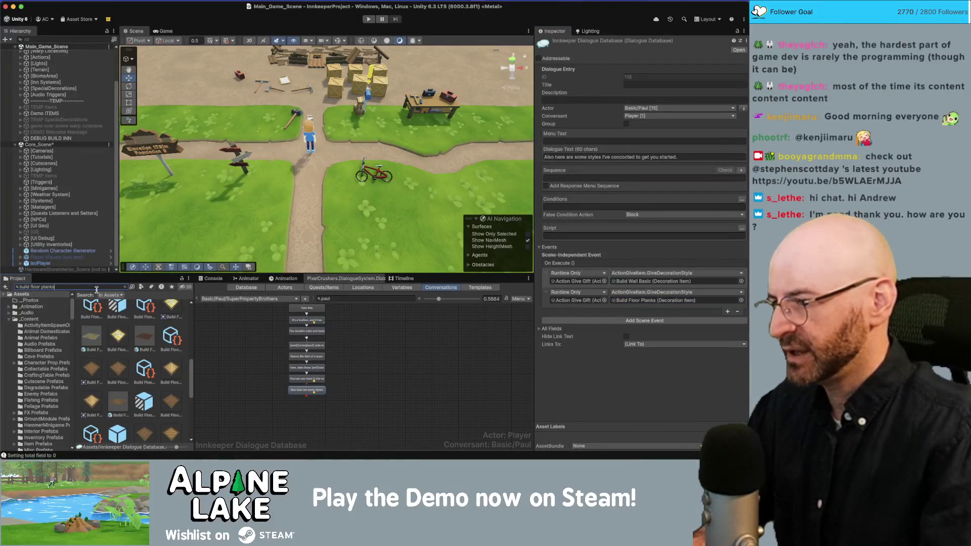
pyautogui.click(149, 346)
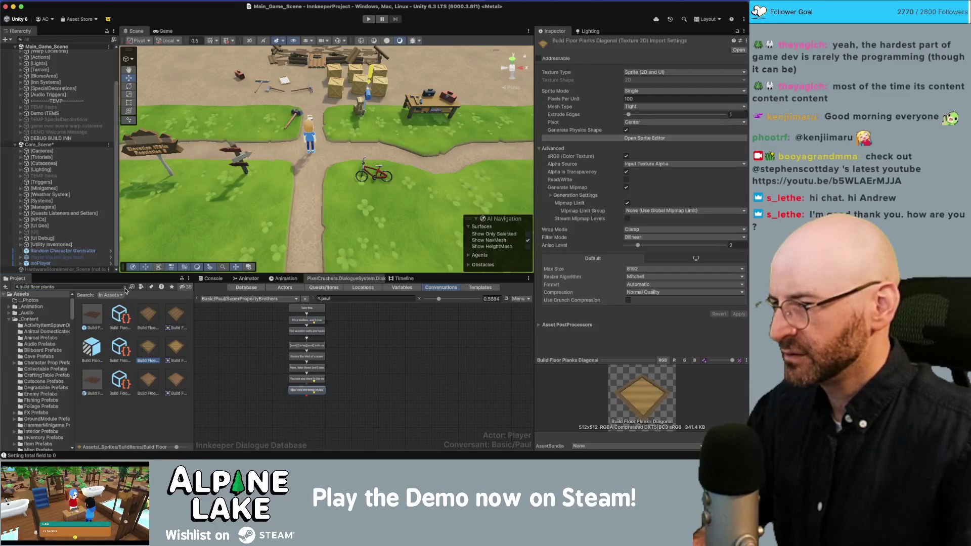
pyautogui.click(125, 287)
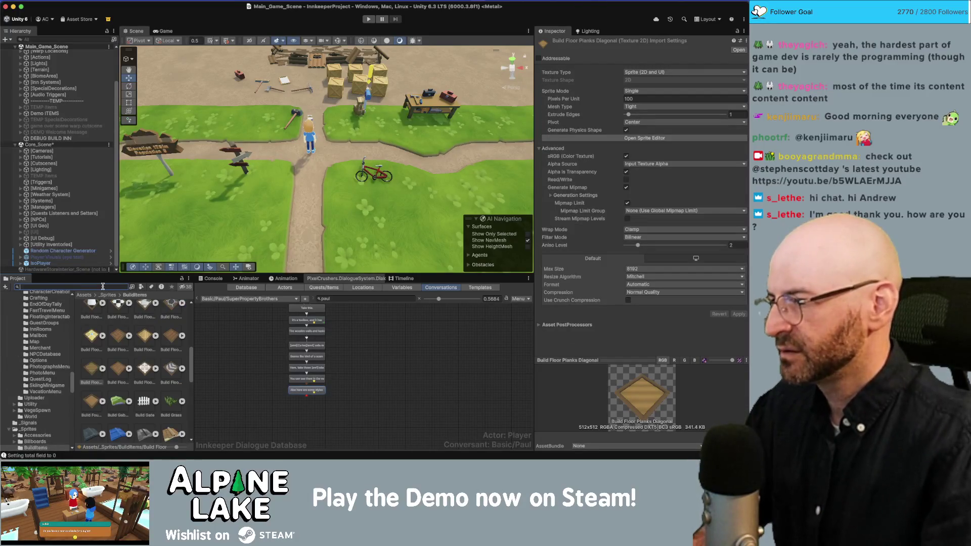
pyautogui.write('build door')
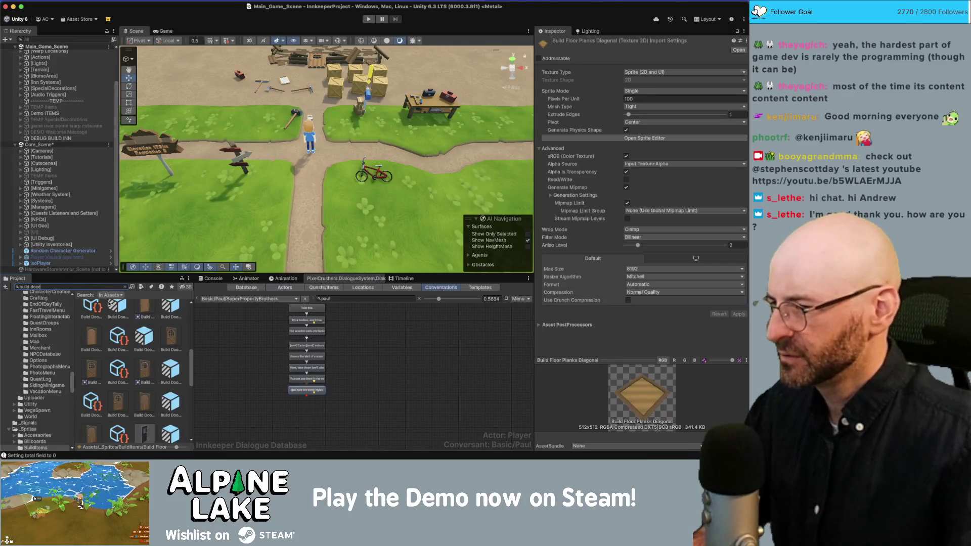
pyautogui.click(94, 369)
pyautogui.click(125, 287)
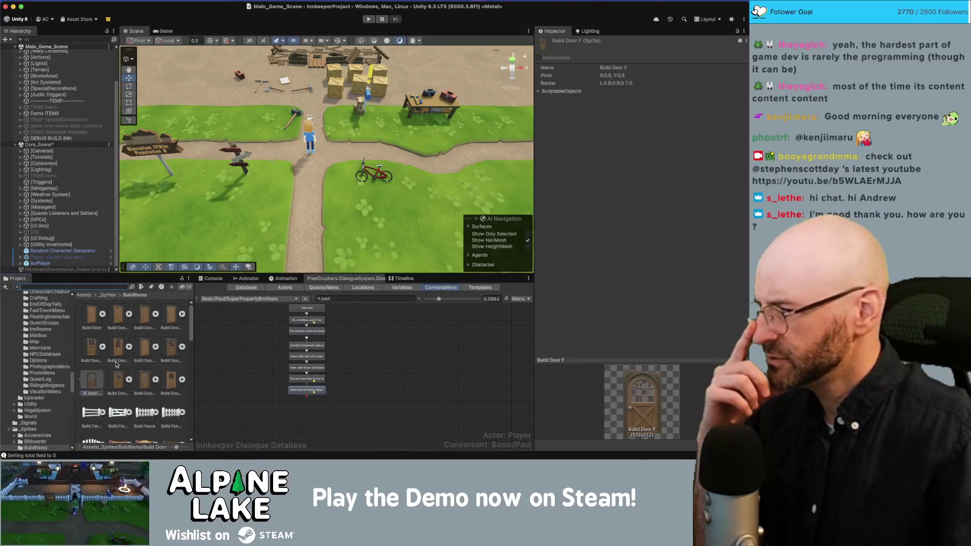
pyautogui.click(99, 356)
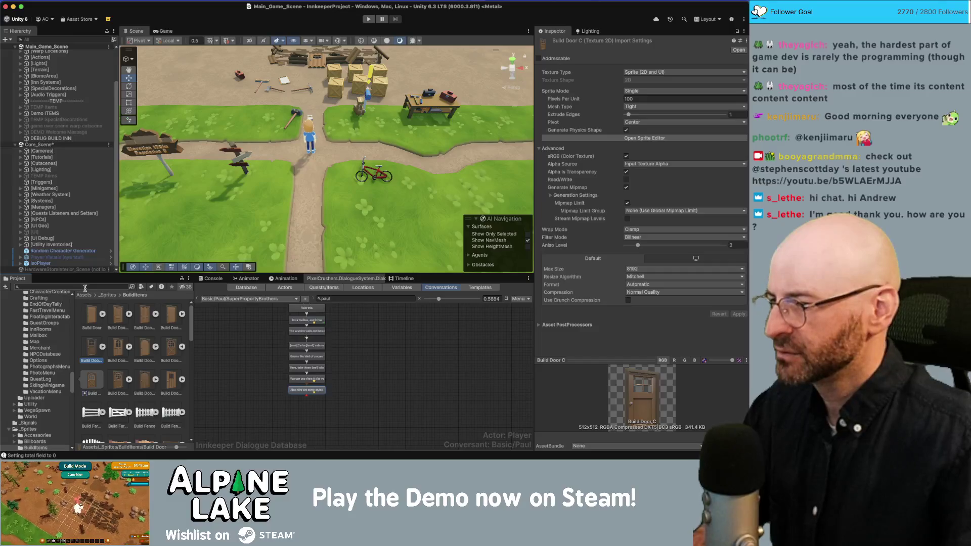
pyautogui.click(319, 388)
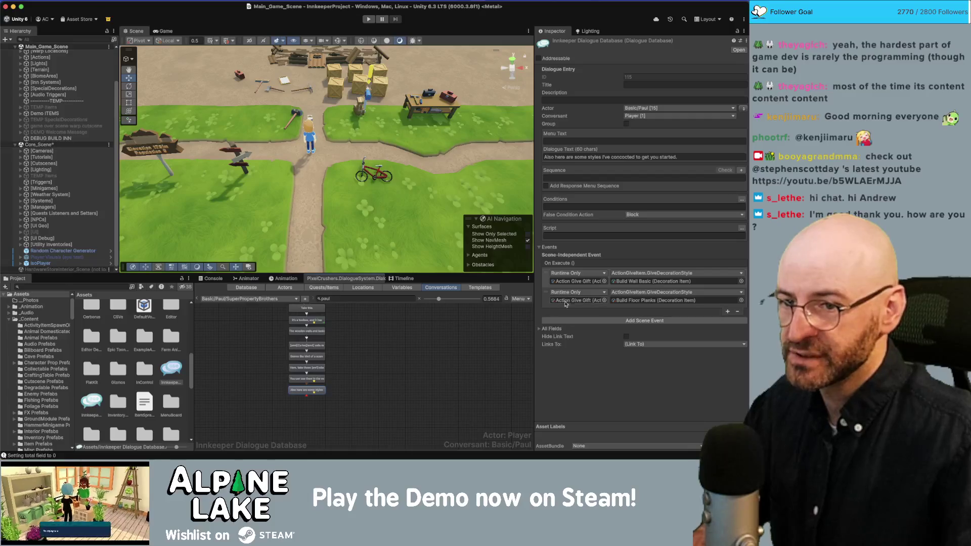
# Add a third On Execute event that calls GiveDecorationStyle on Action Give Gift
pyautogui.click(728, 311)
pyautogui.click(605, 320)
pyautogui.write('give gift')
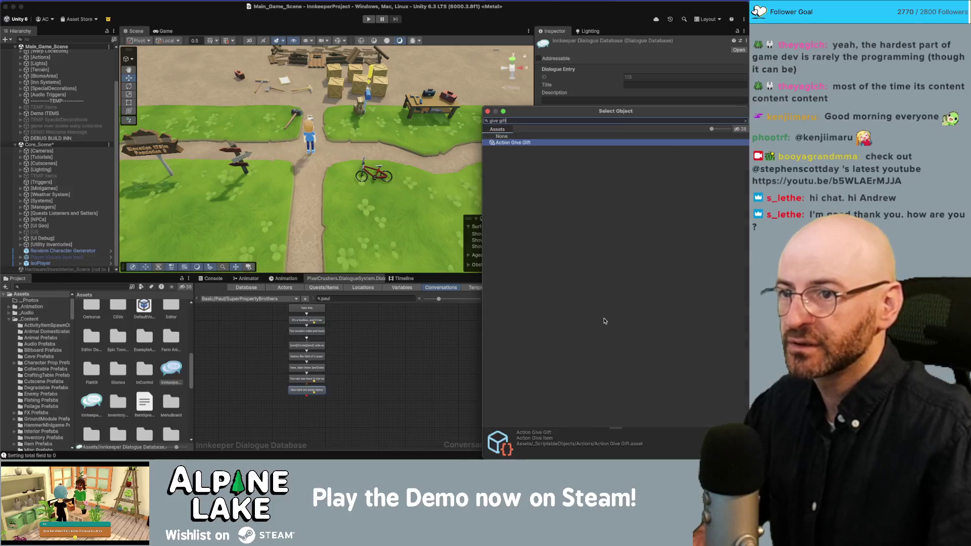
pyautogui.doubleClick(516, 143)
pyautogui.click(703, 312)
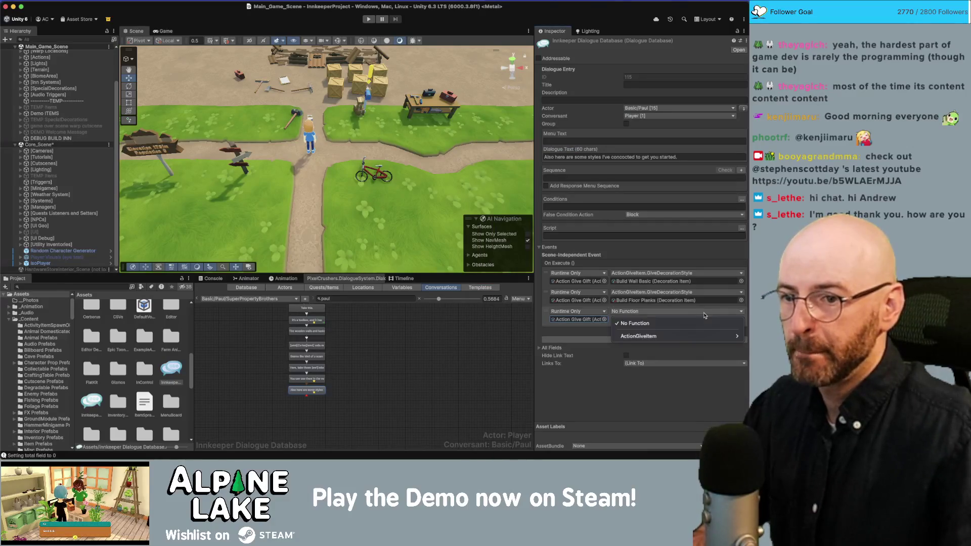
pyautogui.moveTo(696, 336)
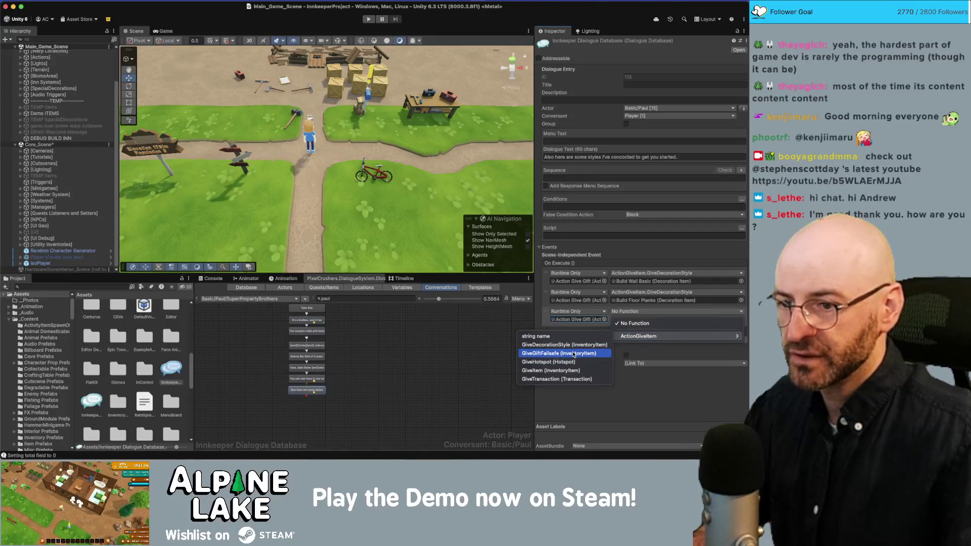
pyautogui.click(567, 345)
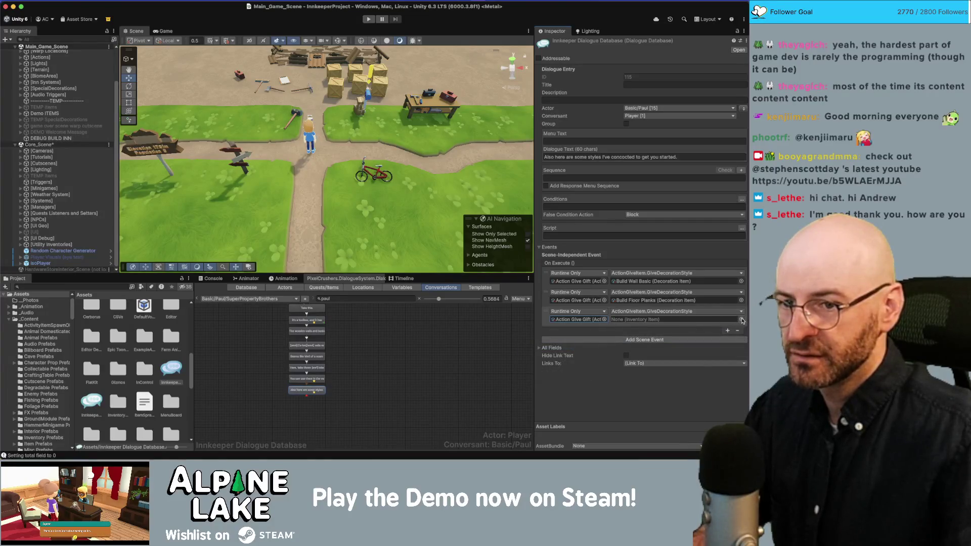
# Set the new event's gifted item to Build Door C
pyautogui.click(742, 320)
pyautogui.write('build door c')
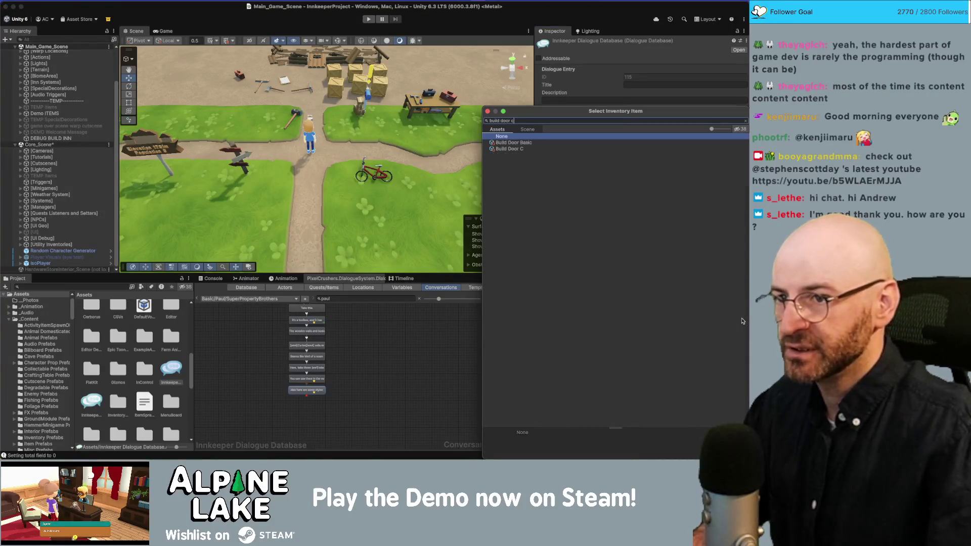
pyautogui.doubleClick(510, 149)
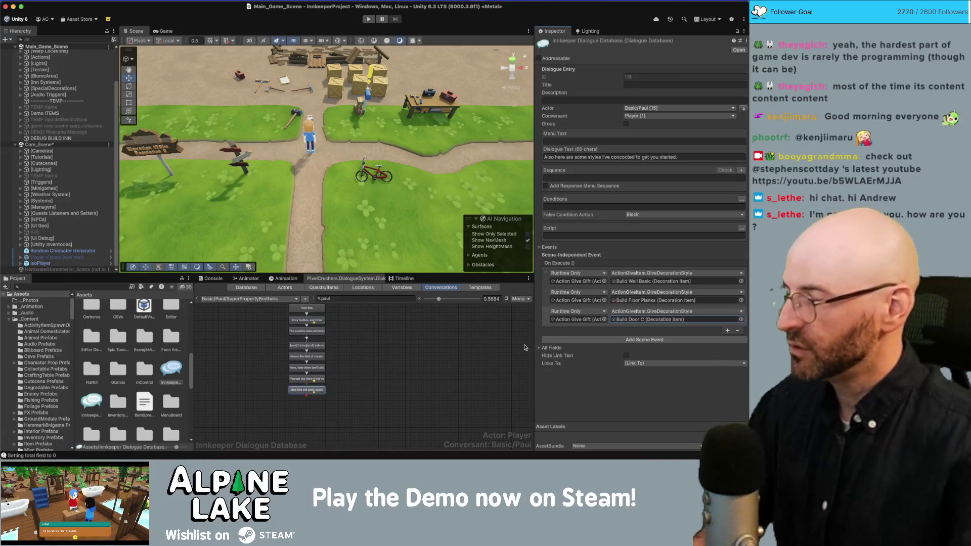
pyautogui.moveTo(324, 132); pyautogui.dragTo(328, 127)
pyautogui.click(311, 397)
pyautogui.scroll(2, 311, 396)
pyautogui.scroll(2, 311, 397)
pyautogui.click(304, 390)
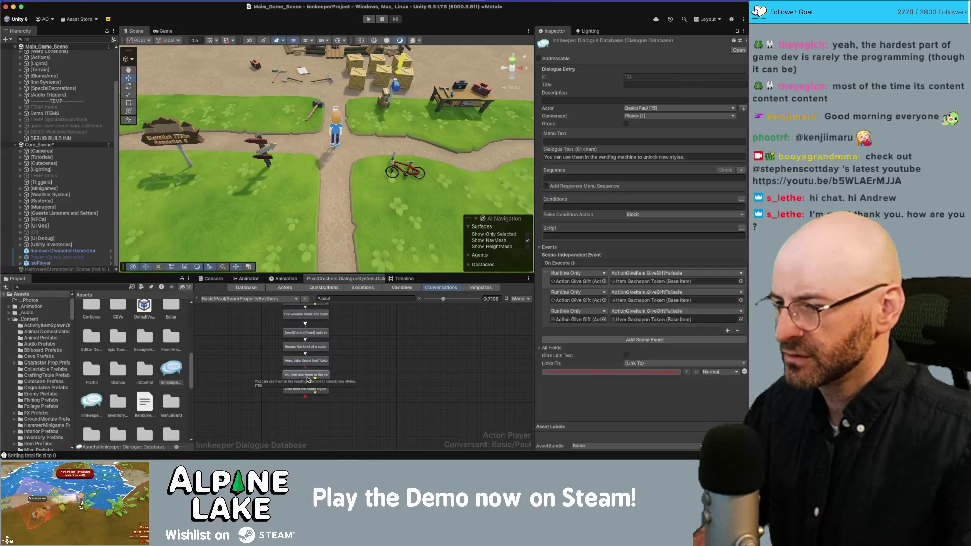
pyautogui.rightClick(303, 392)
pyautogui.click(333, 360)
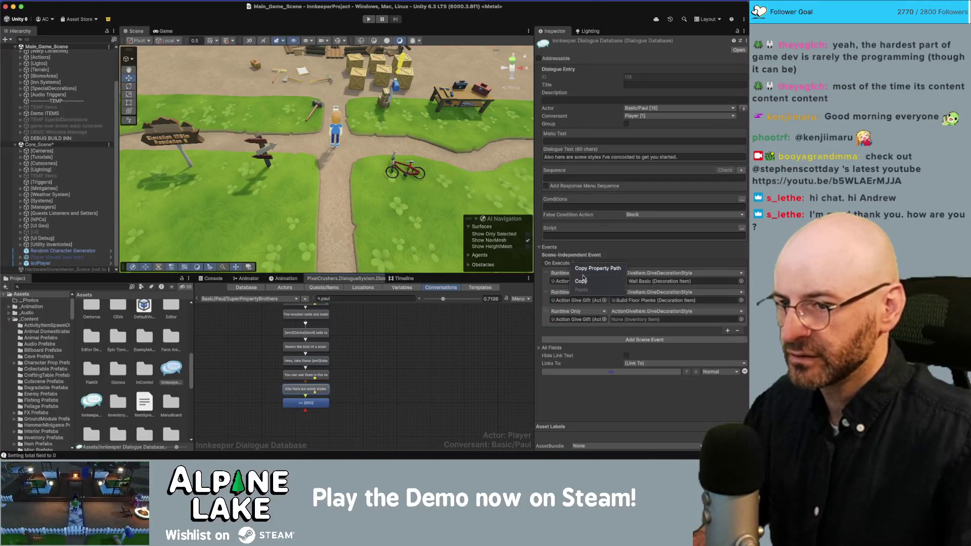
pyautogui.click(323, 400)
pyautogui.rightClick(560, 264)
pyautogui.click(585, 288)
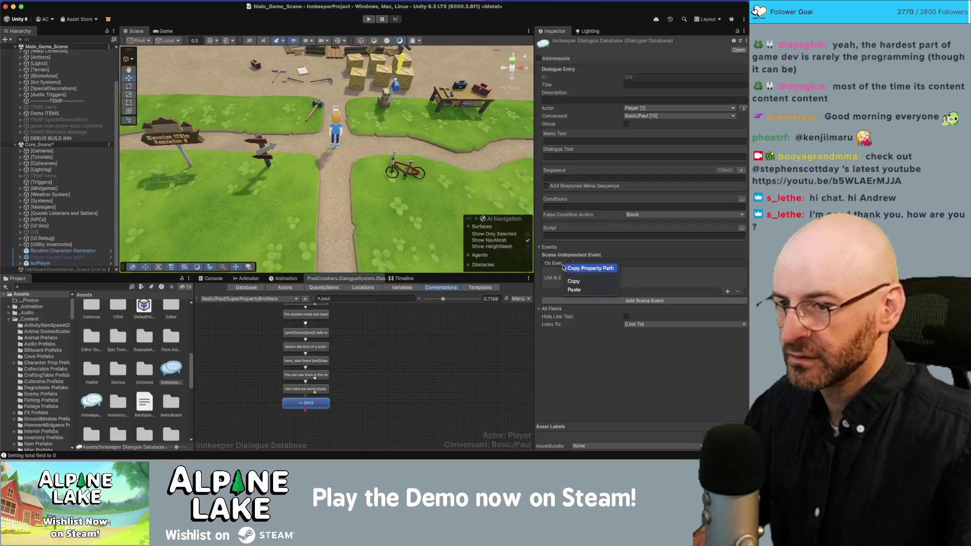
pyautogui.click(564, 302)
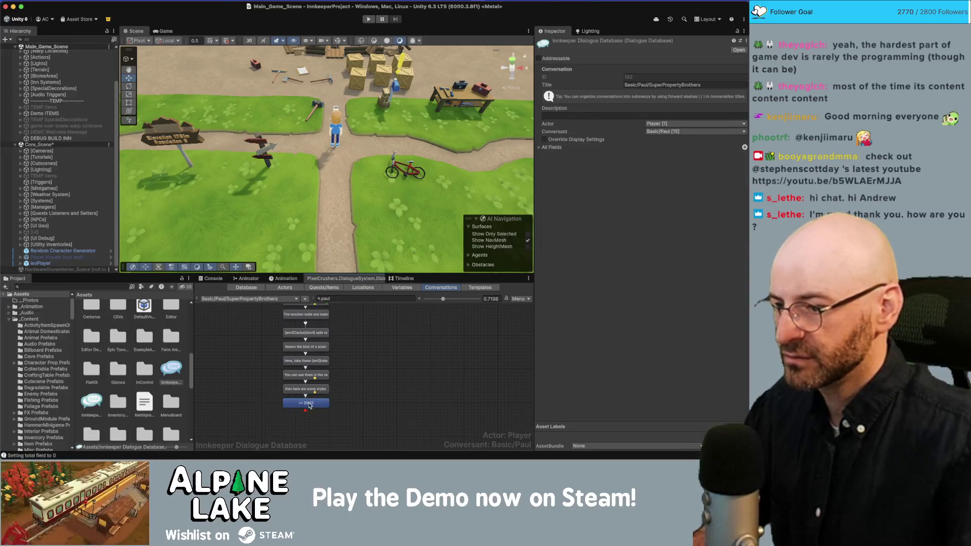
pyautogui.press('Delete')
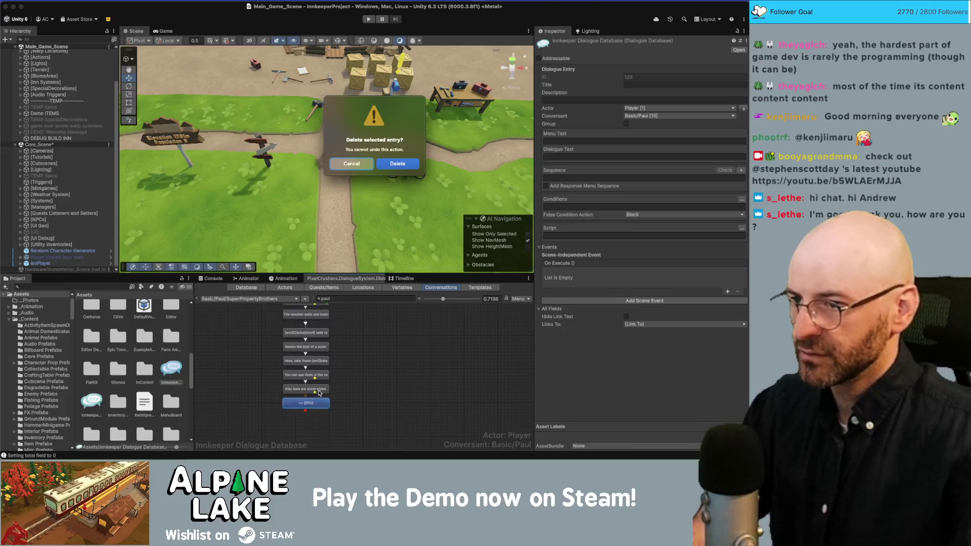
pyautogui.press('Return')
pyautogui.click(306, 375)
pyautogui.rightClick(316, 377)
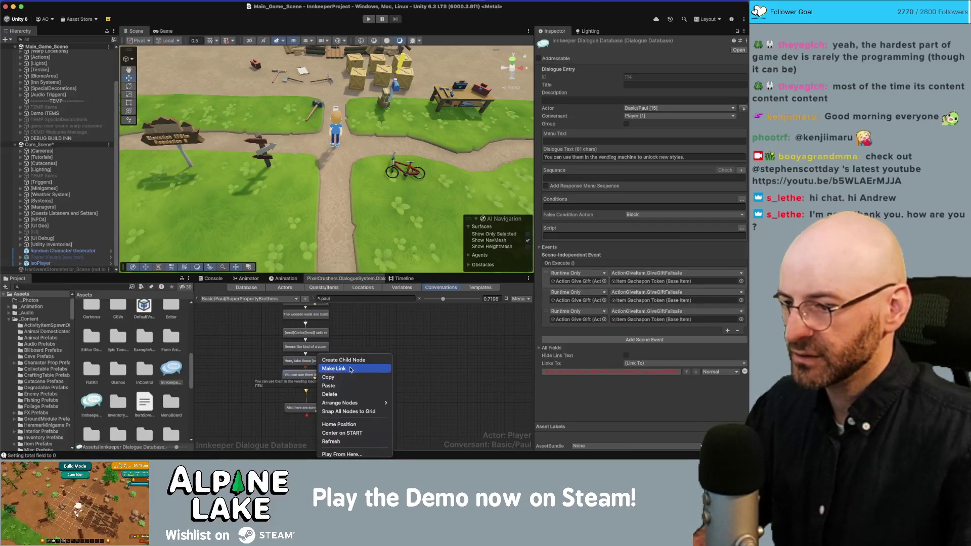
pyautogui.click(340, 360)
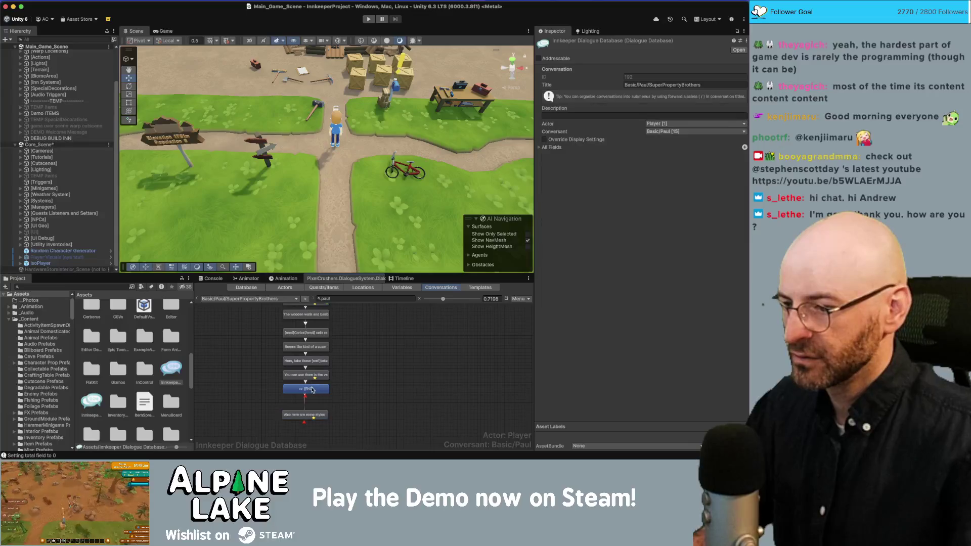
pyautogui.moveTo(314, 386); pyautogui.dragTo(337, 390)
pyautogui.click(306, 398)
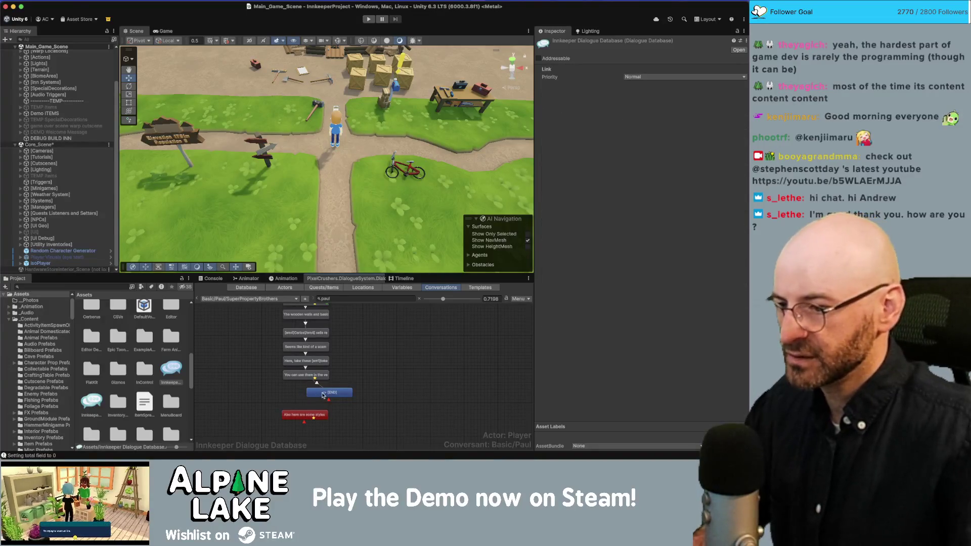
pyautogui.rightClick(324, 393)
pyautogui.click(339, 370)
pyautogui.click(302, 417)
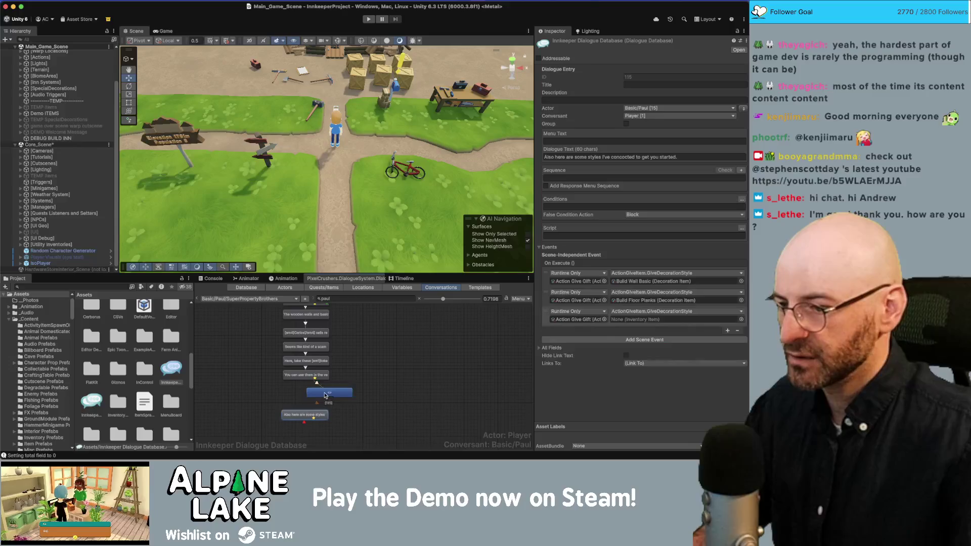
pyautogui.moveTo(325, 392); pyautogui.dragTo(301, 394)
pyautogui.click(743, 108)
pyautogui.click(322, 413)
pyautogui.click(645, 157)
pyautogui.press('super+a')
pyautogui.press('BackSpace')
pyautogui.click(305, 392)
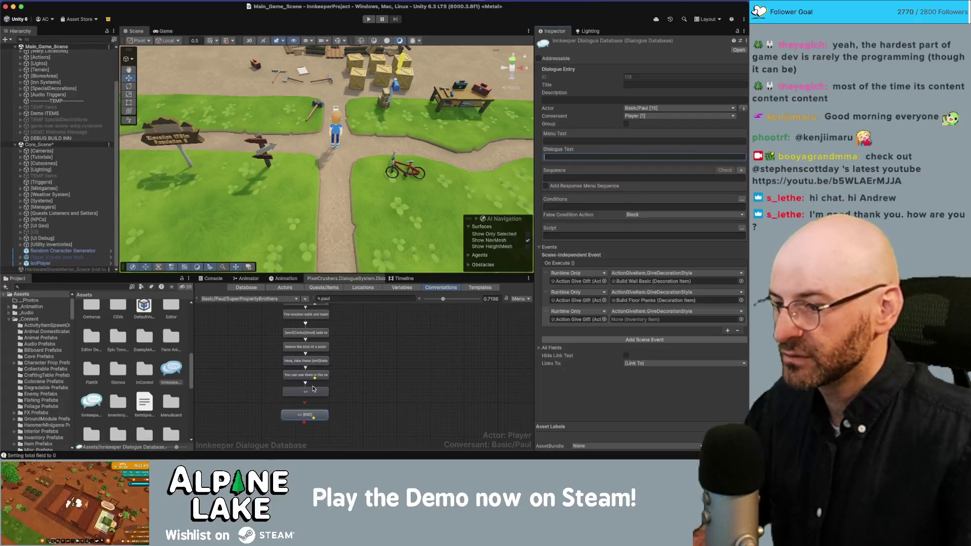
pyautogui.click(557, 157)
pyautogui.write("Also here are some styles I've concocted to get you started!")
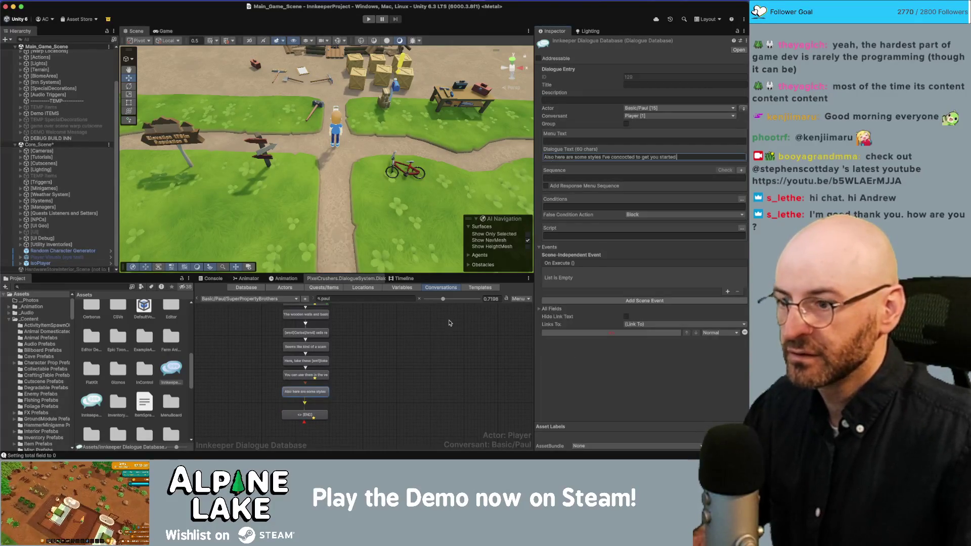
pyautogui.click(305, 415)
pyautogui.click(565, 178)
pyautogui.write('Continue()')
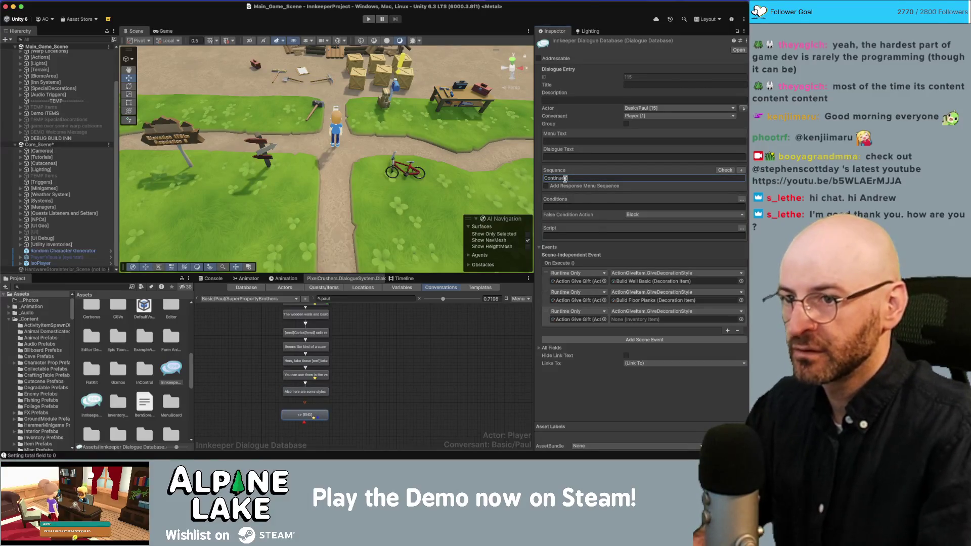
pyautogui.click(379, 402)
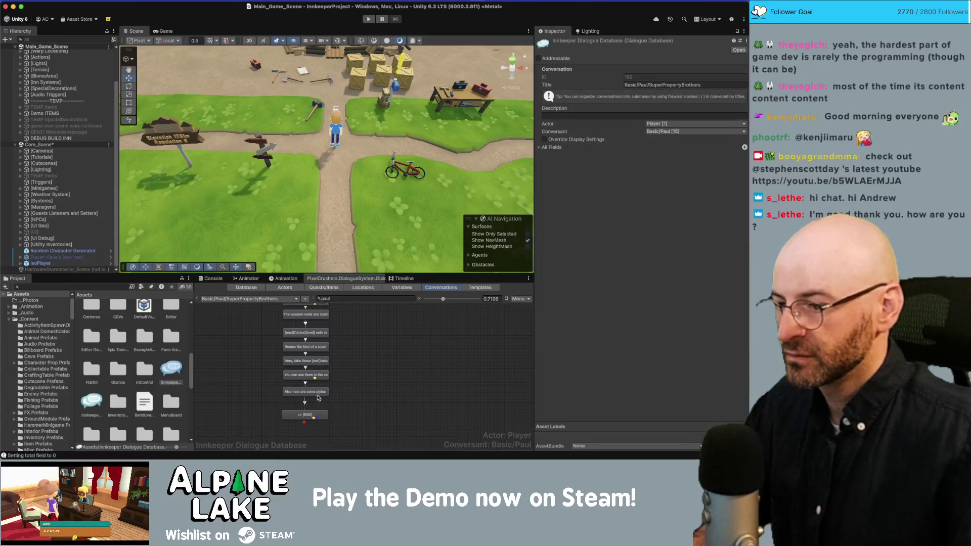
pyautogui.moveTo(318, 398); pyautogui.dragTo(320, 401)
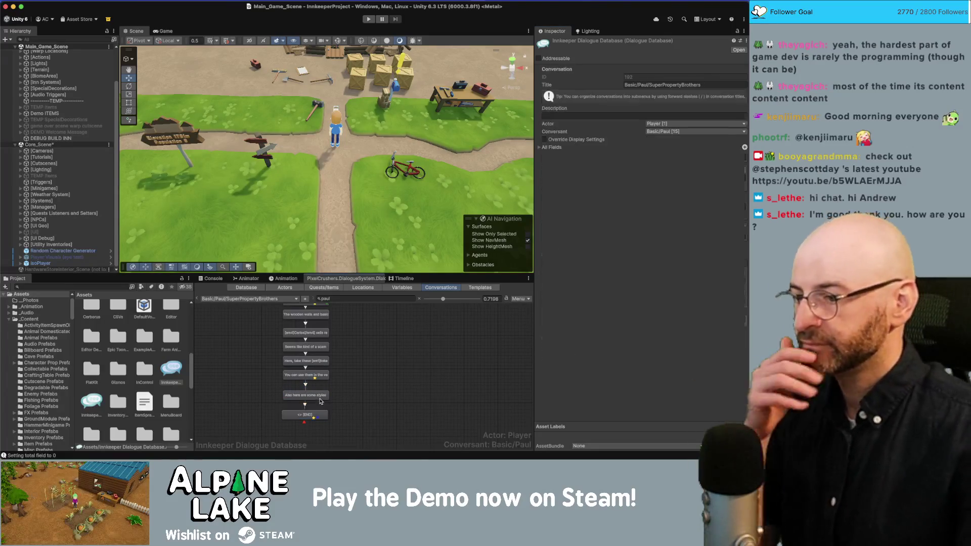
pyautogui.click(319, 396)
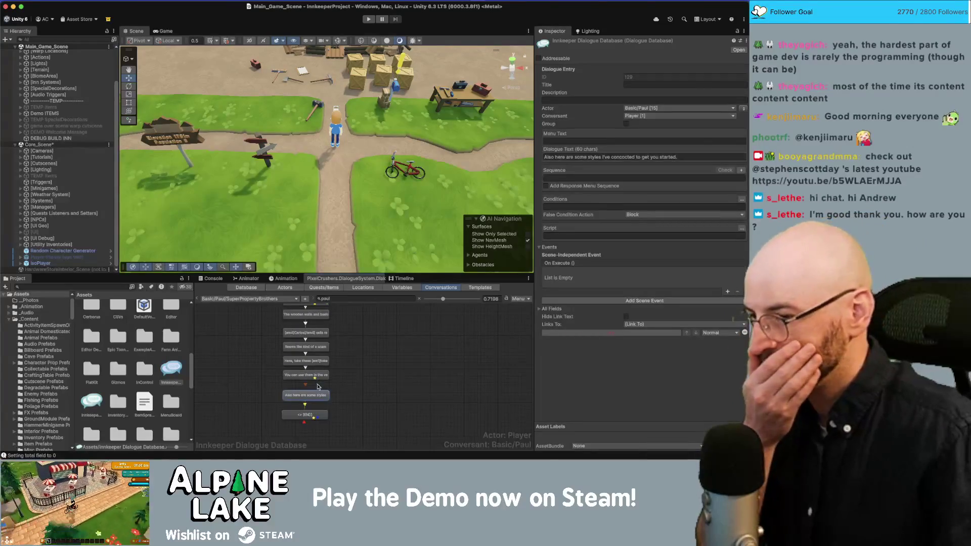
pyautogui.click(380, 380)
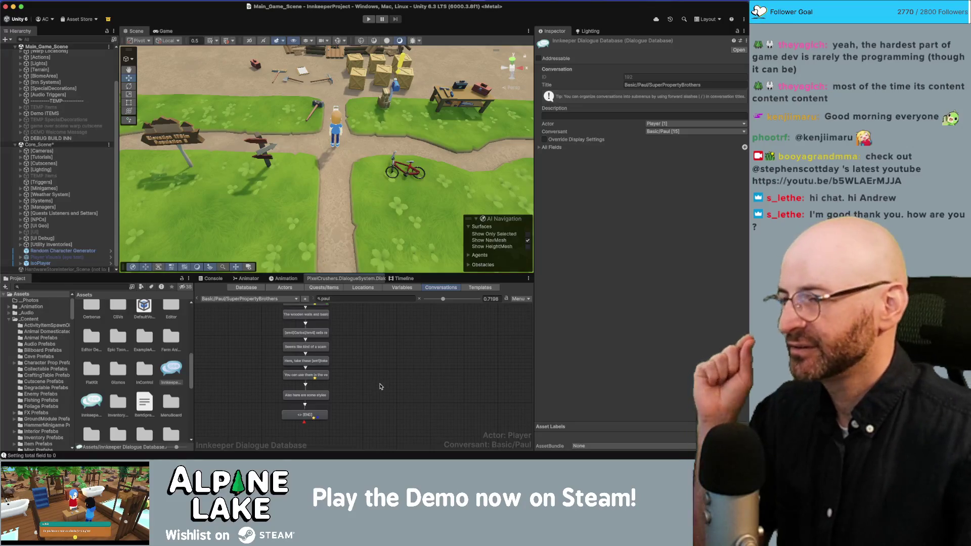
pyautogui.click(314, 414)
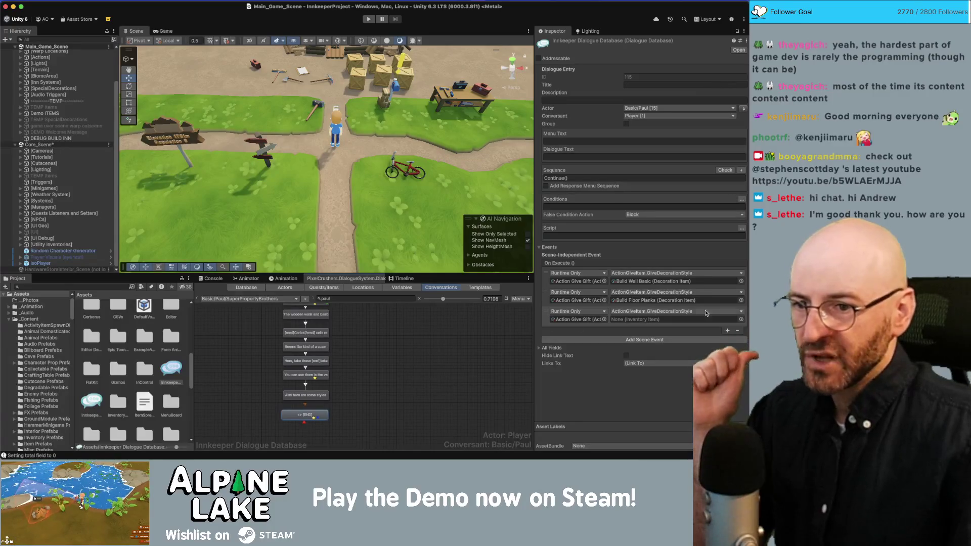
# Set the third decoration-style gift to Build Door C and recheck the [END] entry's events
pyautogui.click(741, 320)
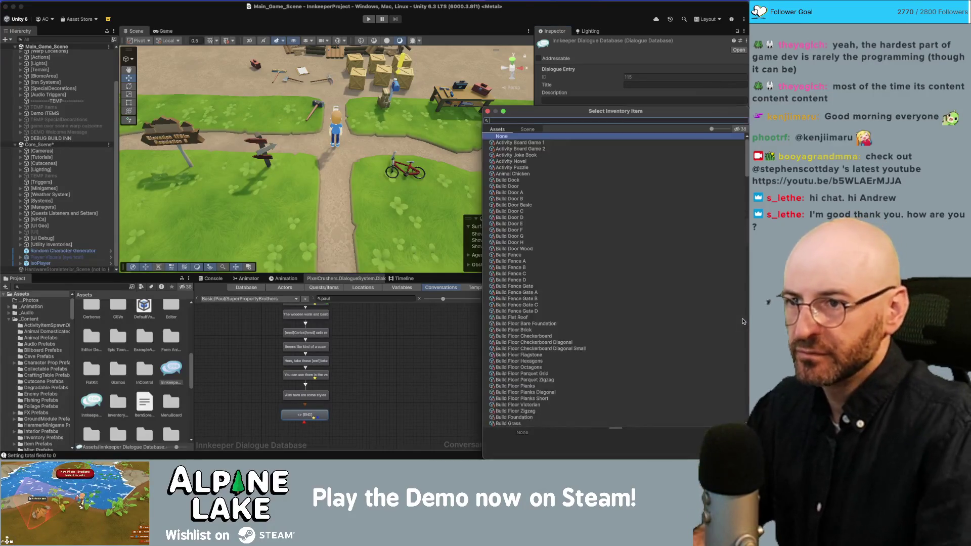
pyautogui.write('build door c')
pyautogui.press('Down')
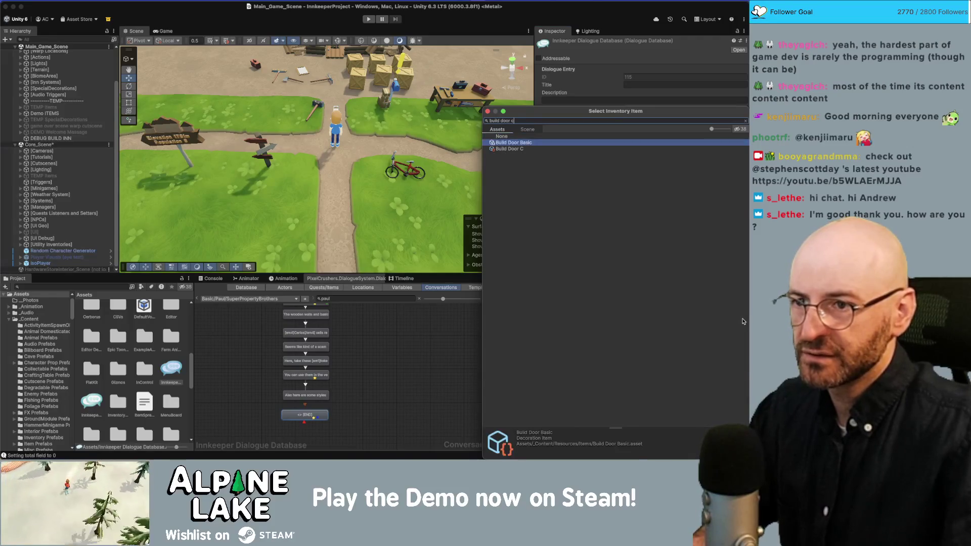
pyautogui.press('Return')
pyautogui.click(436, 390)
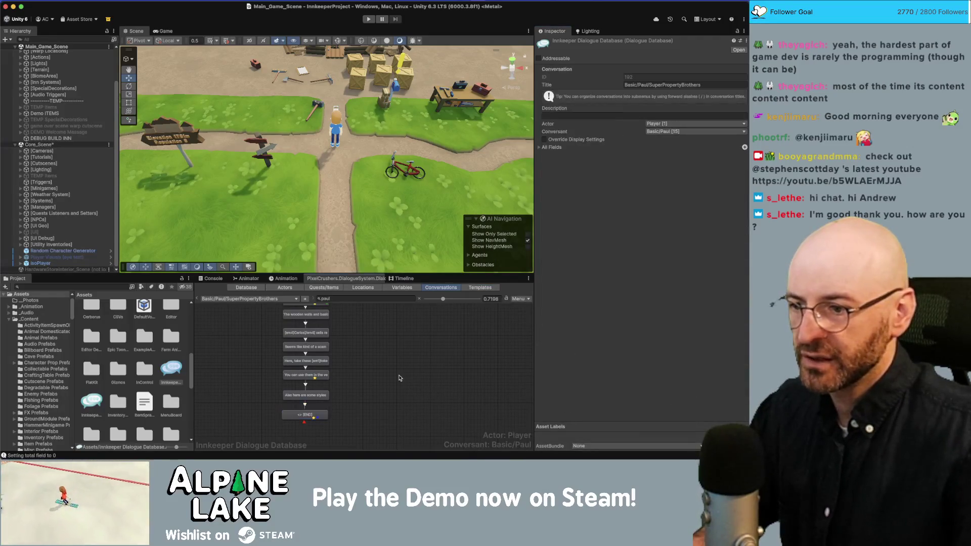
pyautogui.click(311, 419)
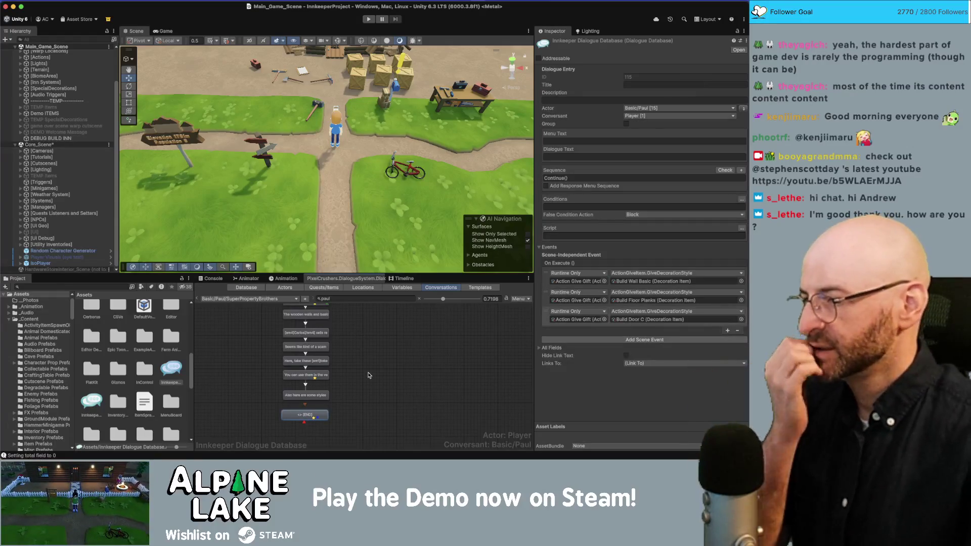
pyautogui.click(369, 375)
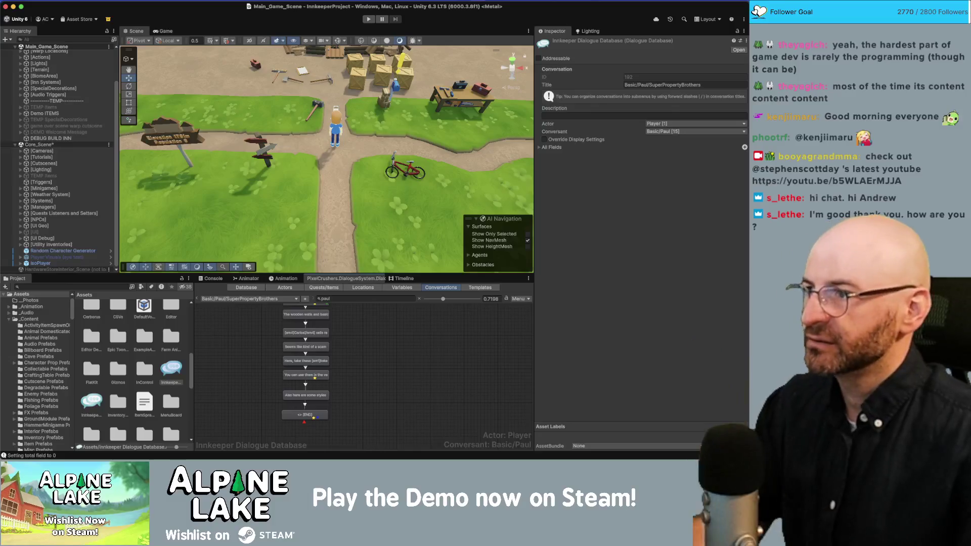
# Enter Play mode to playtest Paul's dialogue
pyautogui.click(372, 20)
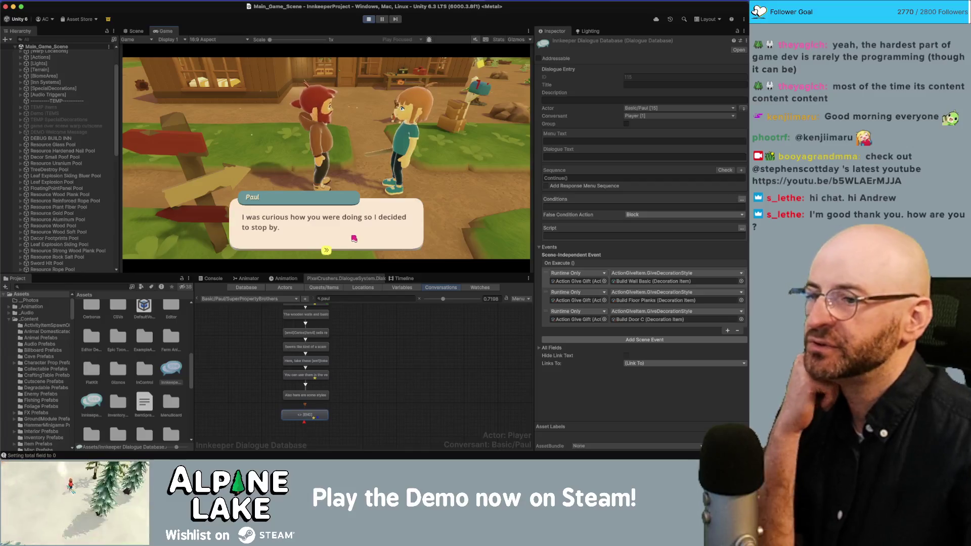
# Advance through Paul's opening lines, accept his redecorating offer, and receive the toolbox
pyautogui.click(328, 247)
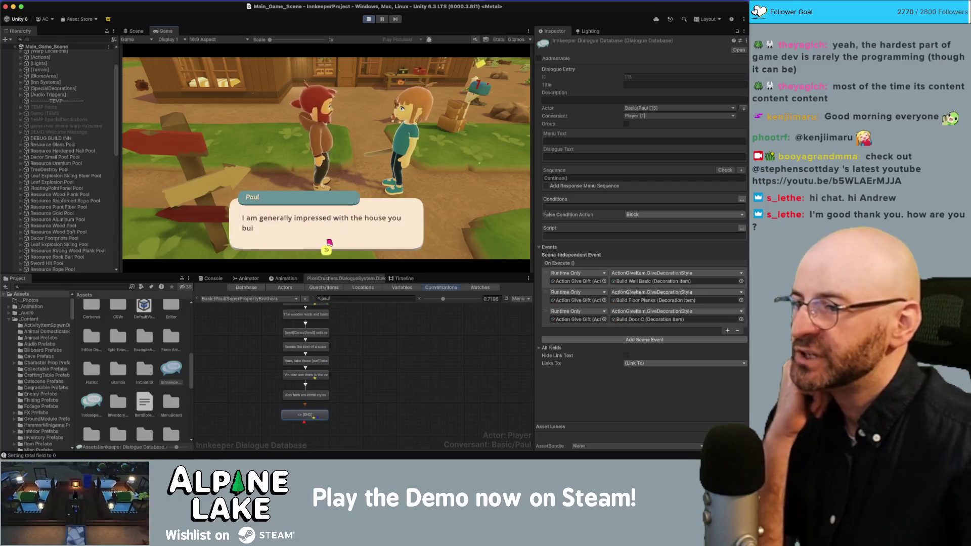
pyautogui.click(355, 241)
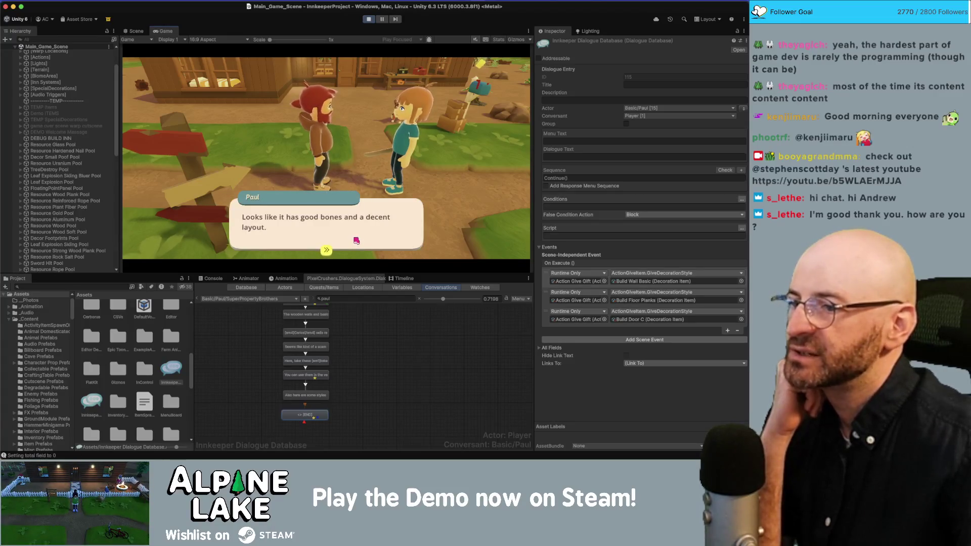
pyautogui.click(356, 241)
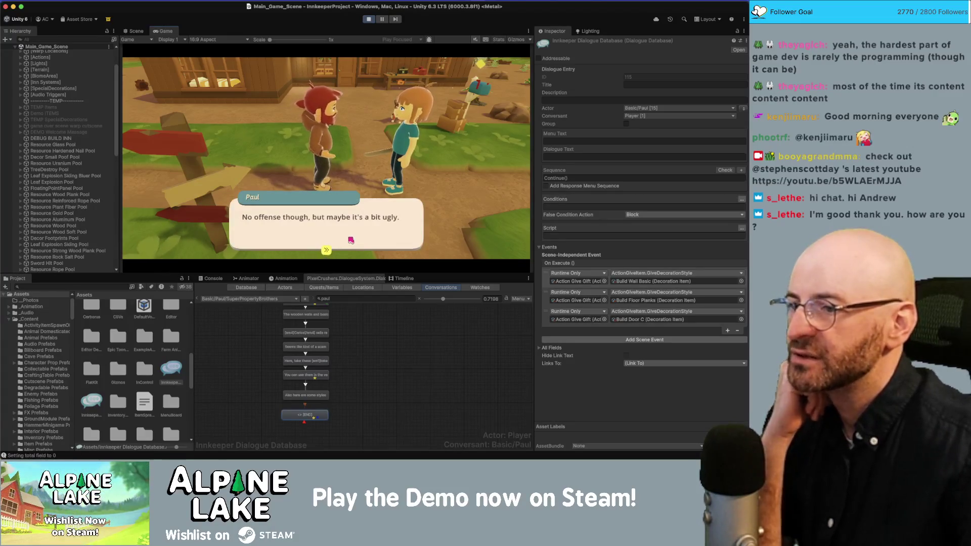
pyautogui.click(351, 236)
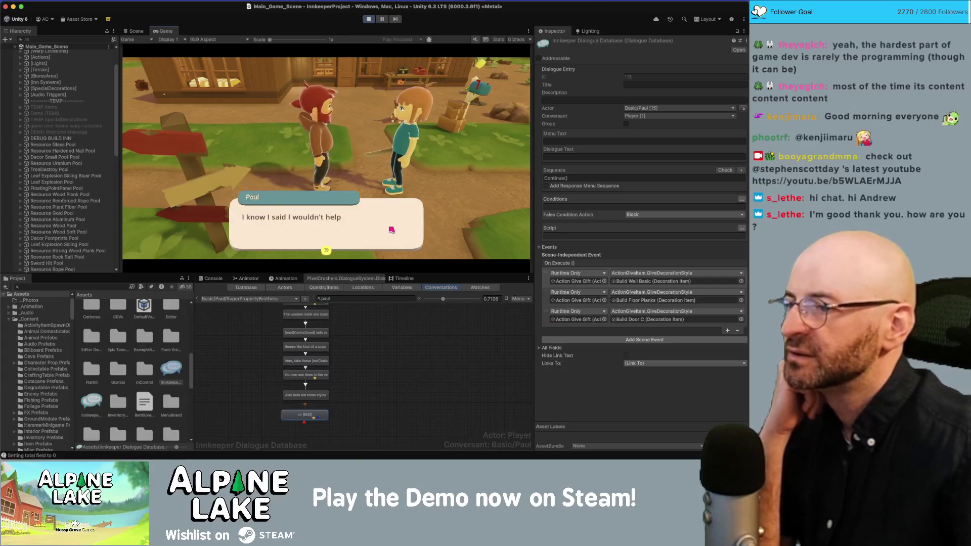
pyautogui.click(363, 236)
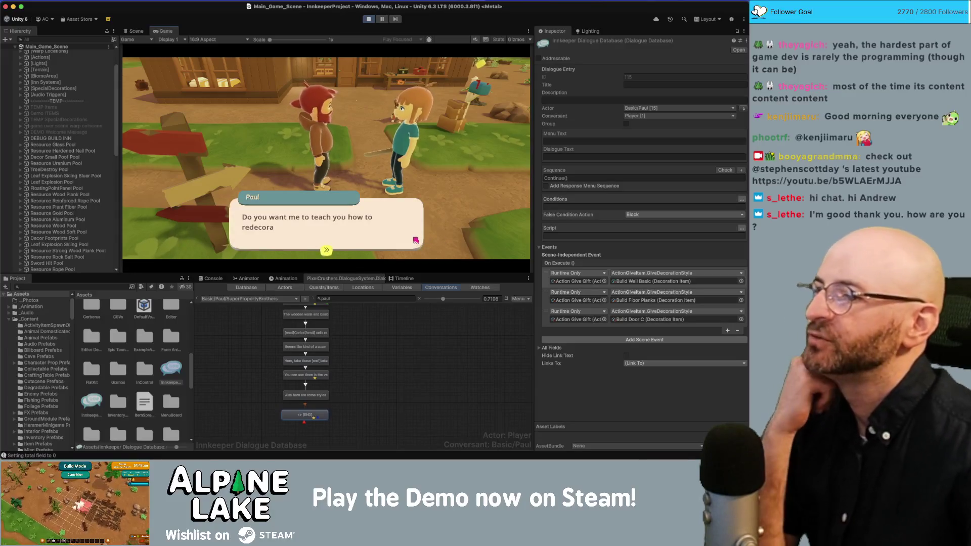
pyautogui.click(396, 216)
pyautogui.click(215, 151)
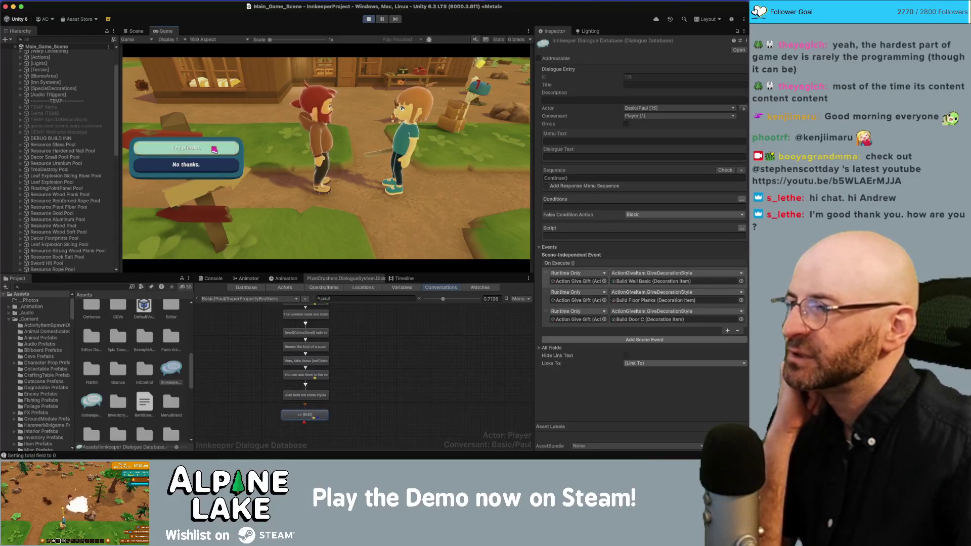
pyautogui.click(399, 241)
pyautogui.click(388, 241)
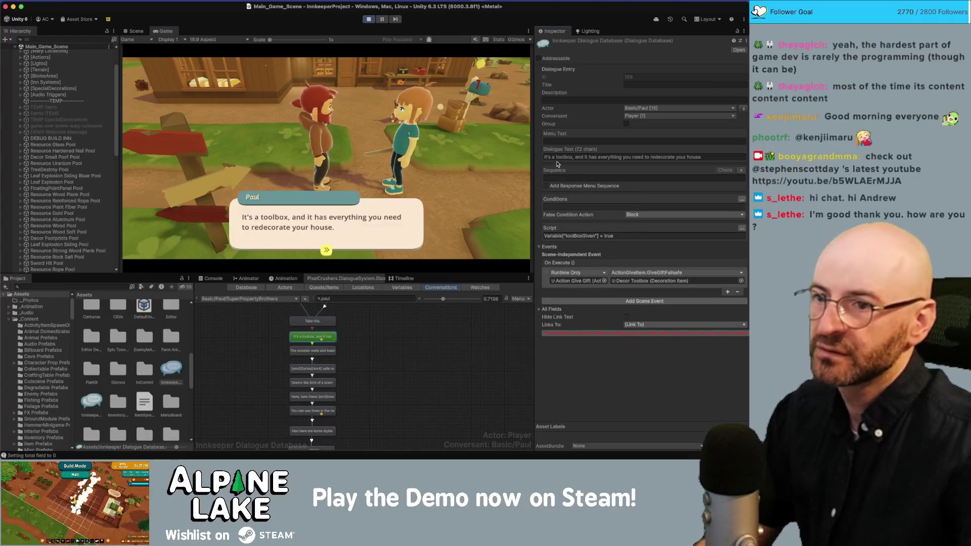
# Change the Dialogue Text so 'toolbox' reads [em1]toolbox[/em1], then continue the dialogue
pyautogui.click(556, 156)
pyautogui.write('[em1]toolbox')
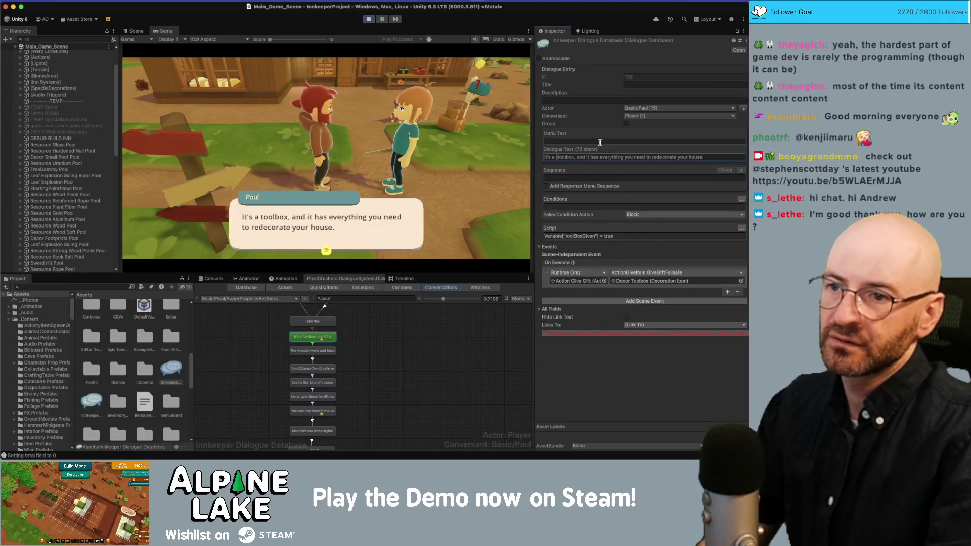
pyautogui.write('[/em1]')
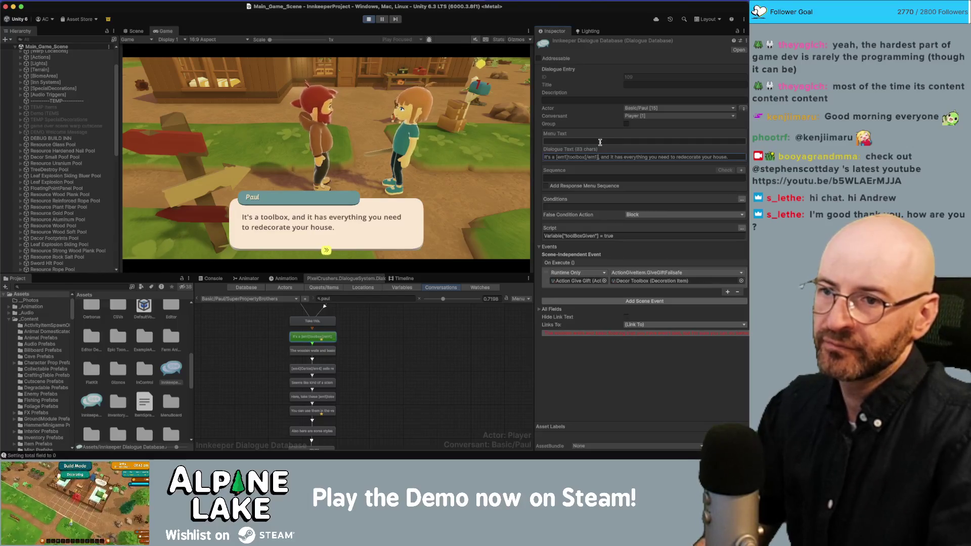
pyautogui.click(357, 220)
pyautogui.click(338, 228)
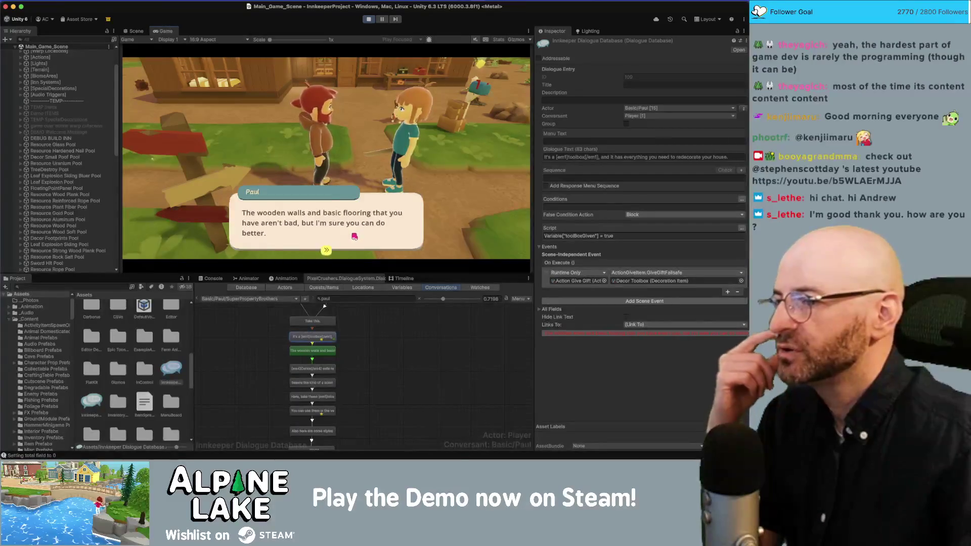
# Advance past the redecoration kits line, collect 3 gacha tokens, and reach Paul's styles line
pyautogui.click(354, 236)
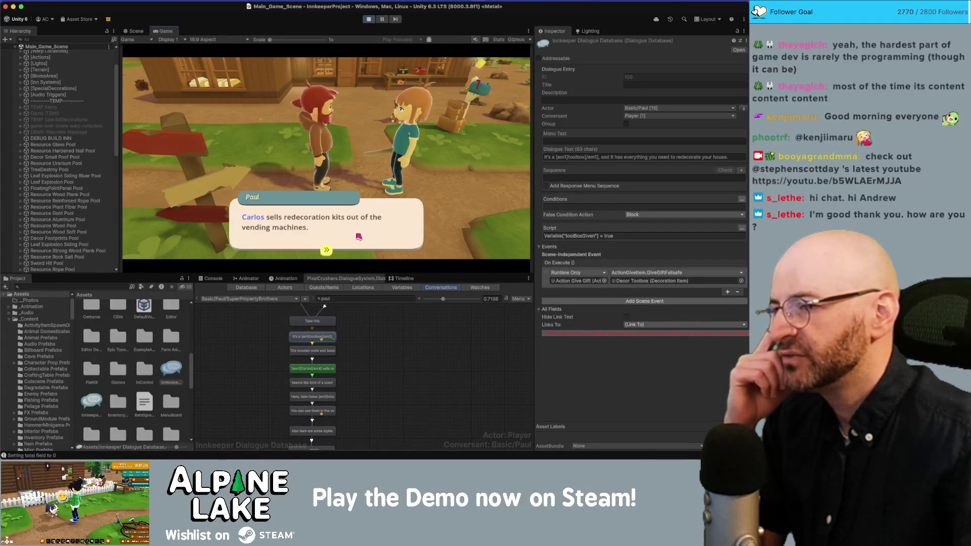
pyautogui.click(362, 232)
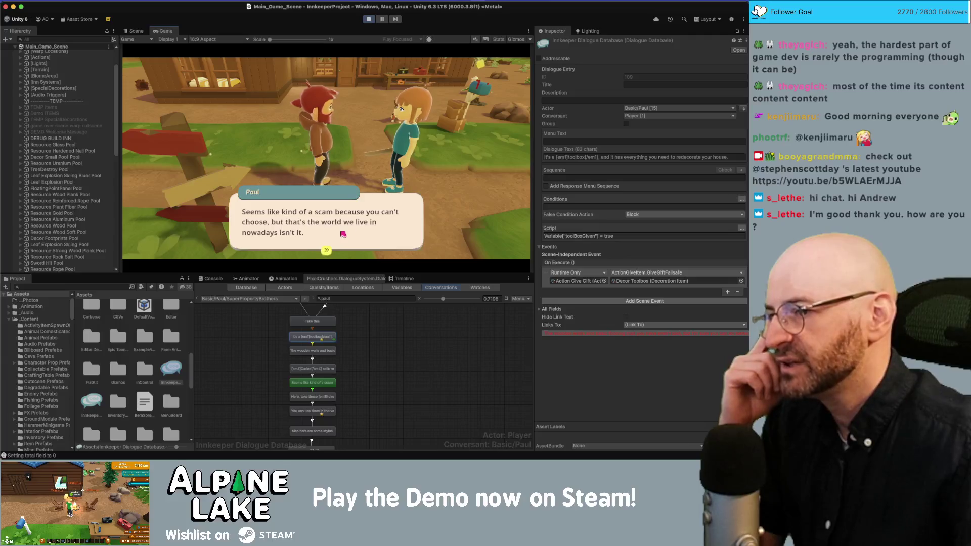
pyautogui.click(342, 234)
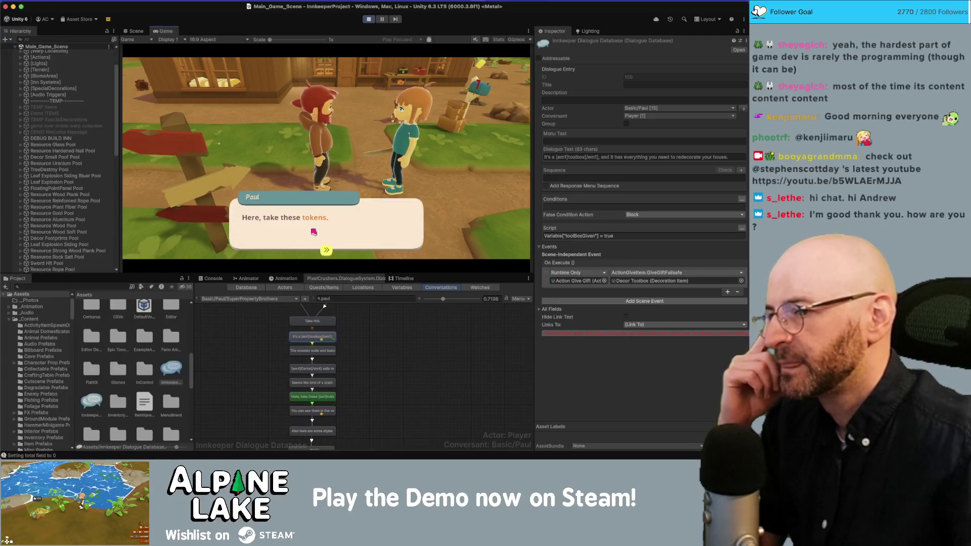
pyautogui.click(339, 229)
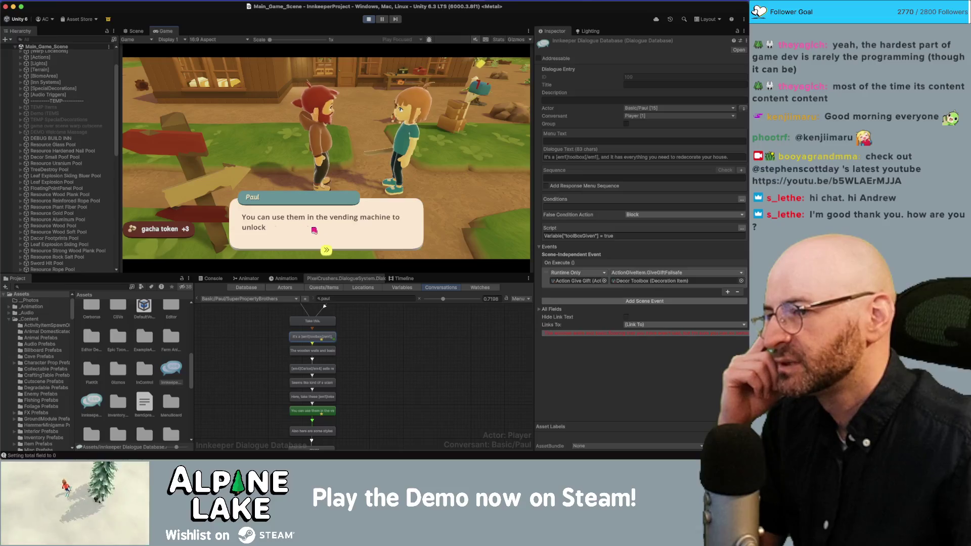
pyautogui.click(362, 231)
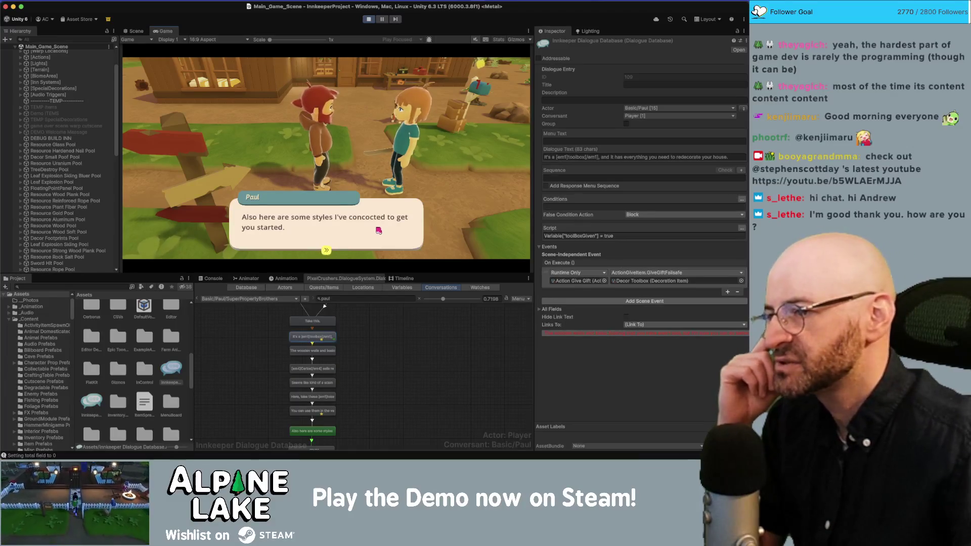
pyautogui.click(379, 230)
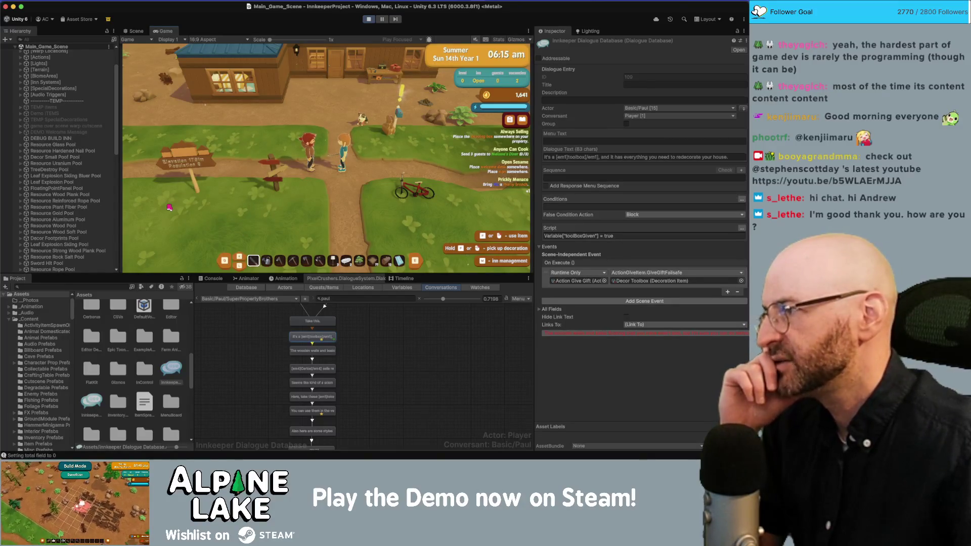
# Walk the player left, south and north around the inn, then exit Play mode
pyautogui.press('a')
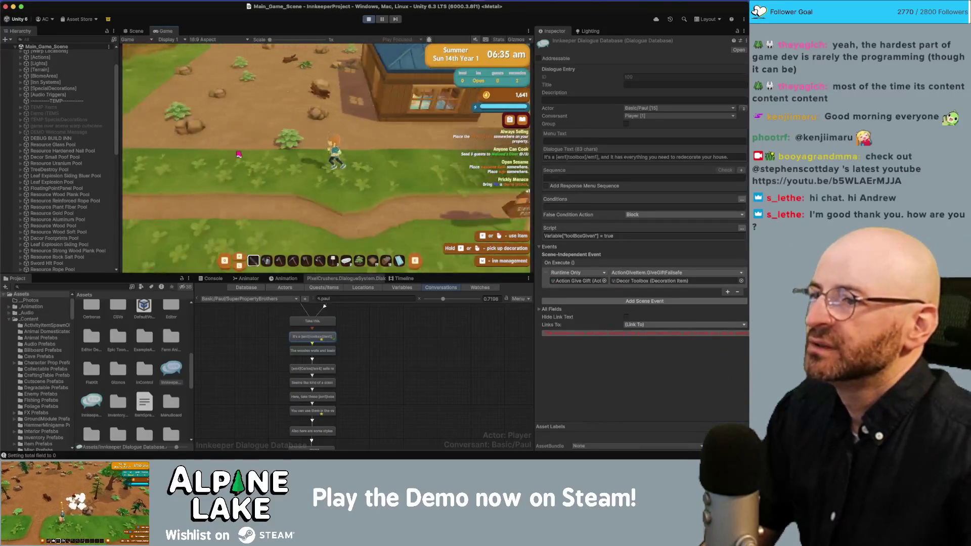
pyautogui.press('s')
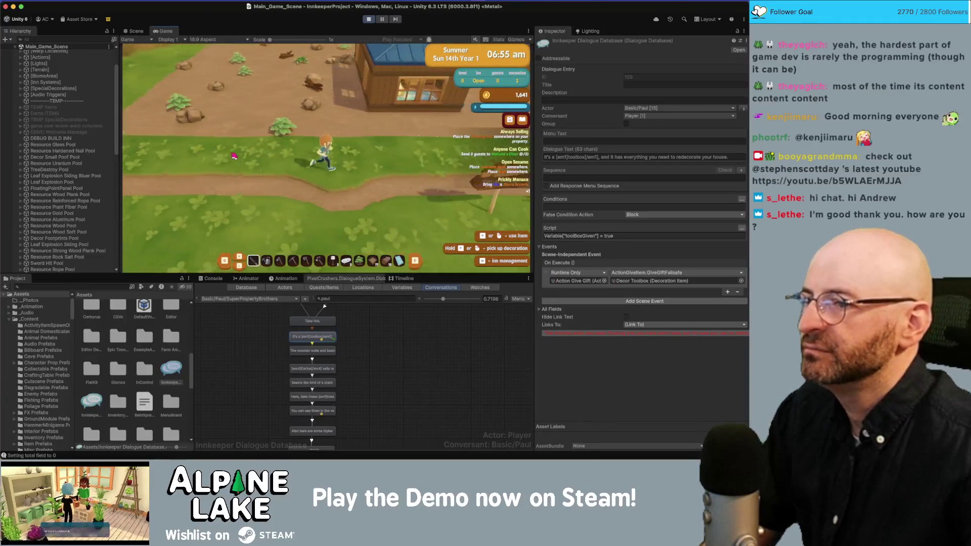
pyautogui.press('w')
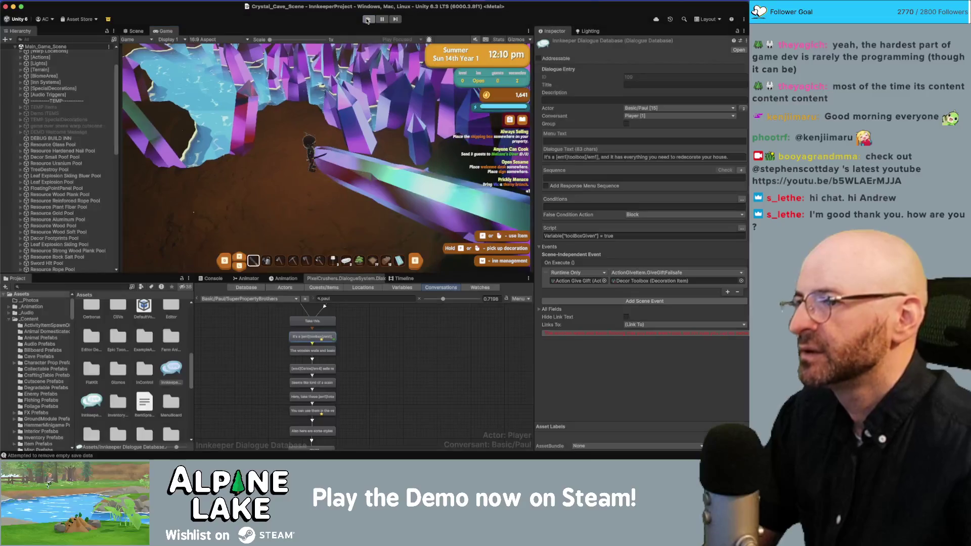
pyautogui.click(367, 20)
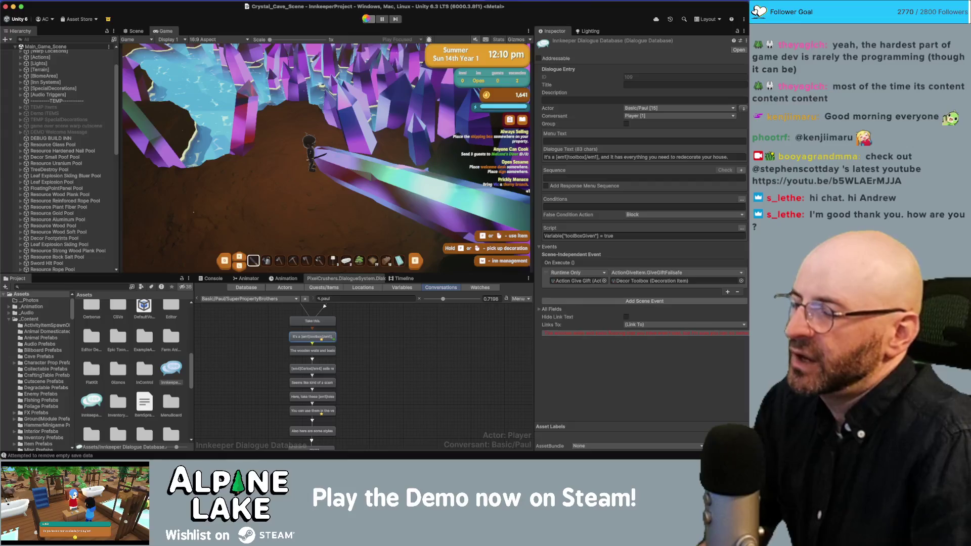
pyautogui.click(368, 20)
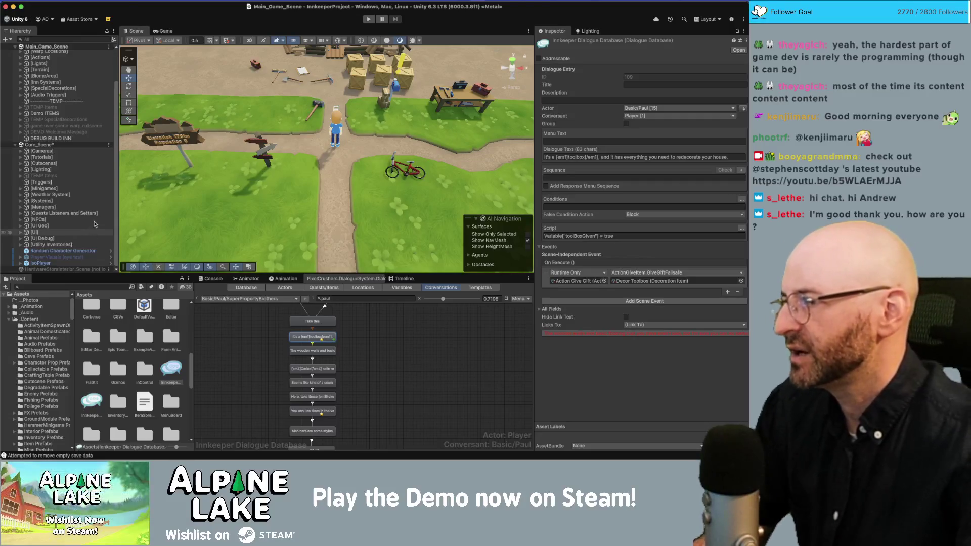
# Expand the UI object in the Hierarchy and select Alerts Canvas
pyautogui.click(98, 226)
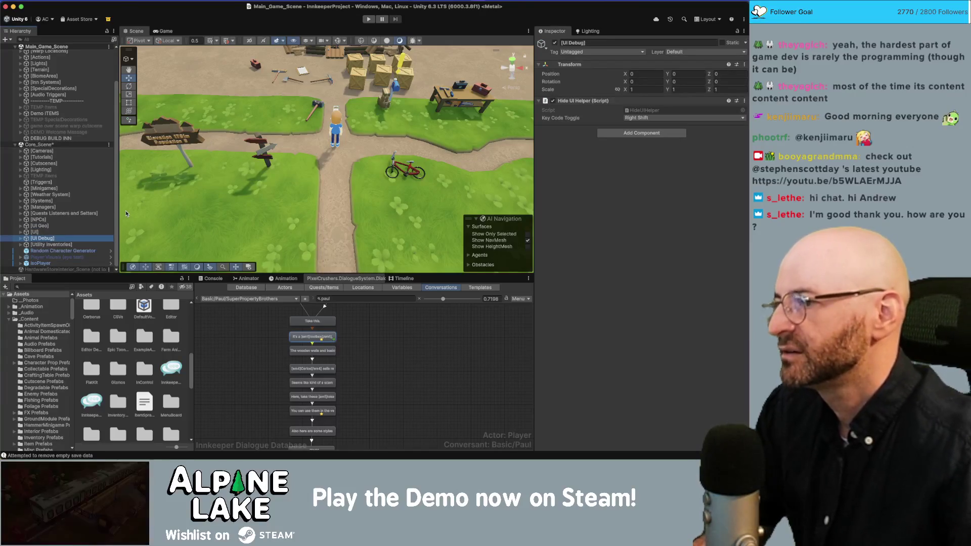
pyautogui.press('Up')
pyautogui.press('Up')
pyautogui.press('Down')
pyautogui.press('Down')
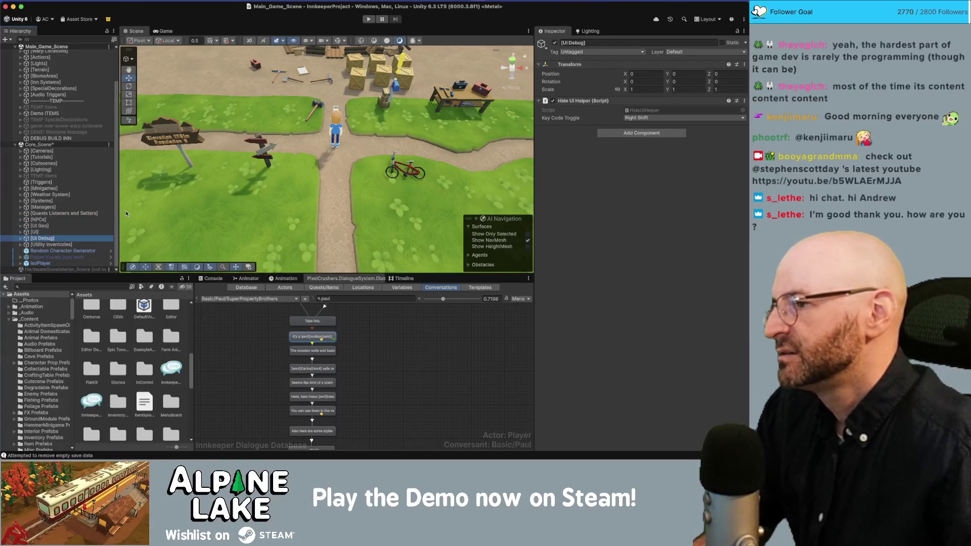
pyautogui.press('Down')
pyautogui.press('Right')
pyautogui.scroll(-5, 90, 218)
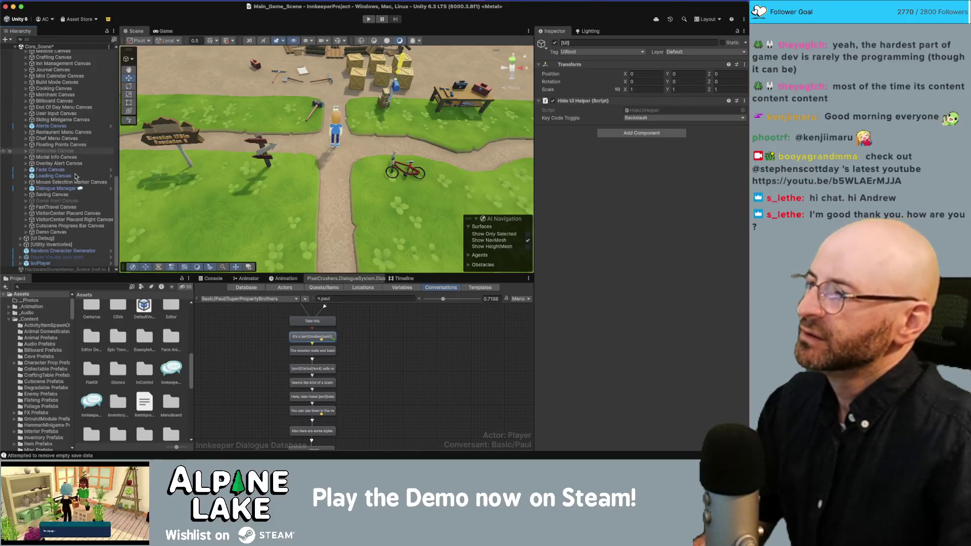
pyautogui.click(60, 126)
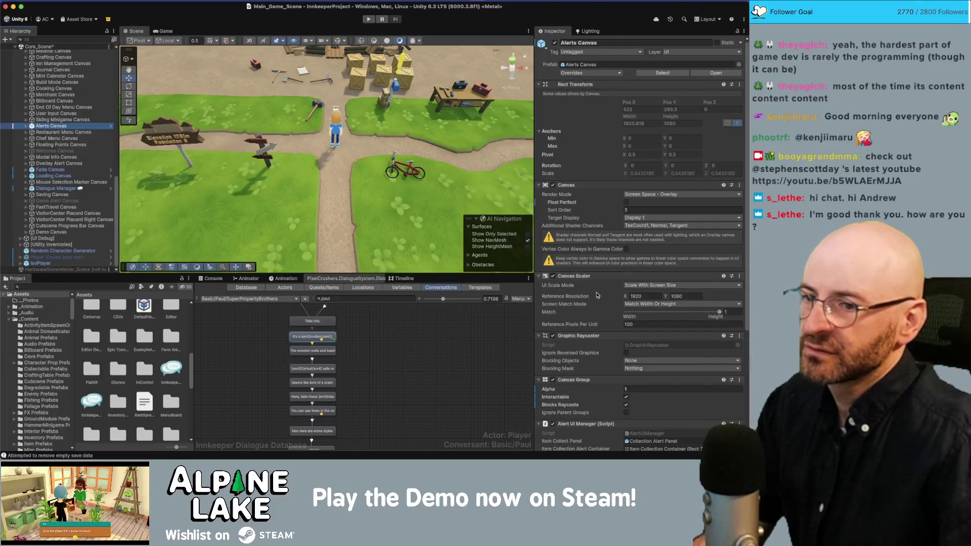
# Open the Alerts Canvas's AlertUIManager.cs script in the code editor
pyautogui.scroll(-5, 617, 272)
pyautogui.click(646, 272)
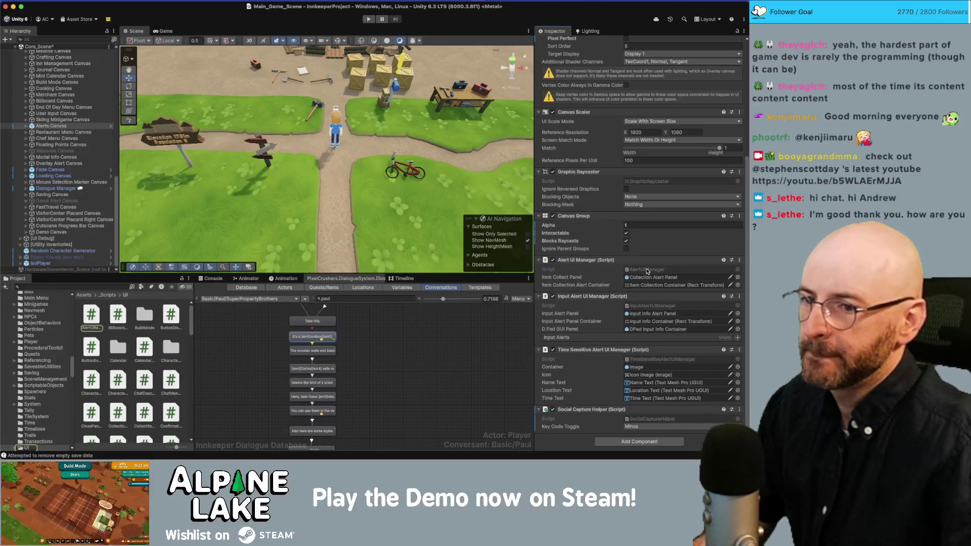
pyautogui.doubleClick(646, 269)
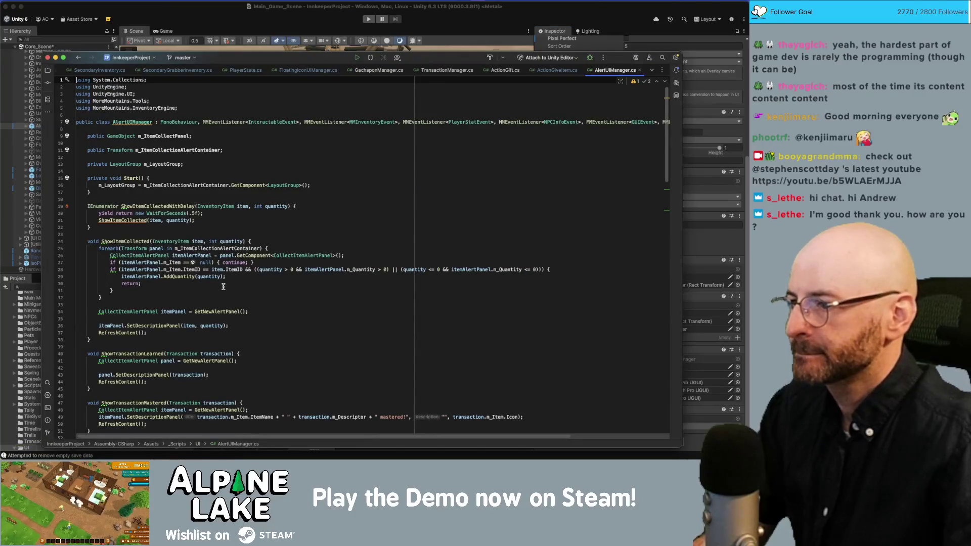
# Jump to the ShowItemCollected declaration in AlertUIManager.cs
pyautogui.scroll(-20, 158, 255)
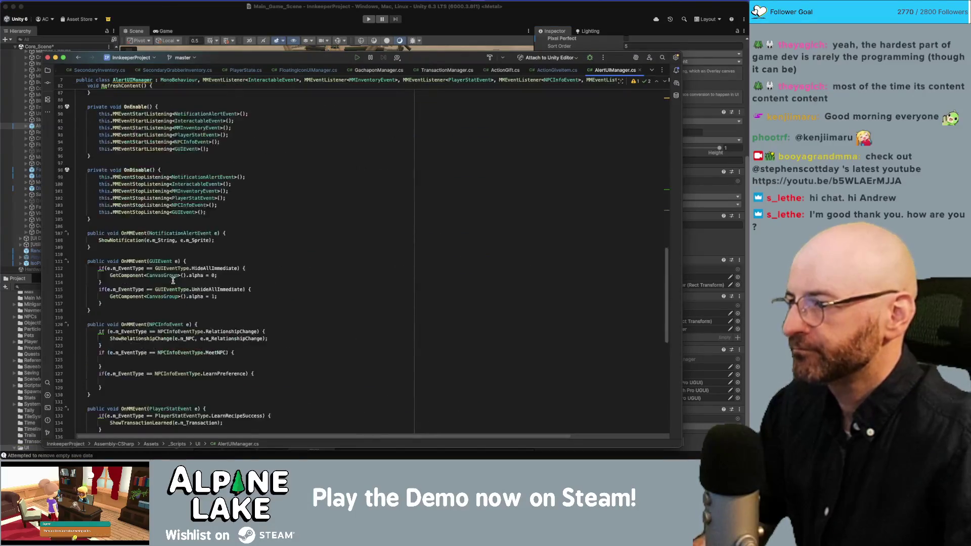
pyautogui.scroll(-2, 173, 282)
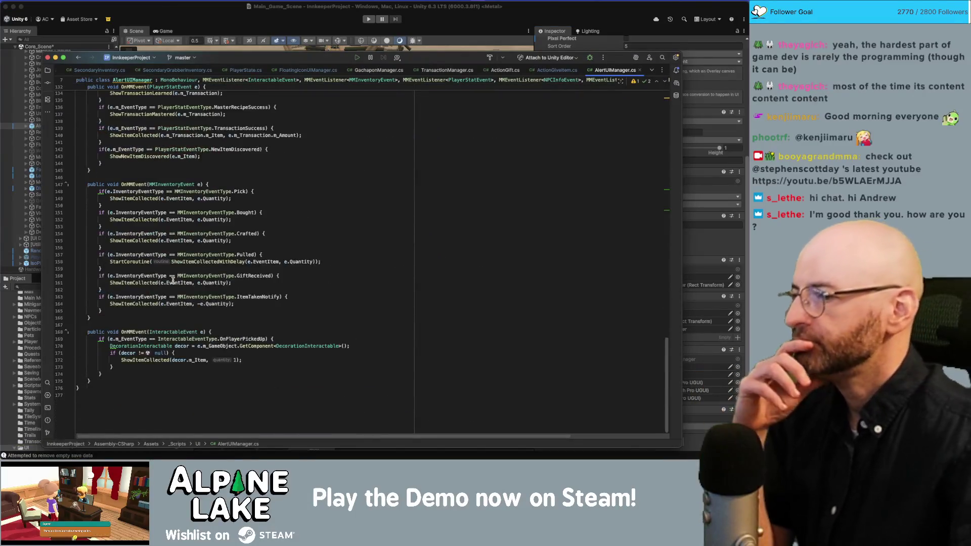
pyautogui.click(149, 221)
pyautogui.keyDown('super'); pyautogui.click(149, 221); pyautogui.keyUp('super')
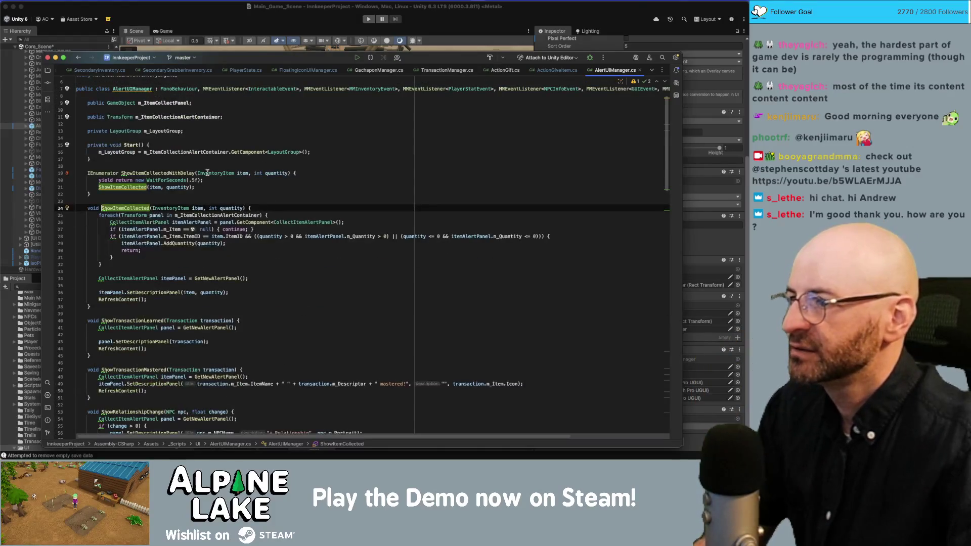
pyautogui.click(261, 215)
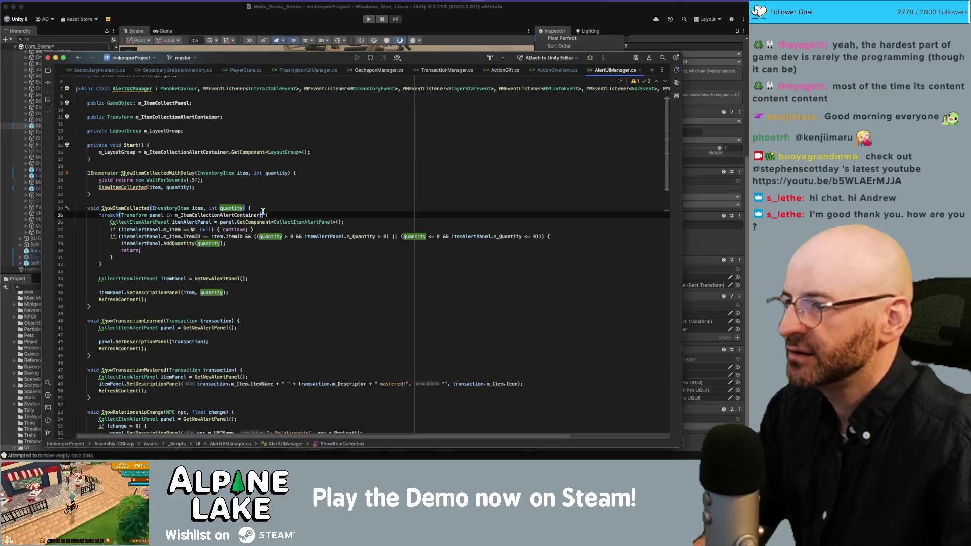
# Insert 'if (quantity == 0) { return; }' above the foreach loop, removing the leftover blank line
pyautogui.press('super+alt+Return')
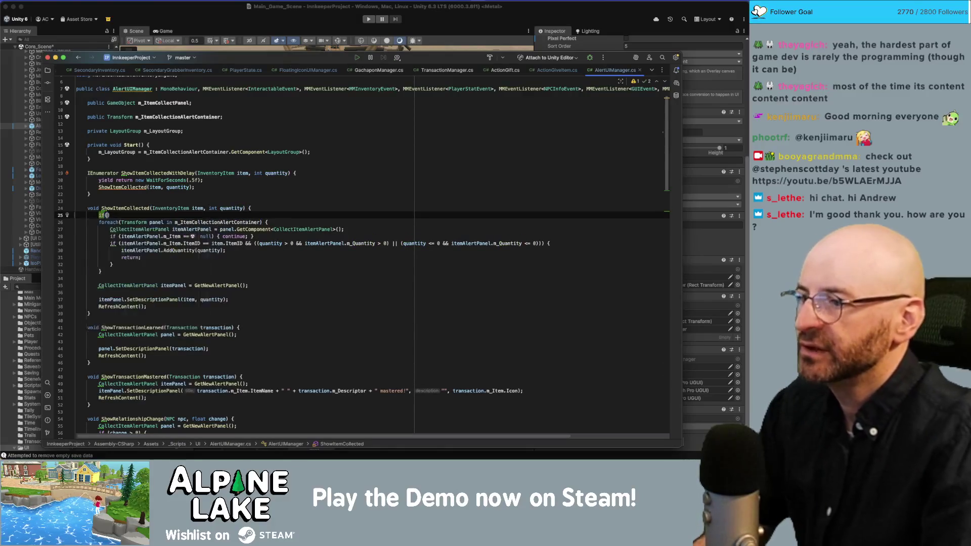
pyautogui.write('if(quantity')
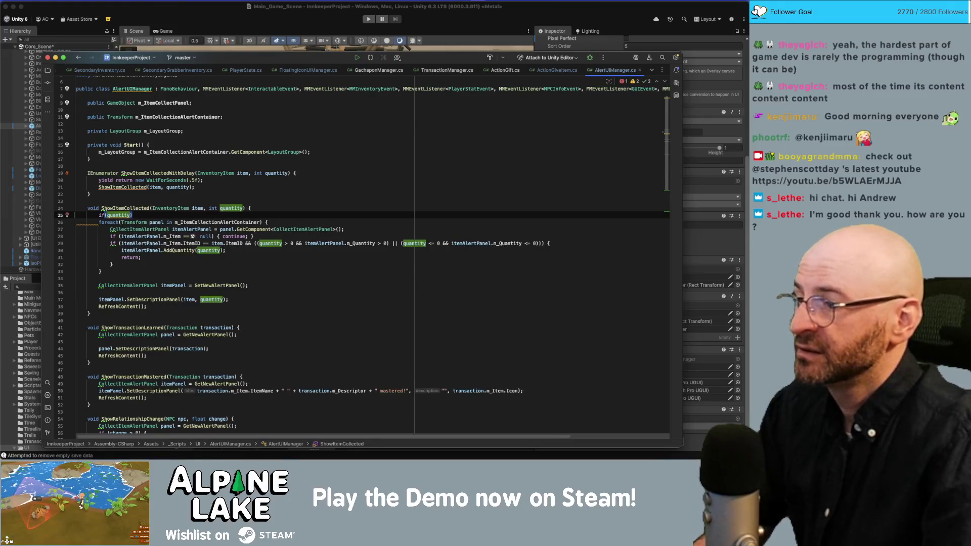
pyautogui.write('== 0) { return; }')
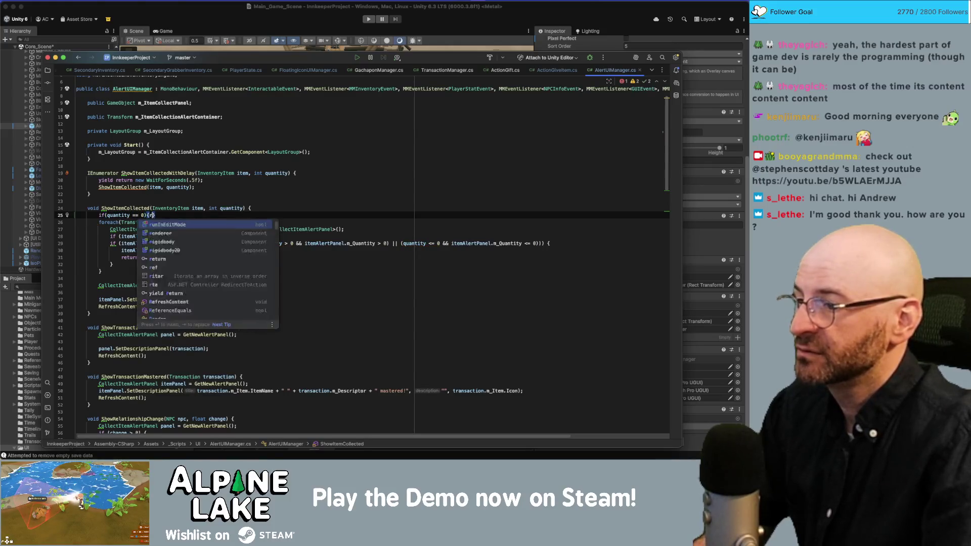
pyautogui.press('Down')
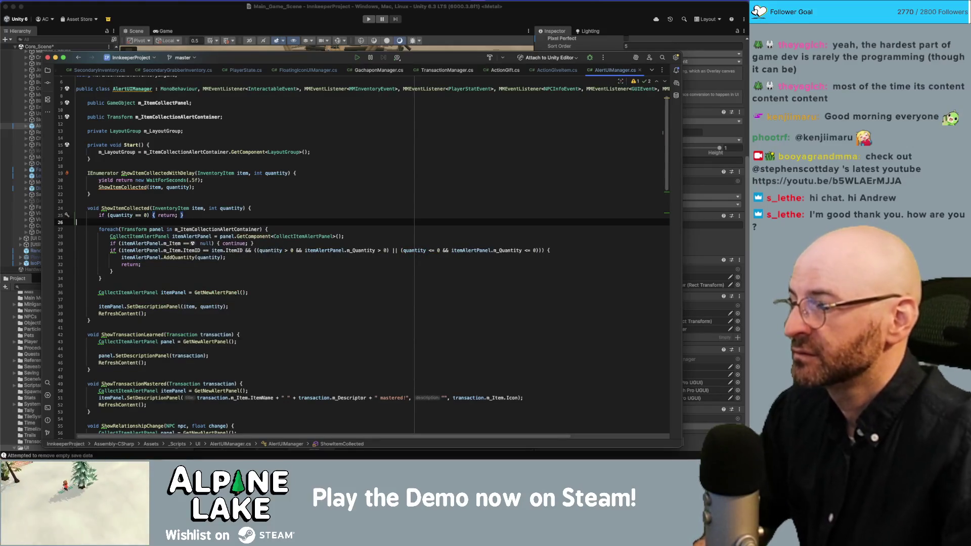
pyautogui.press('BackSpace')
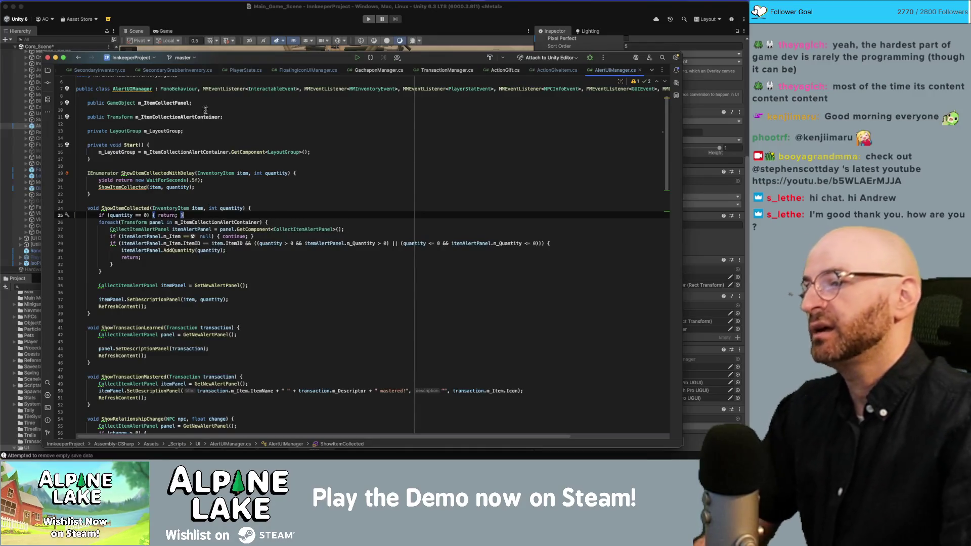
pyautogui.press('super+Tab')
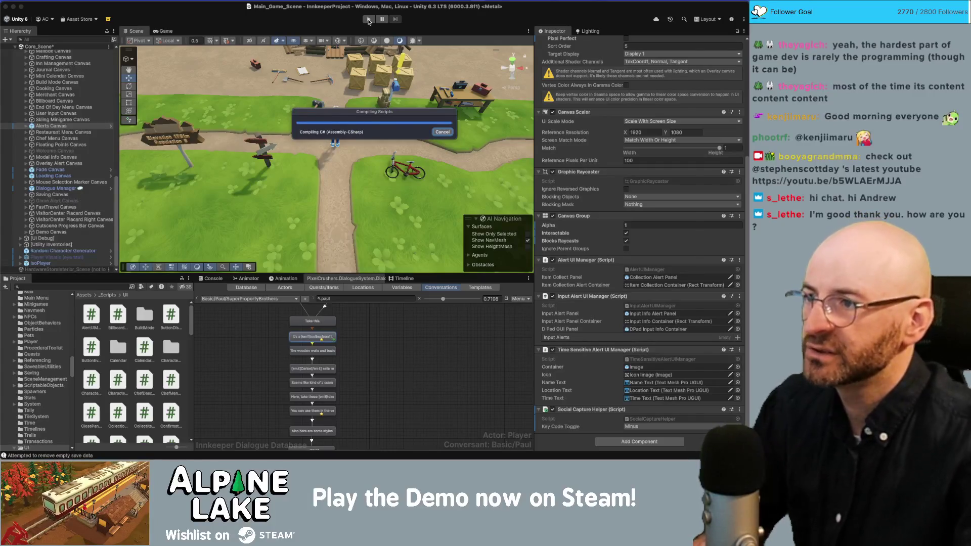
# In Rider, delete the empty line after line 42 in ShowTransactionLearned
pyautogui.press('super+Tab')
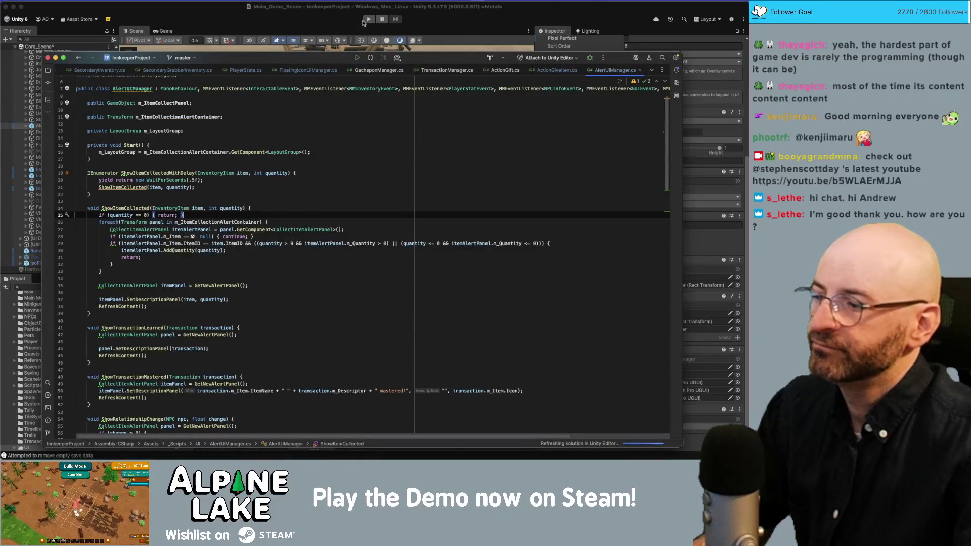
pyautogui.scroll(-3, 352, 150)
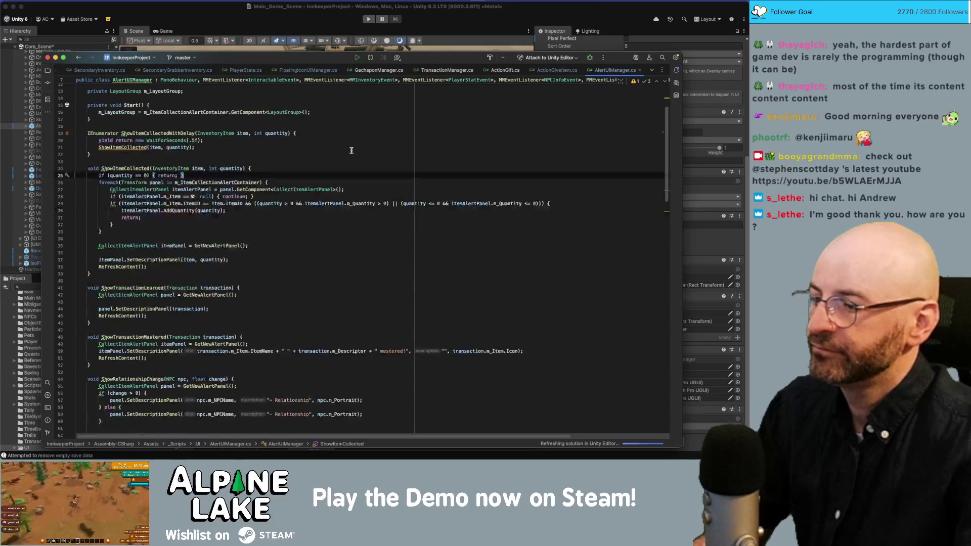
pyautogui.scroll(-3, 350, 154)
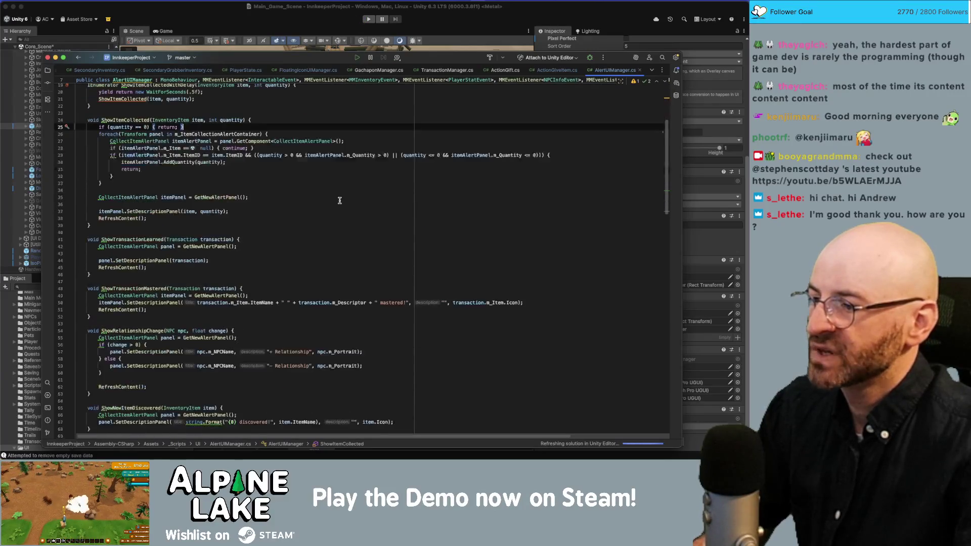
pyautogui.click(145, 253)
pyautogui.press('BackSpace')
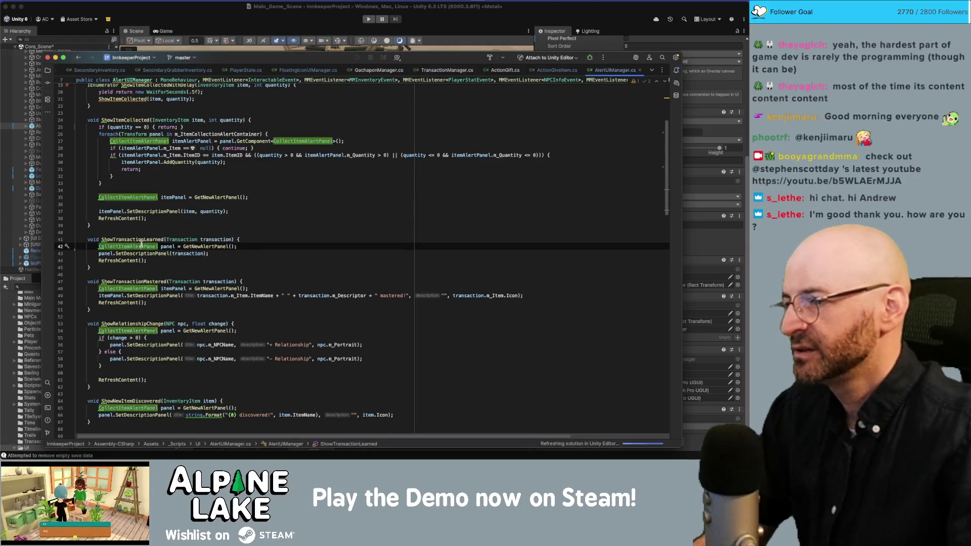
# Review ShowTransactionLearned and ShowNewItemDiscovered, then switch back to Unity so scripts recompile
pyautogui.doubleClick(141, 240)
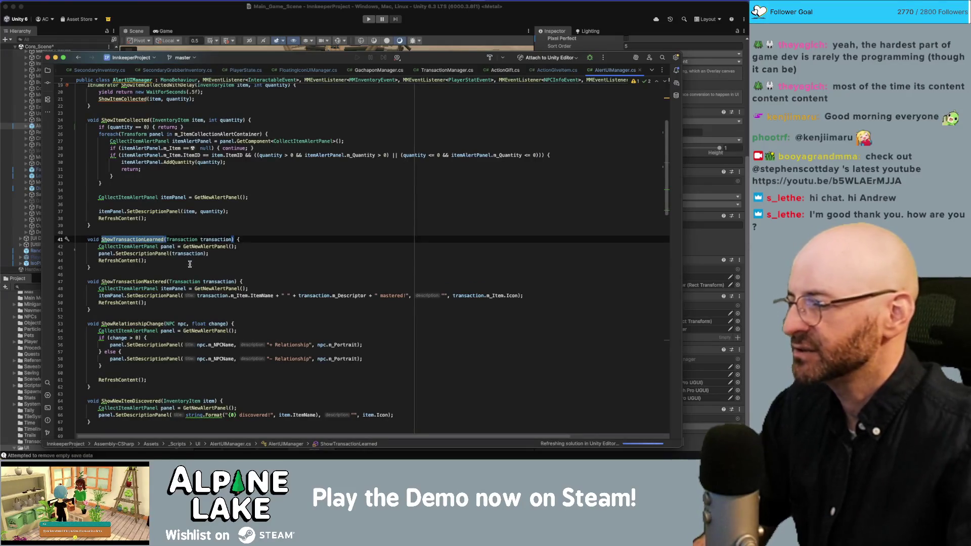
pyautogui.scroll(-1, 172, 364)
pyautogui.scroll(-1, 258, 414)
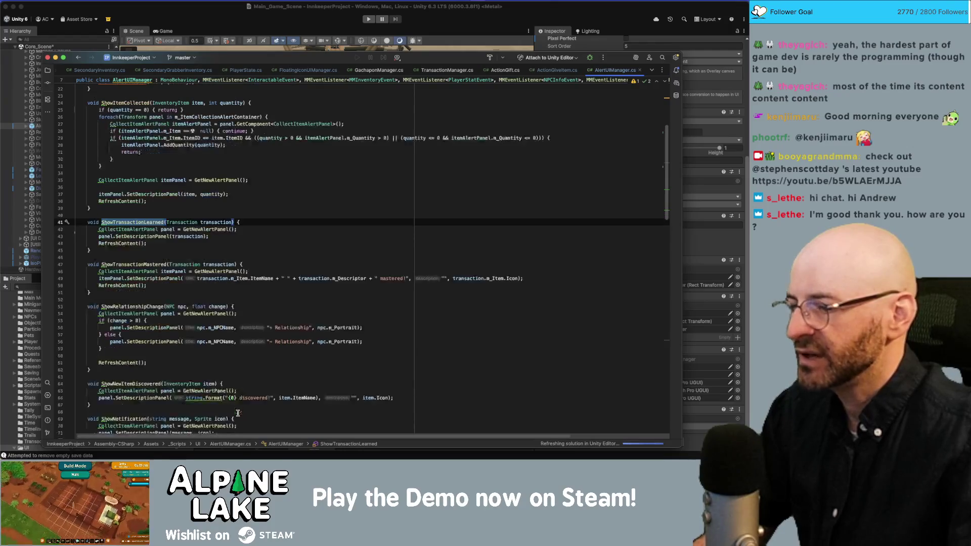
pyautogui.doubleClick(133, 384)
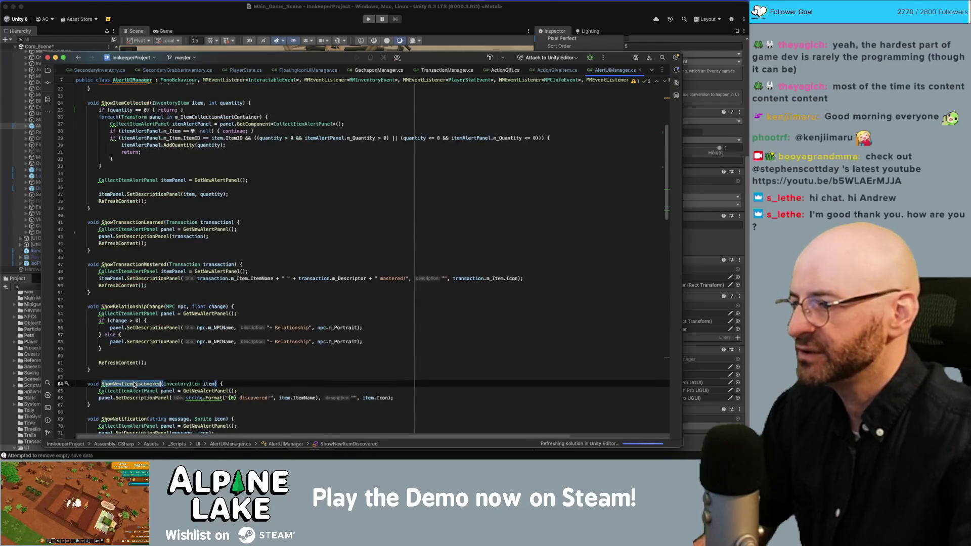
pyautogui.scroll(-20, 134, 384)
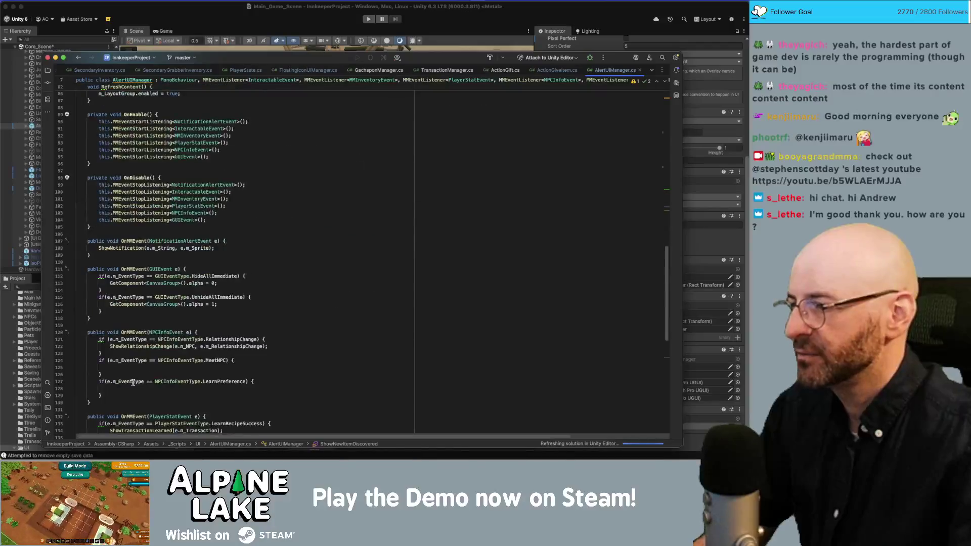
pyautogui.scroll(-10, 133, 383)
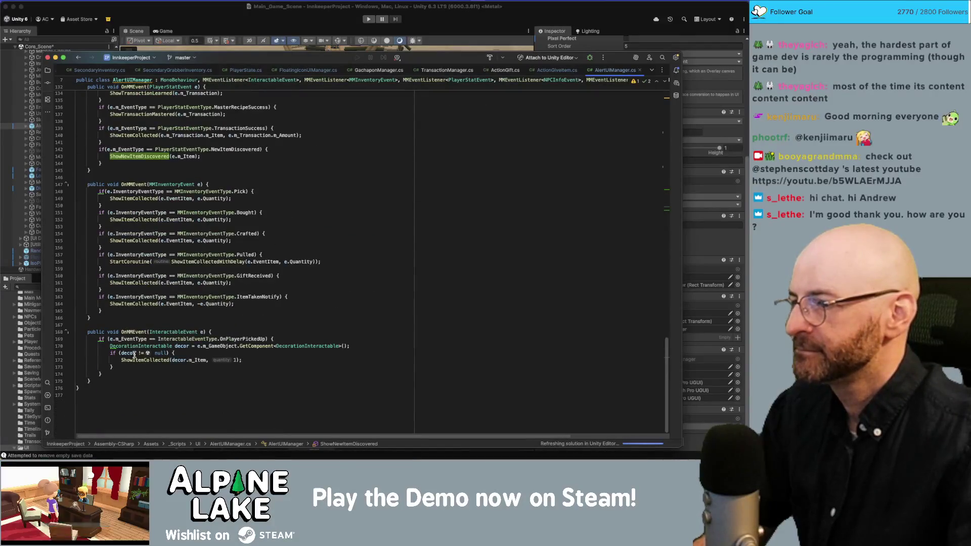
pyautogui.scroll(20, 132, 349)
pyautogui.scroll(5, 131, 344)
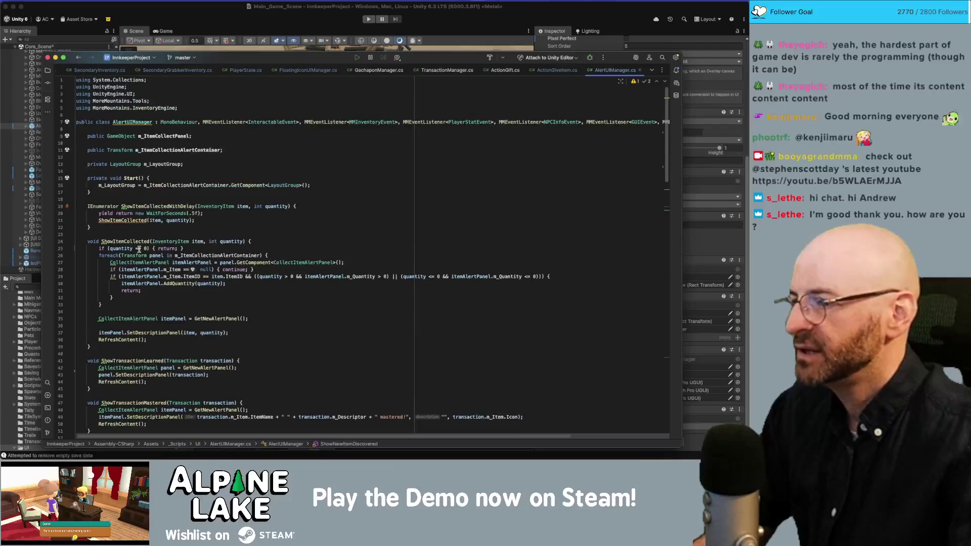
pyautogui.click(212, 28)
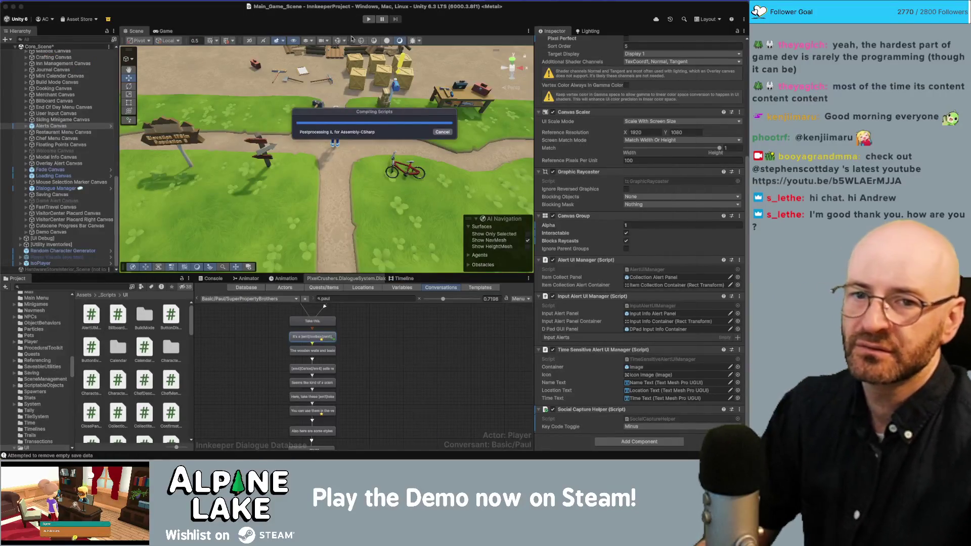
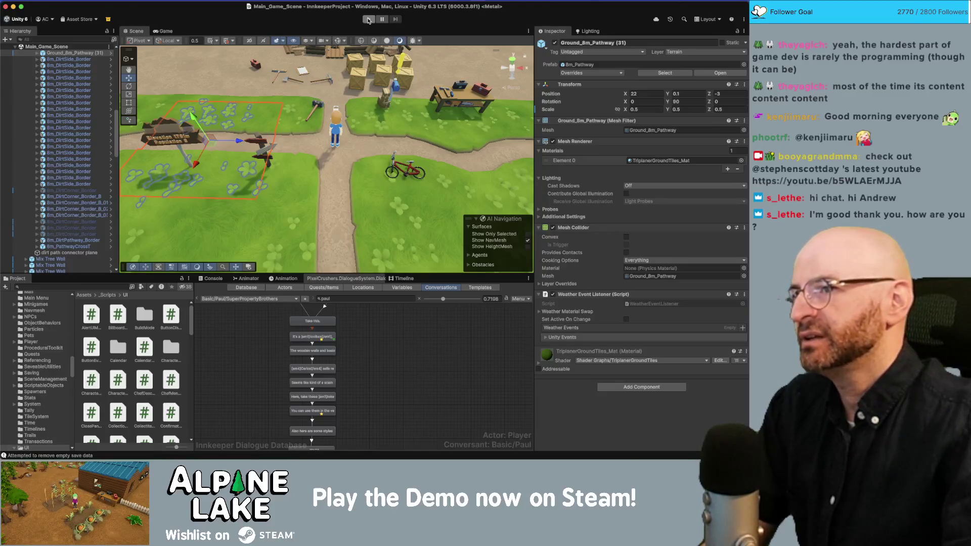
# Enter Play mode so the villager's opening dialogue starts in Main_Game_Scene
pyautogui.click(369, 20)
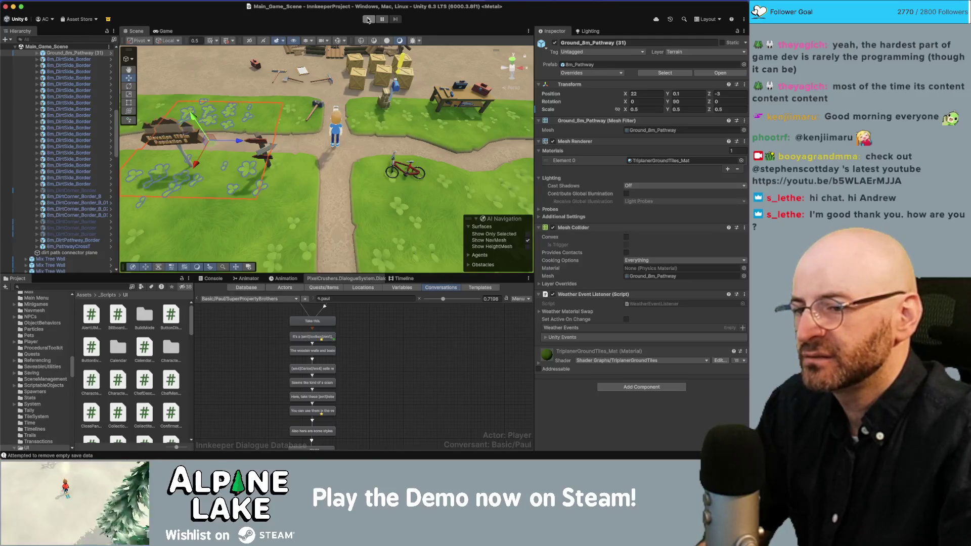
pyautogui.click(368, 20)
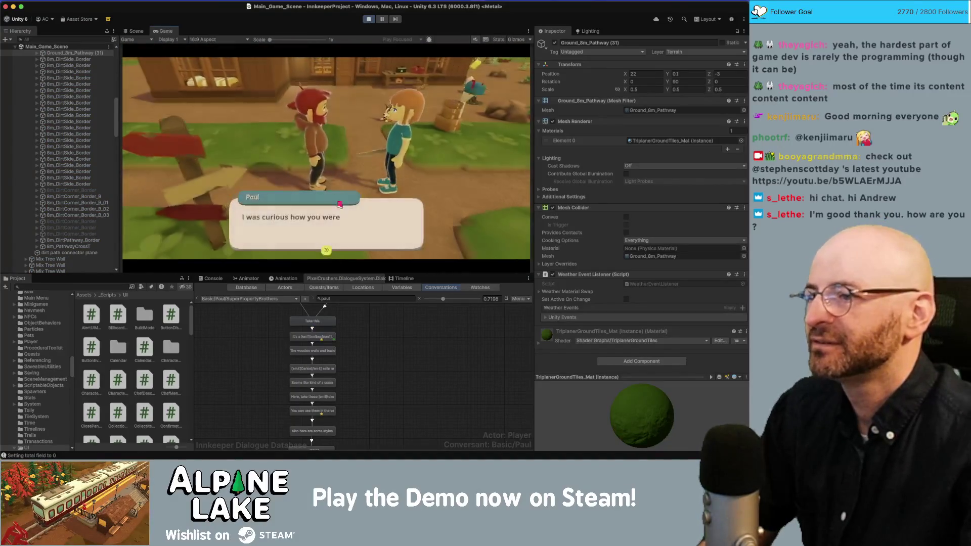
# Click through Paul's conversation and answer 'Yes please.' to get the toolbox and gacha tokens
pyautogui.click(338, 229)
pyautogui.click(340, 230)
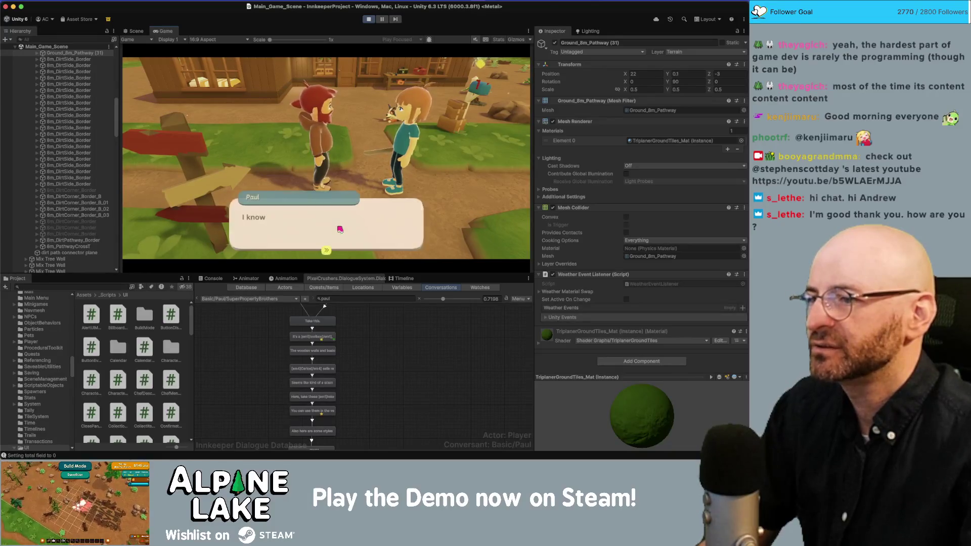
pyautogui.click(325, 249)
pyautogui.click(216, 152)
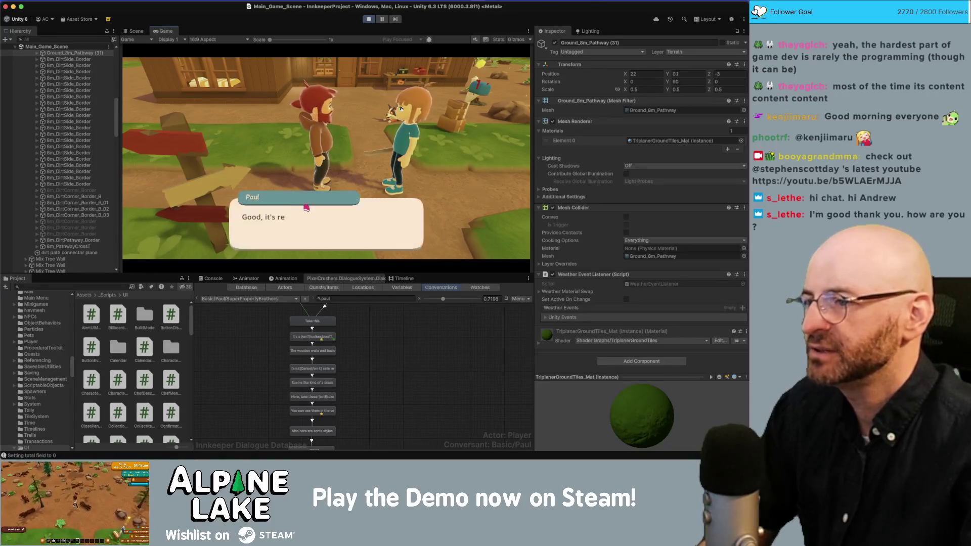
pyautogui.click(326, 238)
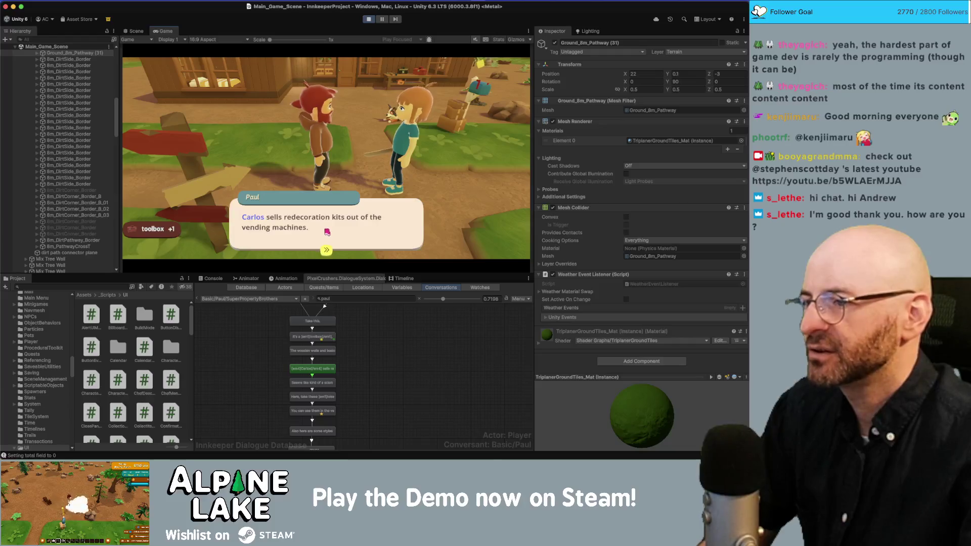
pyautogui.click(361, 234)
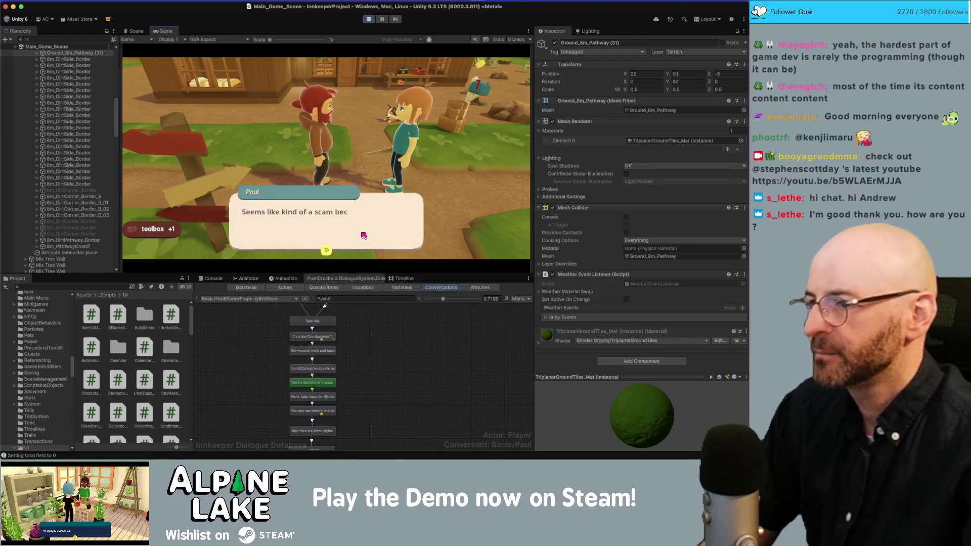
pyautogui.click(363, 235)
pyautogui.click(364, 236)
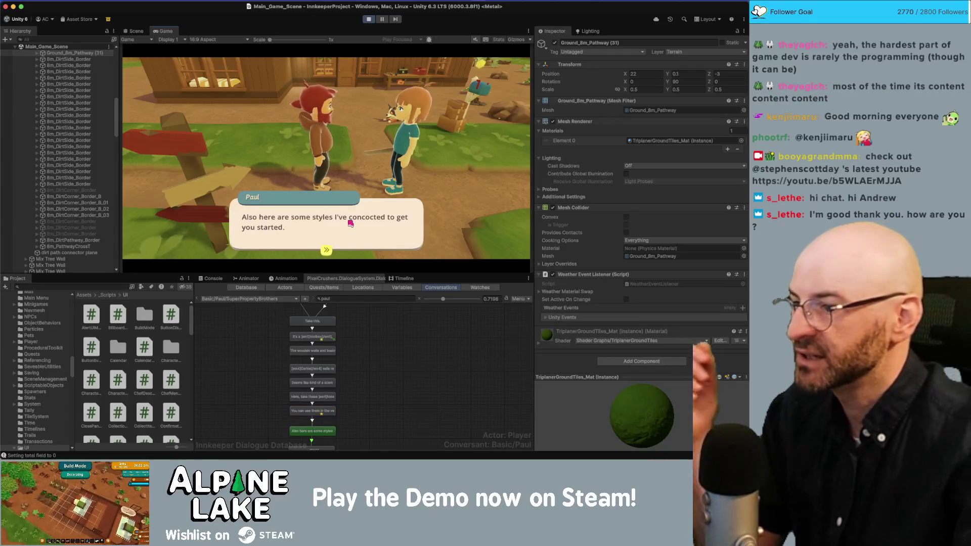
pyautogui.click(351, 223)
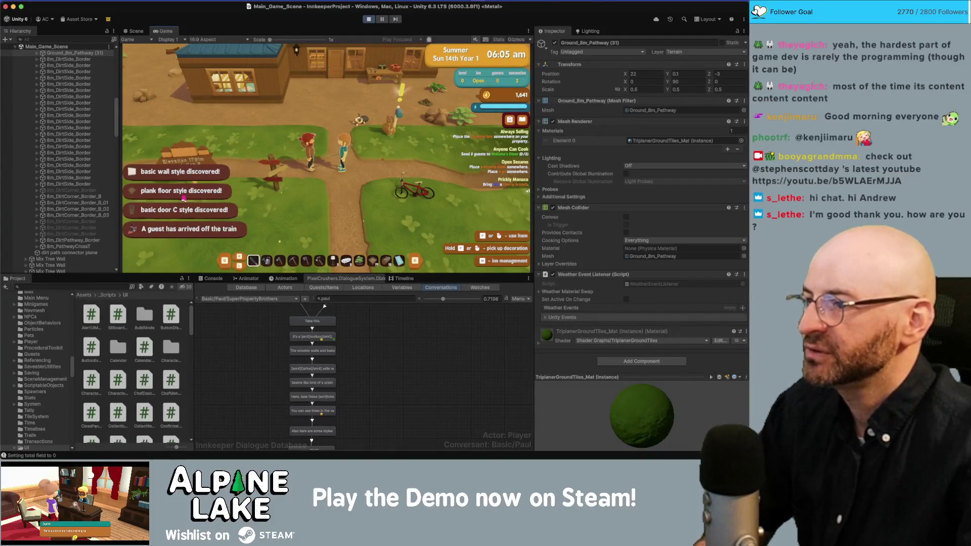
# Walk the character north toward the house and back and forth across the yard
pyautogui.press('w')
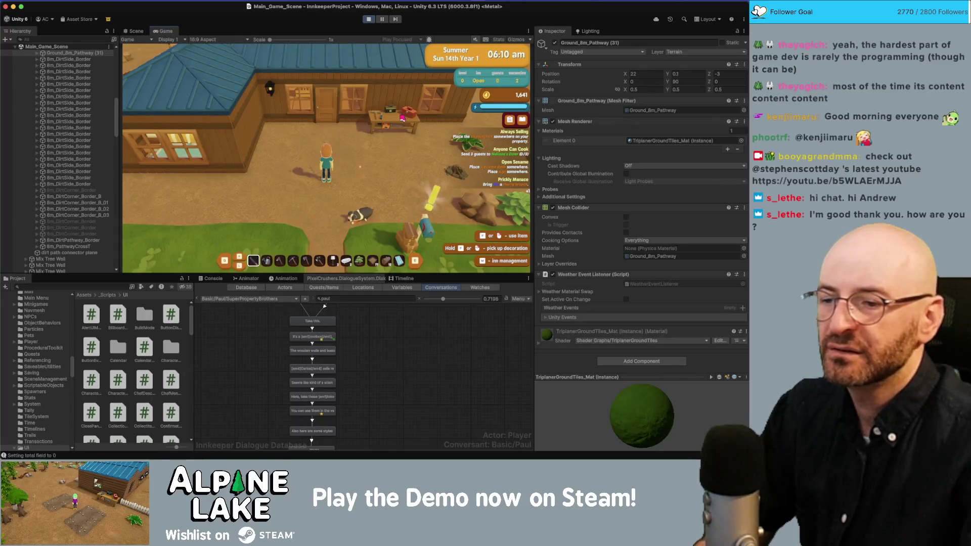
pyautogui.press('a')
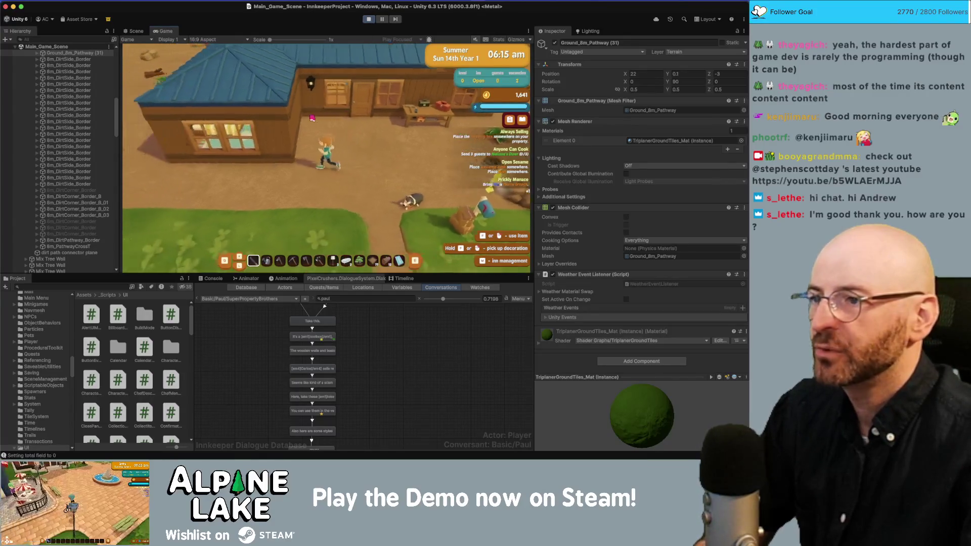
pyautogui.press('d')
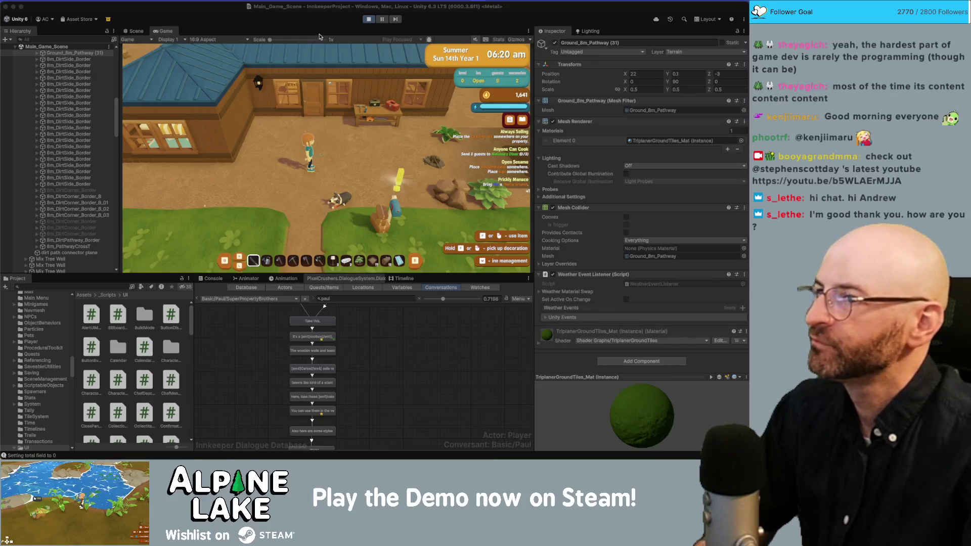
pyautogui.click(348, 88)
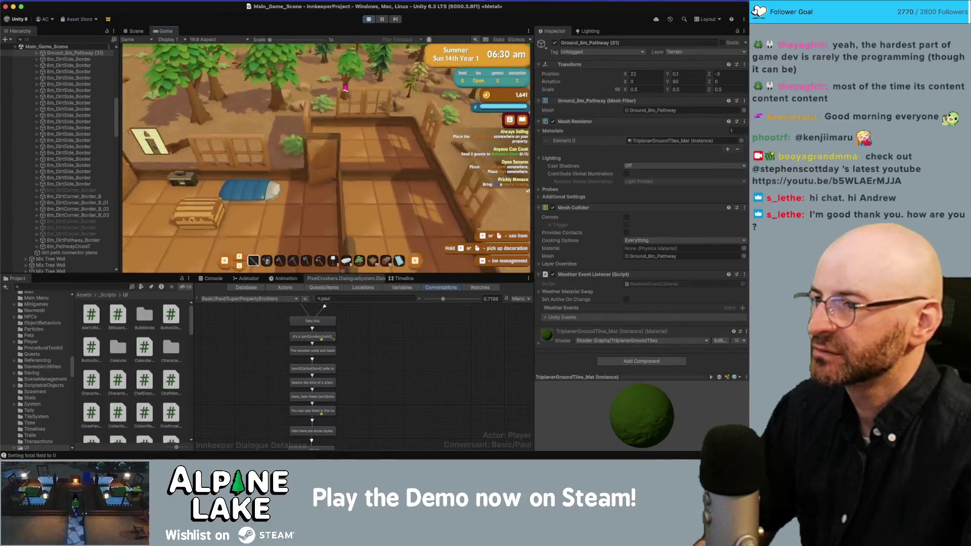
# Walk into the house, light the fireplace with C, and exit play mode
pyautogui.press('s')
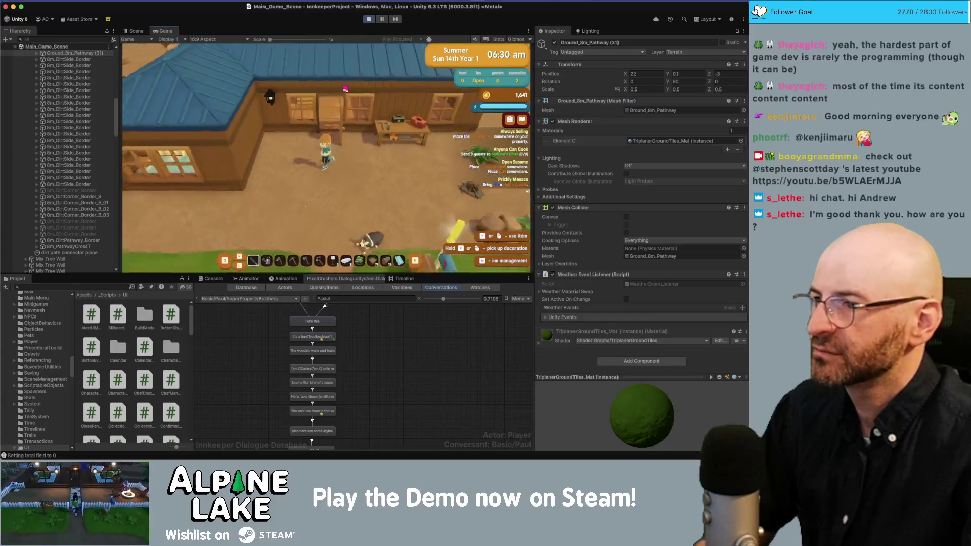
pyautogui.press('w')
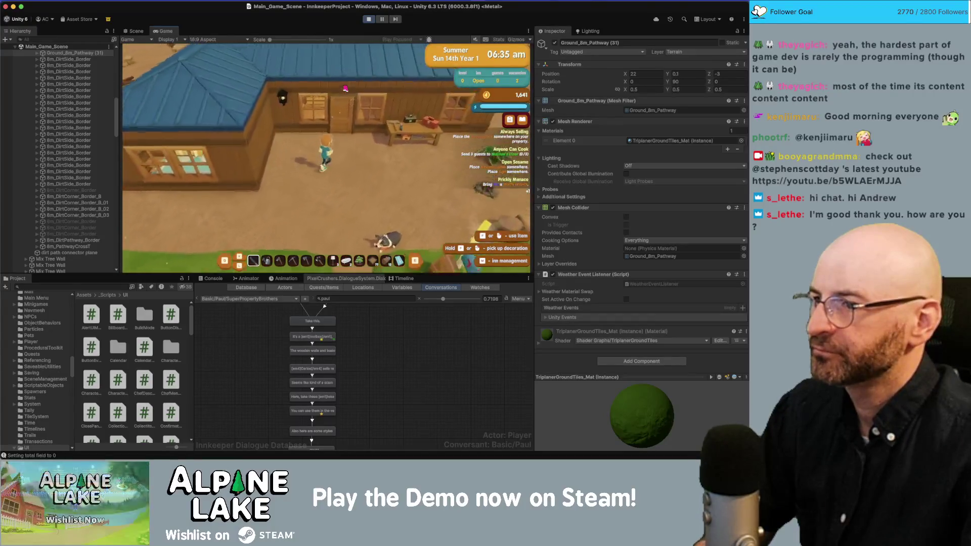
pyautogui.press('a')
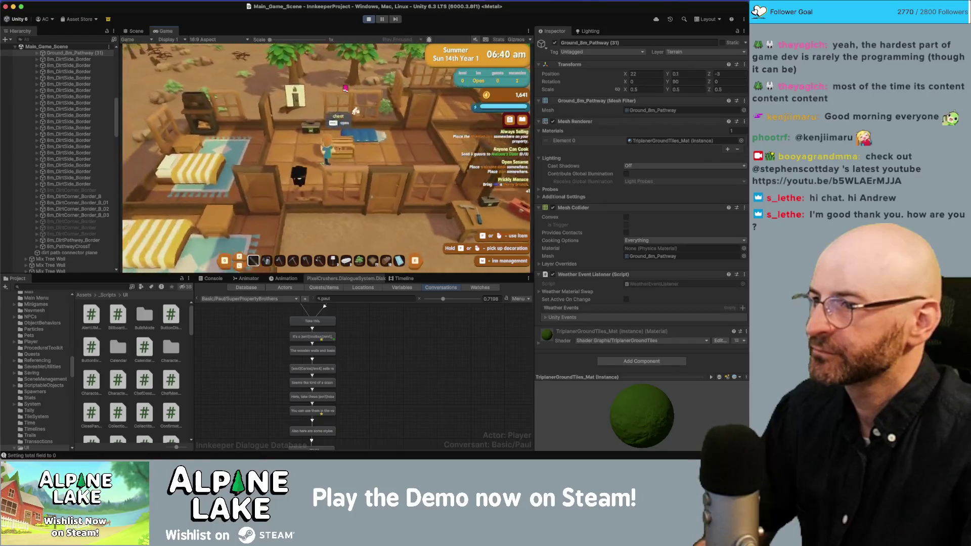
pyautogui.press('c')
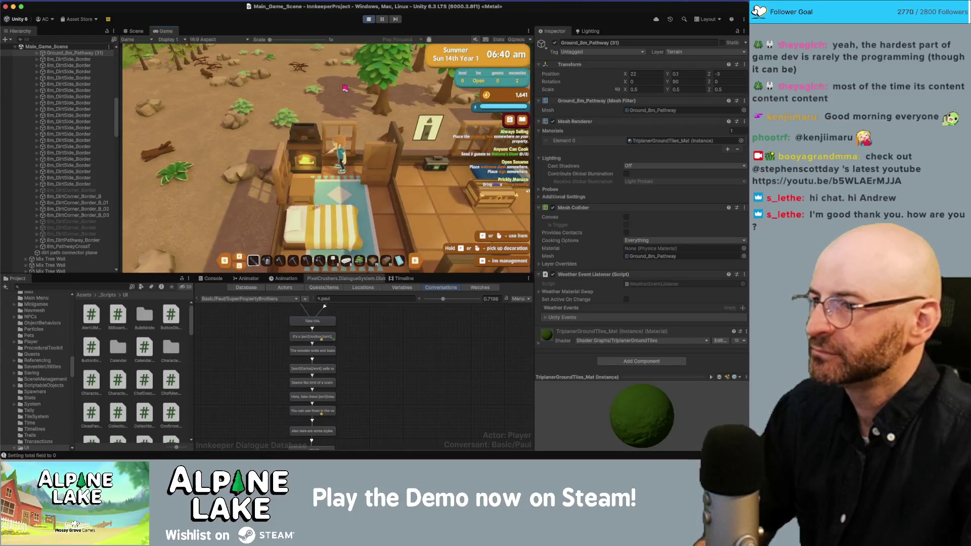
pyautogui.moveTo(314, 133)
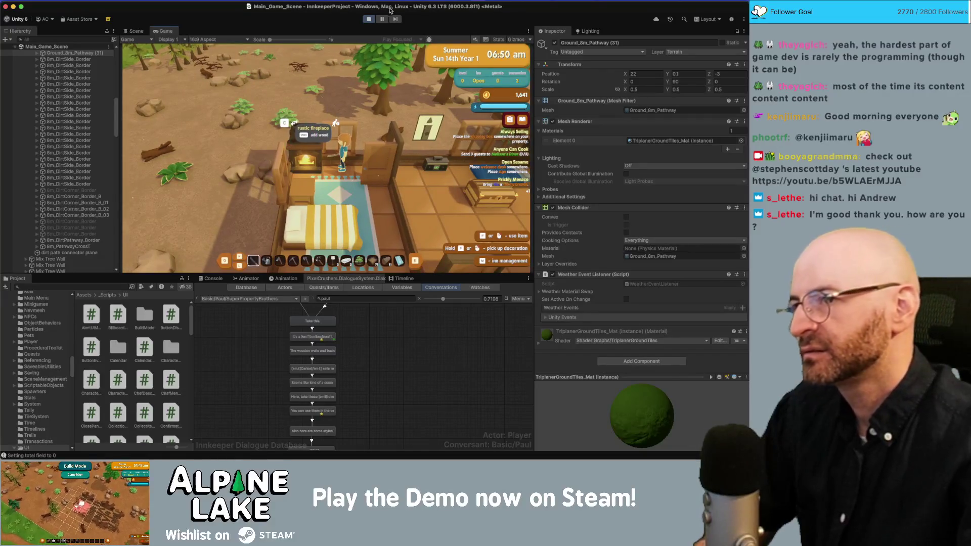
pyautogui.click(369, 19)
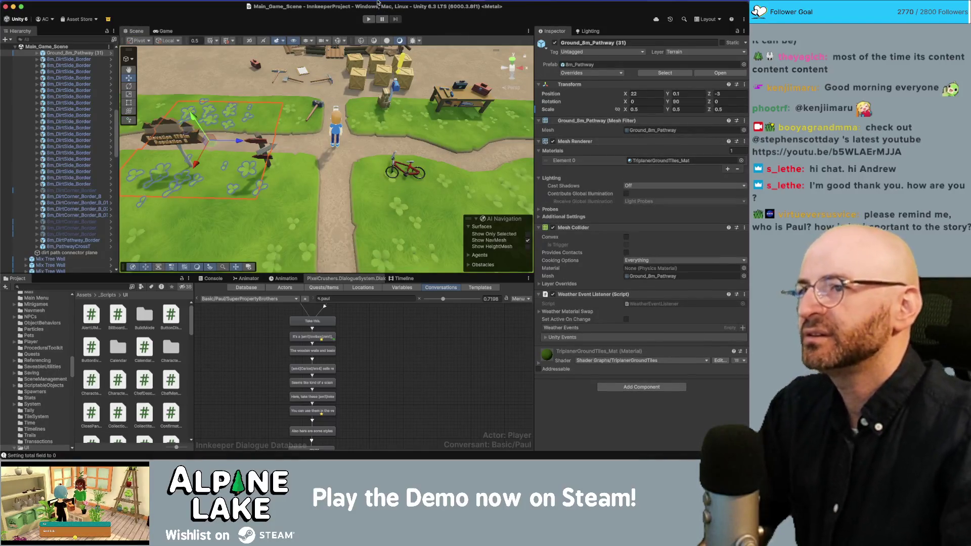
pyautogui.scroll(-3, 366, 133)
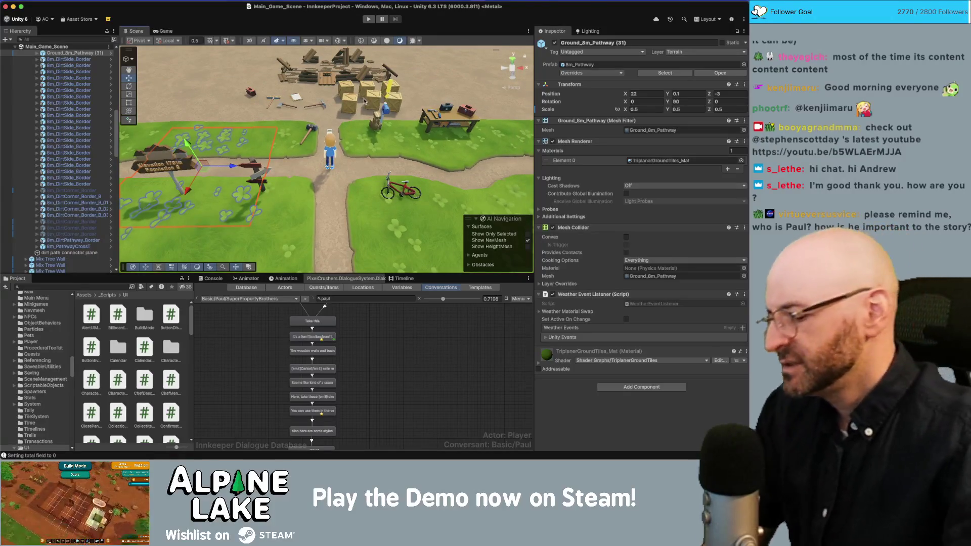
pyautogui.moveTo(363, 99)
pyautogui.mouseDown()
pyautogui.moveTo(390, 72)
pyautogui.moveTo(348, 119)
pyautogui.mouseUp()
pyautogui.scroll(-10, 340, 121)
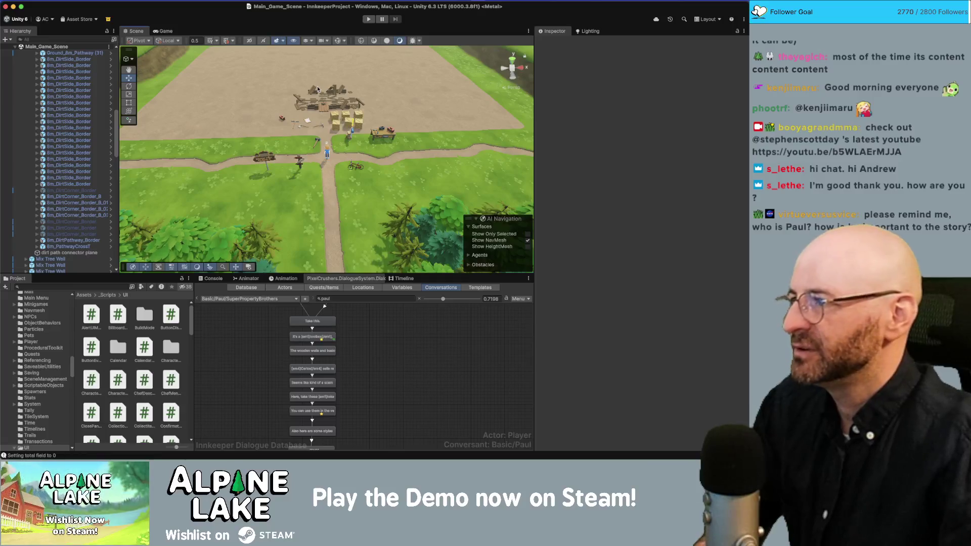
pyautogui.moveTo(318, 90)
pyautogui.mouseDown()
pyautogui.moveTo(308, 113)
pyautogui.moveTo(311, 65)
pyautogui.mouseUp()
pyautogui.scroll(5, 310, 77)
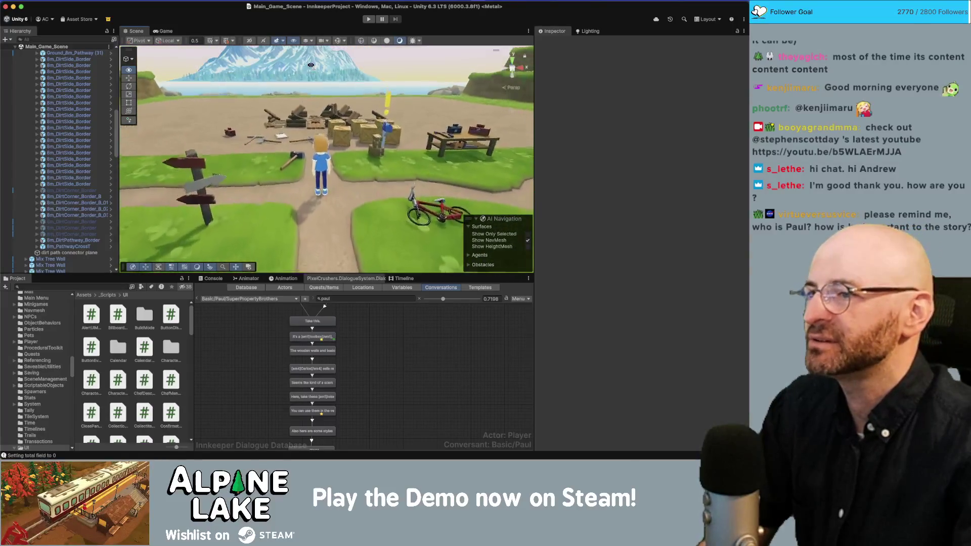
pyautogui.scroll(5, 323, 81)
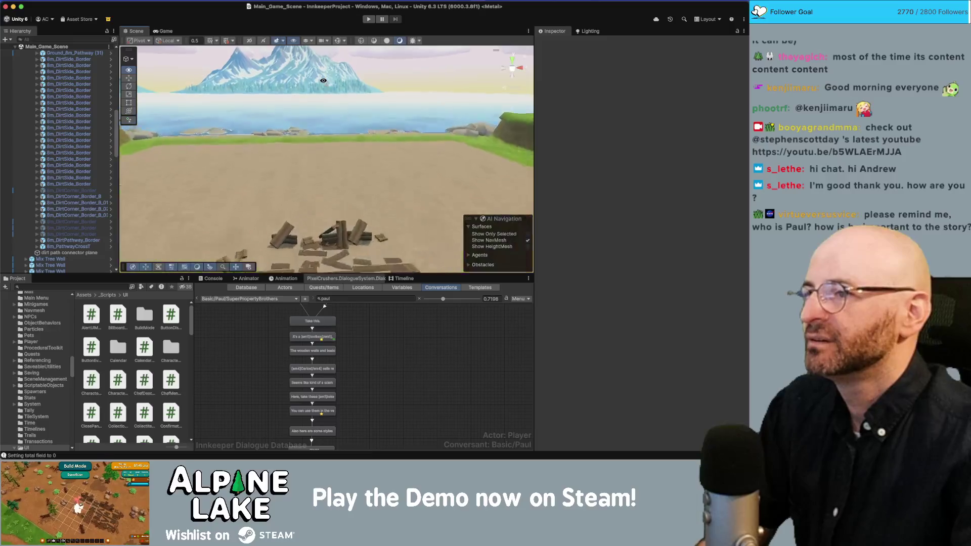
pyautogui.scroll(5, 318, 82)
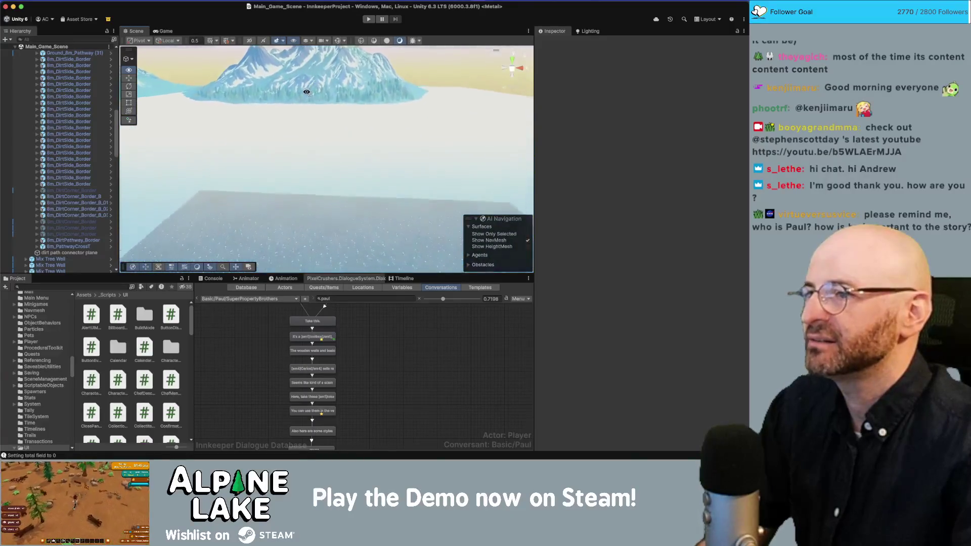
pyautogui.scroll(5, 307, 92)
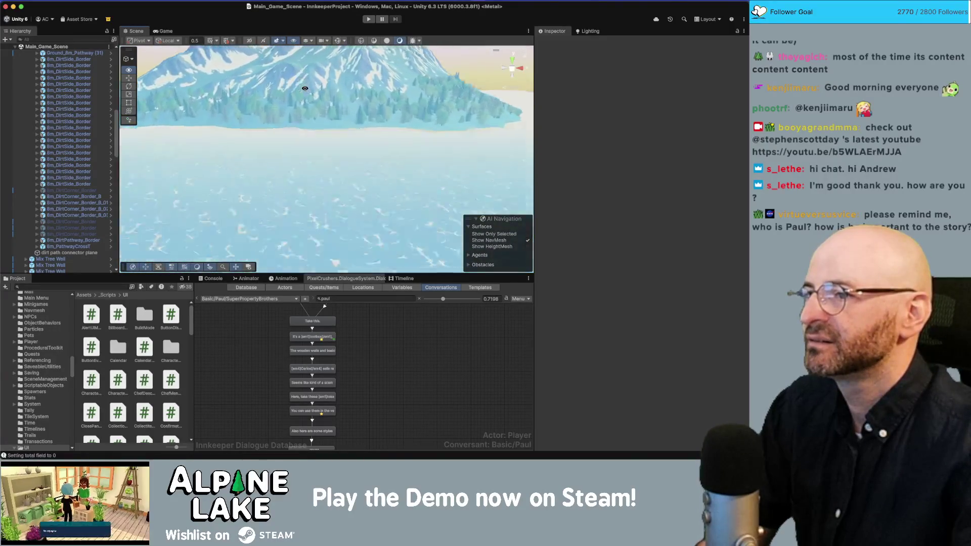
pyautogui.scroll(5, 305, 89)
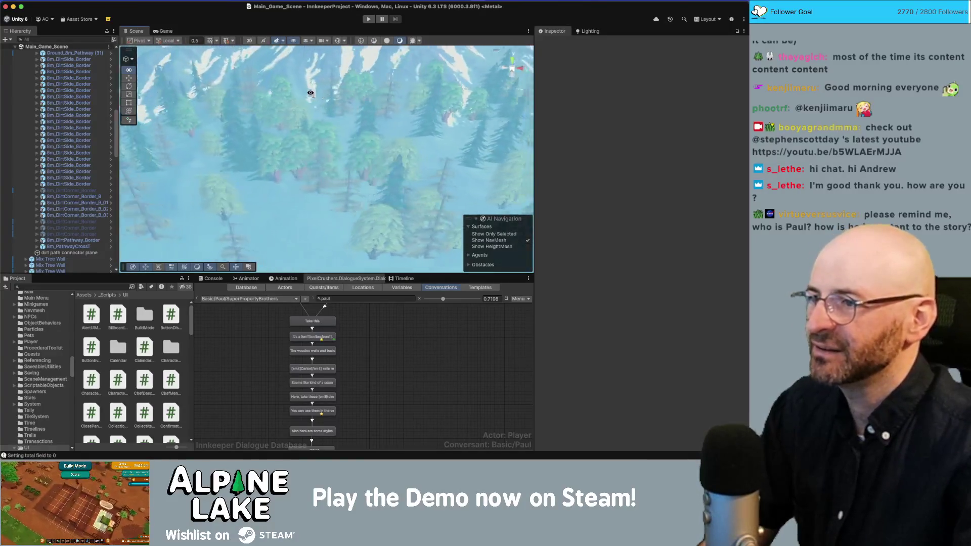
pyautogui.moveTo(310, 95)
pyautogui.mouseDown()
pyautogui.moveTo(488, 86)
pyautogui.moveTo(319, 71)
pyautogui.moveTo(209, 86)
pyautogui.moveTo(283, 116)
pyautogui.mouseUp()
pyautogui.click(286, 116)
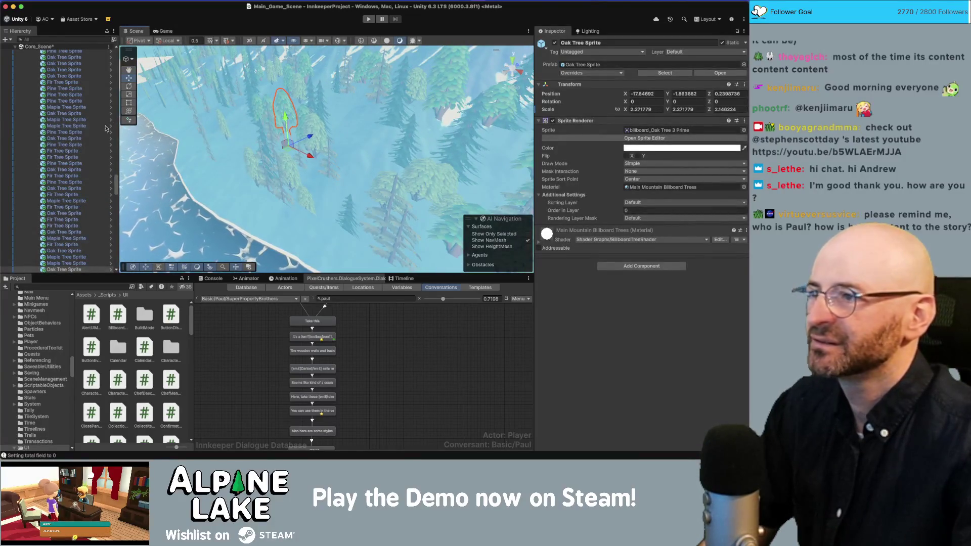
# Select the Global Environment GEO object and expand Main_Game_Scene in the Hierarchy
pyautogui.scroll(-5, 88, 173)
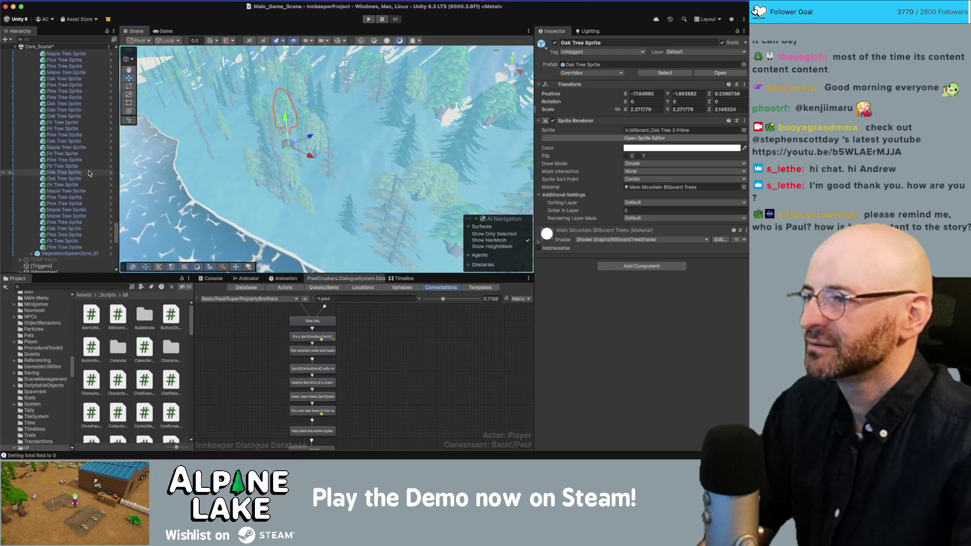
pyautogui.click(71, 248)
pyautogui.scroll(5, 75, 232)
pyautogui.click(77, 191)
pyautogui.press('Left')
pyautogui.press('Left')
pyautogui.press('Left')
pyautogui.press('Left')
pyautogui.press('Left')
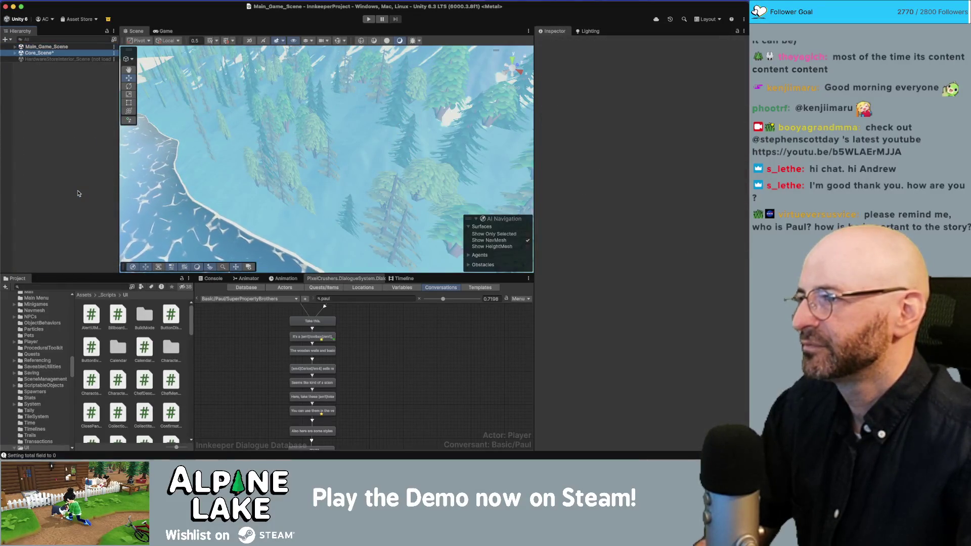
pyautogui.press('Right')
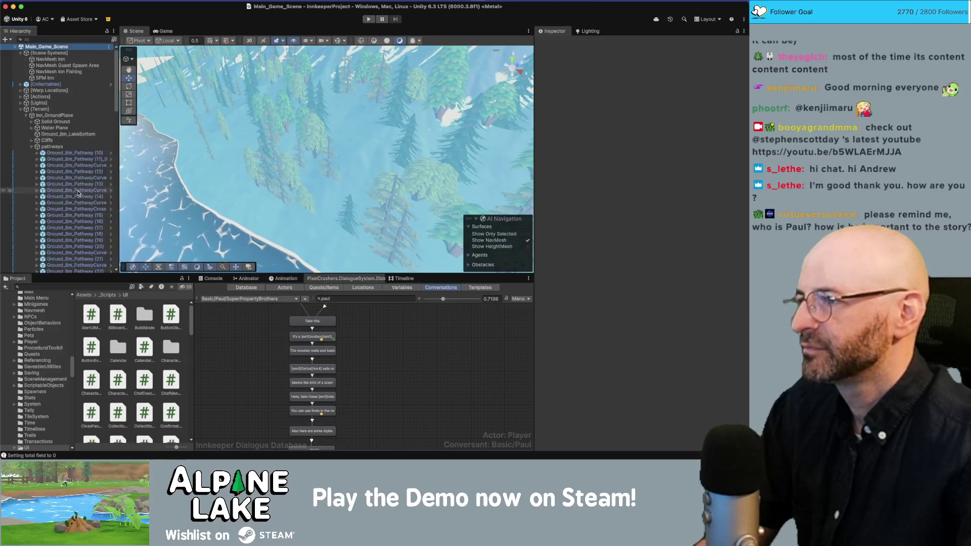
# Frame an 8m_Cliff object and orbit over it to look toward the village
pyautogui.moveTo(232, 167)
pyautogui.mouseDown()
pyautogui.moveTo(177, 174)
pyautogui.moveTo(275, 162)
pyautogui.moveTo(187, 155)
pyautogui.mouseUp()
pyautogui.click(245, 158)
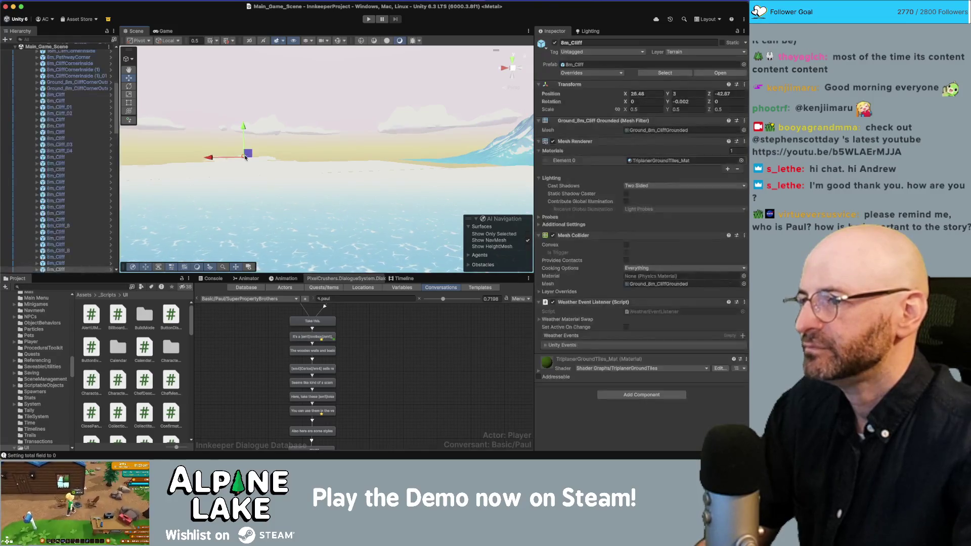
pyautogui.press('f')
pyautogui.click(434, 154)
pyautogui.scroll(5, 445, 154)
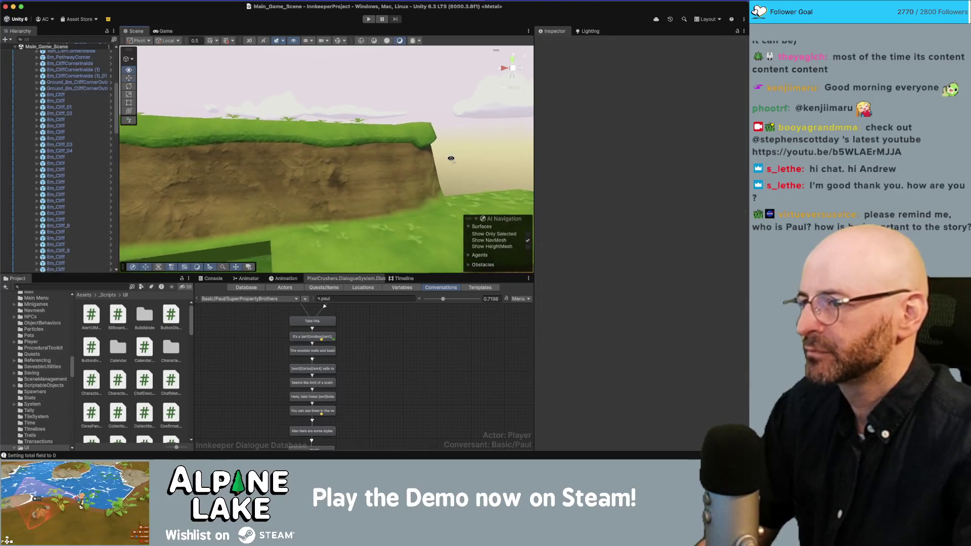
pyautogui.moveTo(452, 155)
pyautogui.mouseDown()
pyautogui.moveTo(711, 184)
pyautogui.moveTo(704, 203)
pyautogui.mouseUp()
pyautogui.press('w')
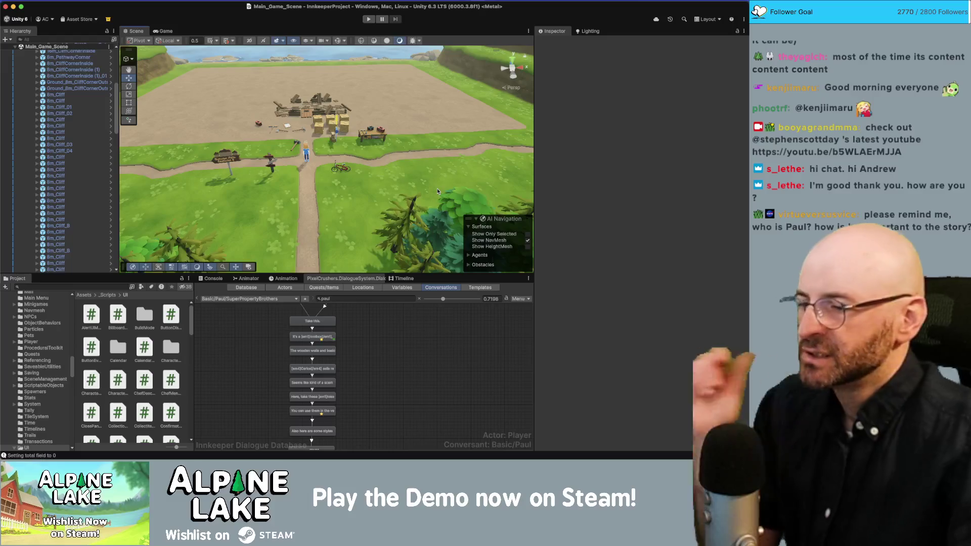
# Review Paul's dialogue cards on the Miro board, then bring up the Current Bugs checklist
pyautogui.press('super+Tab')
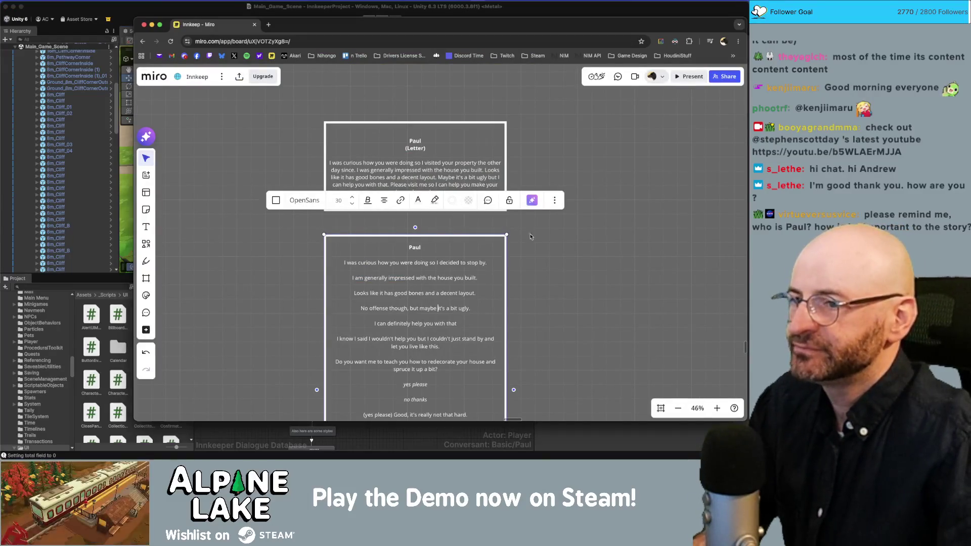
pyautogui.click(564, 242)
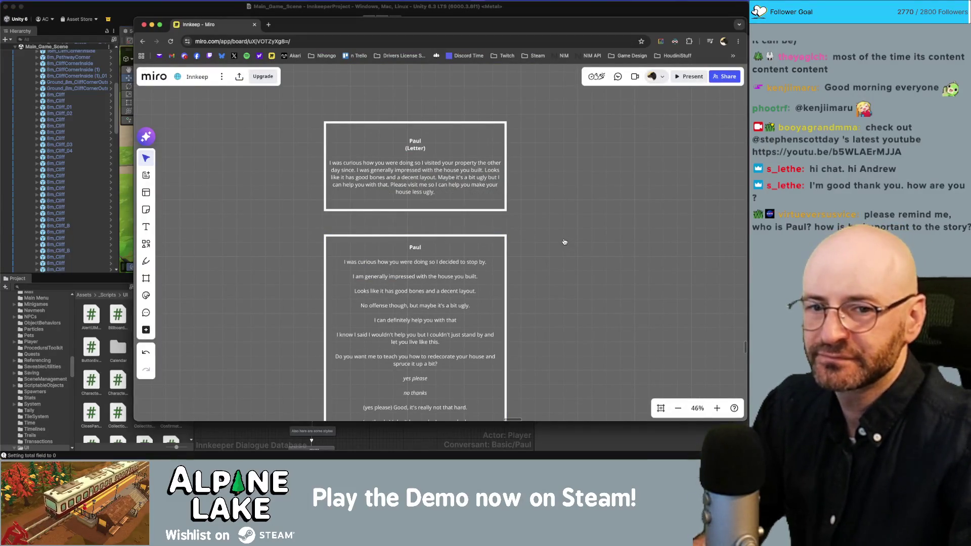
pyautogui.press('super+Tab')
pyautogui.scroll(-2, 284, 257)
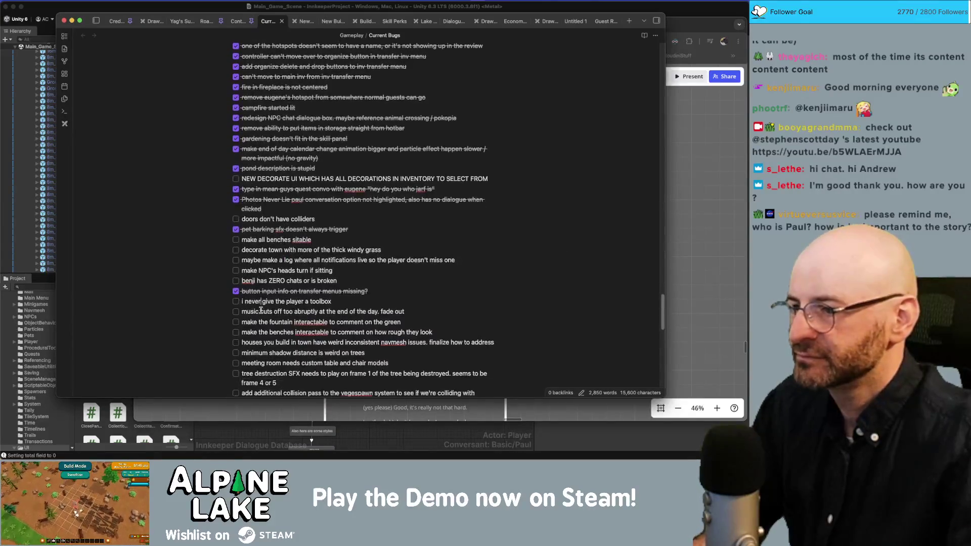
# Tick off the 'i never give the player a toolbox' bug and switch back to Unity
pyautogui.click(236, 301)
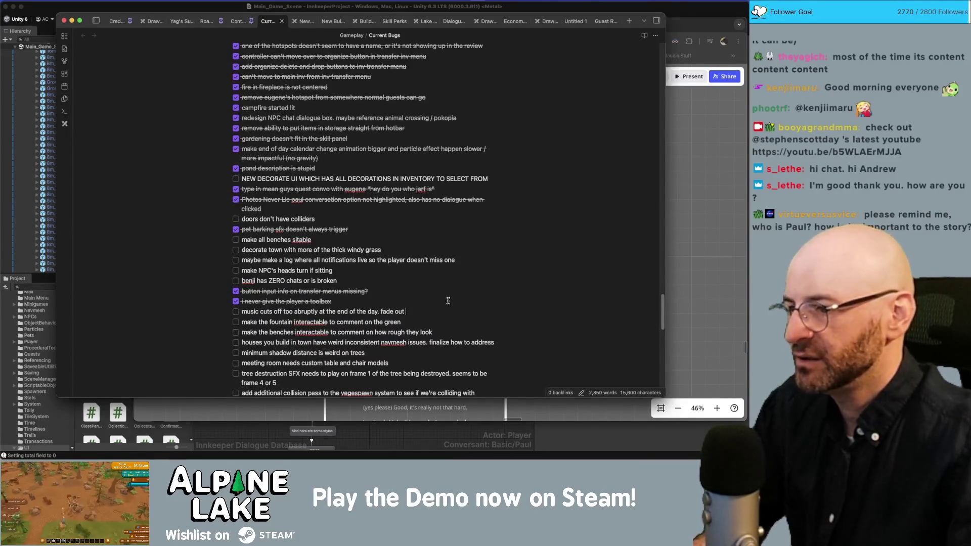
pyautogui.scroll(-1, 448, 301)
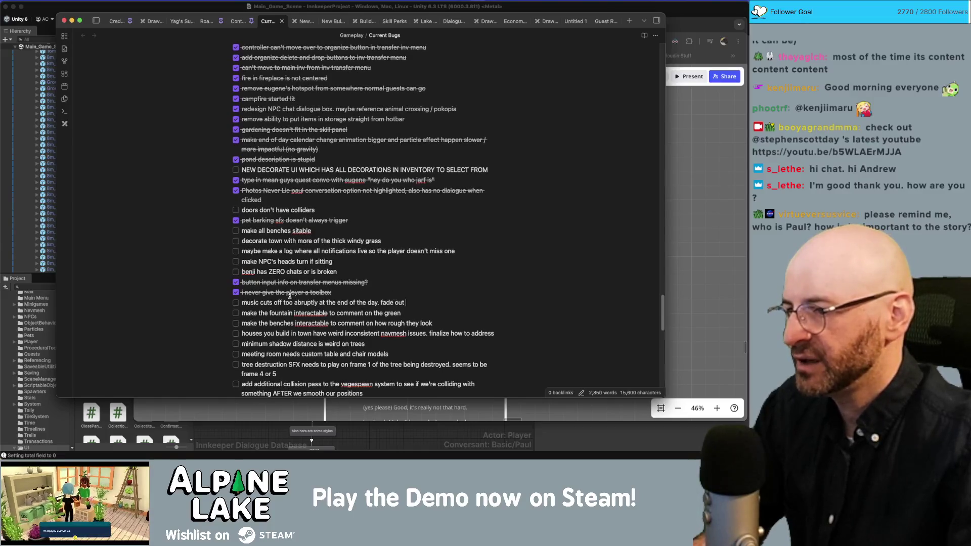
pyautogui.scroll(-1, 274, 296)
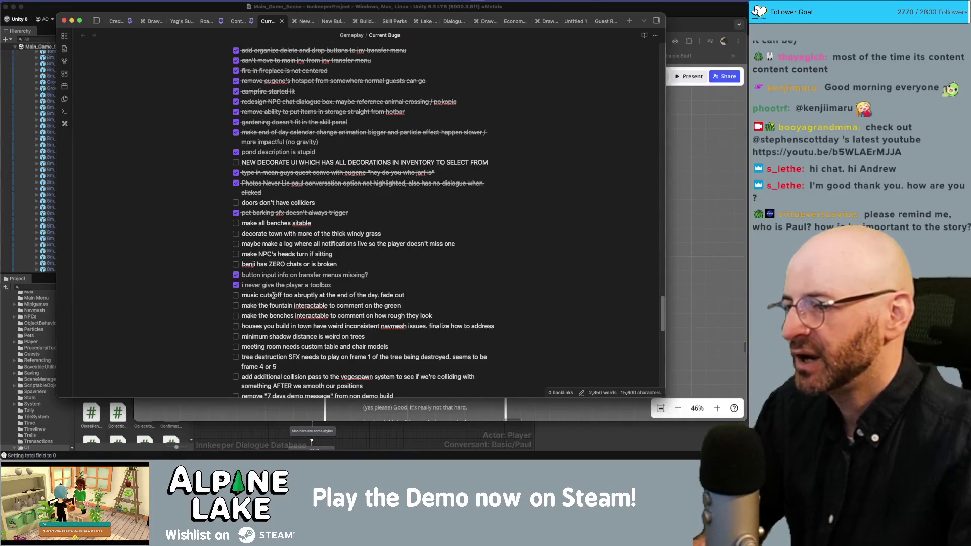
pyautogui.click(156, 12)
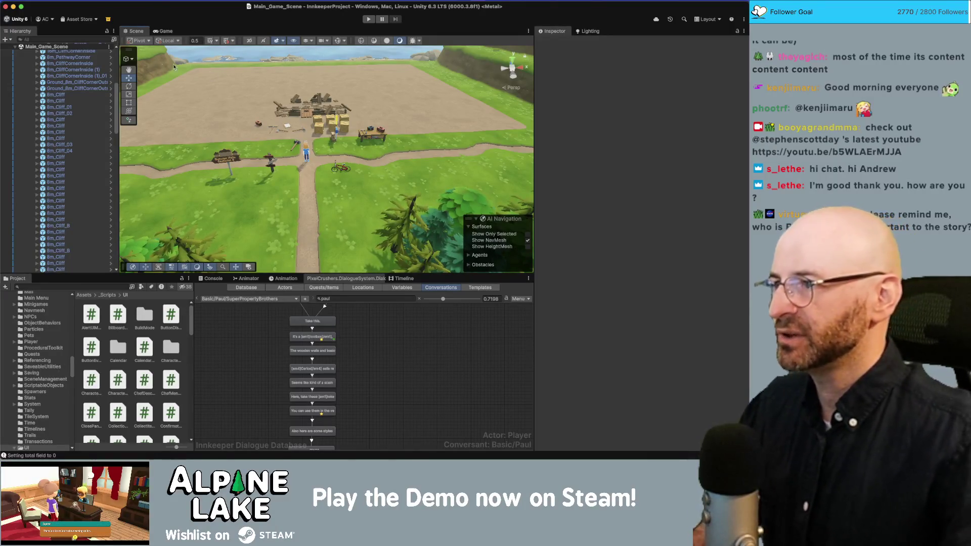
# Undo the Hierarchy selection and search the Project panel for 'ga' in list view
pyautogui.click(152, 52)
pyautogui.press('super+z')
pyautogui.press('super+z')
pyautogui.press('super+z')
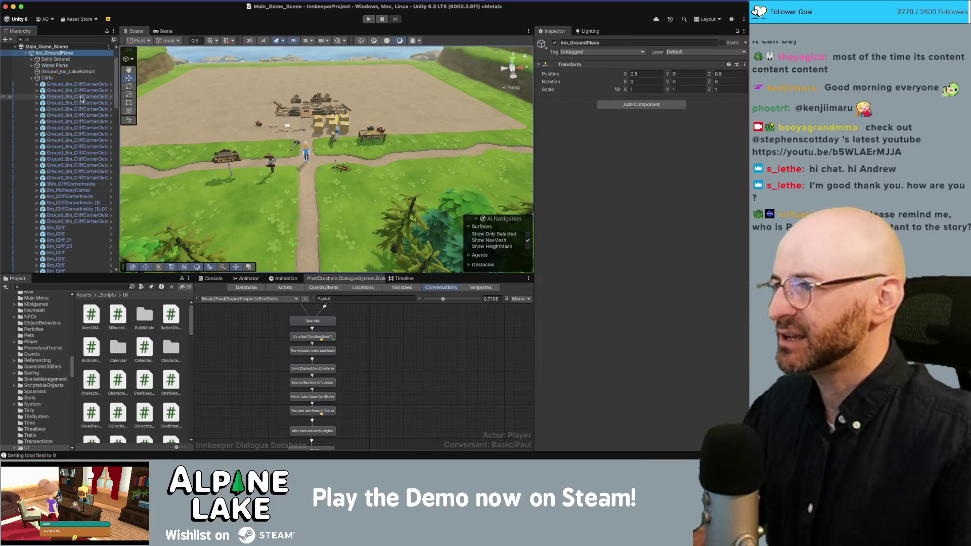
pyautogui.press('super+z')
pyautogui.press('super+z')
pyautogui.press('super+z')
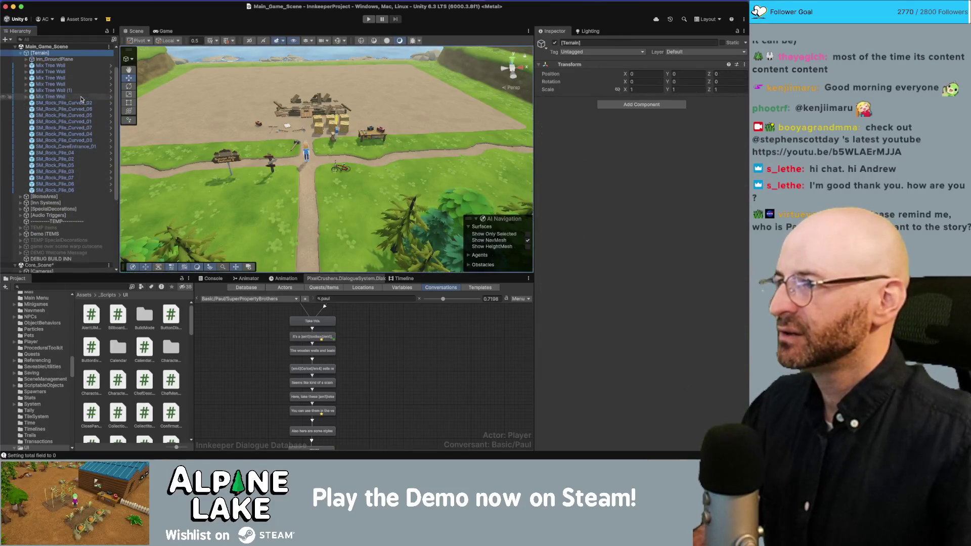
pyautogui.click(77, 286)
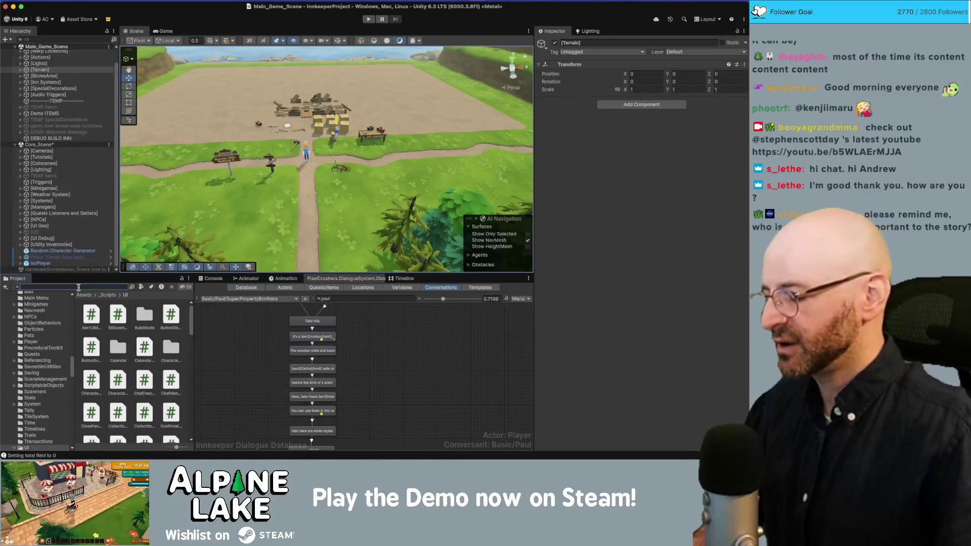
pyautogui.write('ga')
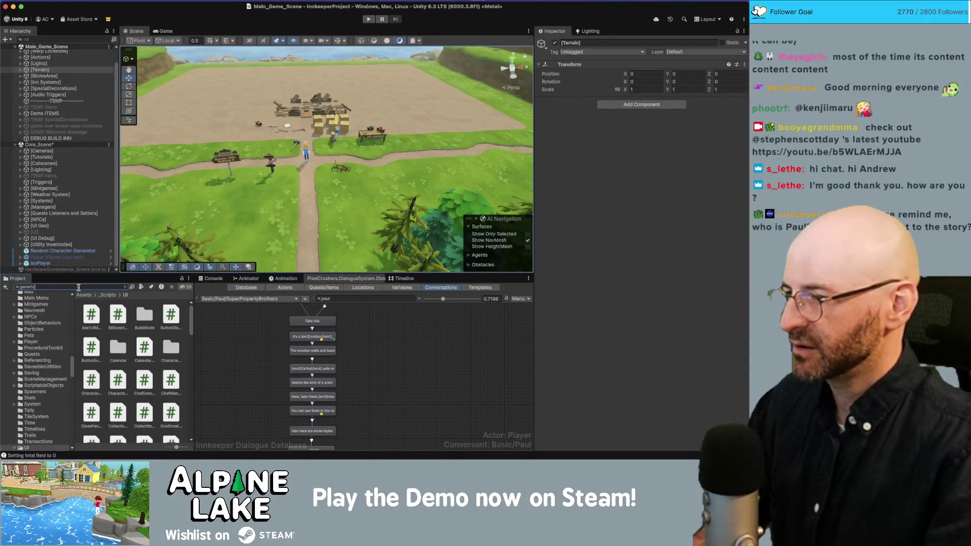
pyautogui.moveTo(176, 447); pyautogui.dragTo(167, 447)
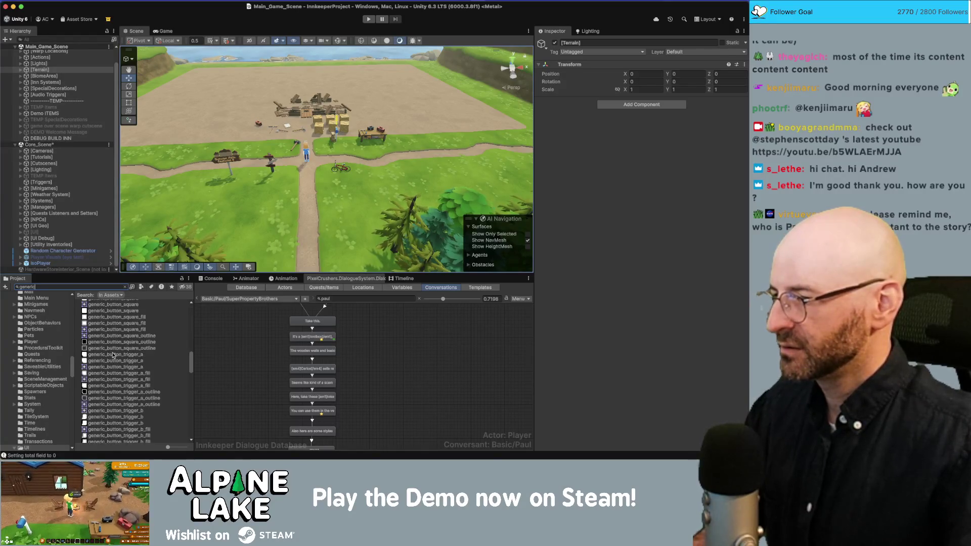
# Search the Project for 'conversation' and select the Standalone Conversation Trigger prefab
pyautogui.press('BackSpace')
pyautogui.press('BackSpace')
pyautogui.press('BackSpace')
pyautogui.write('conversation')
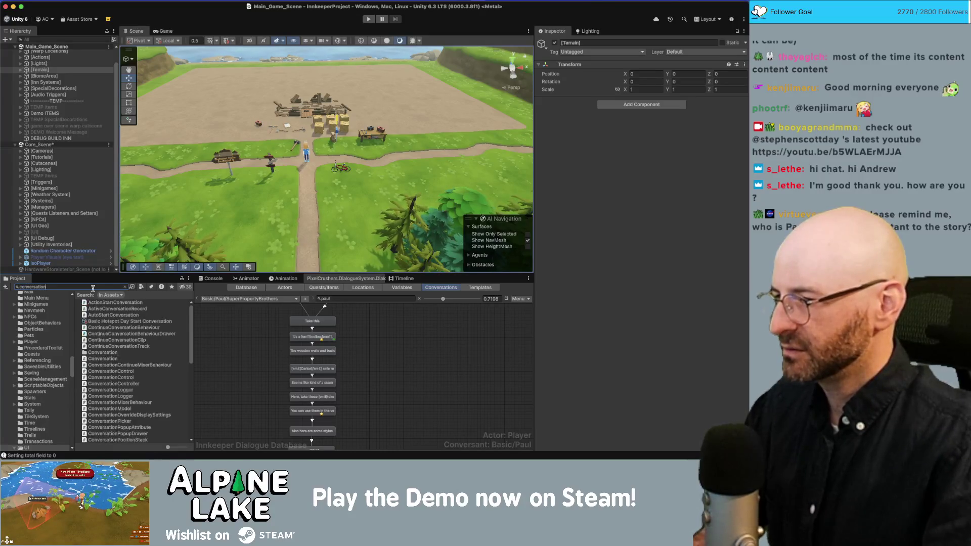
pyautogui.scroll(-5, 115, 329)
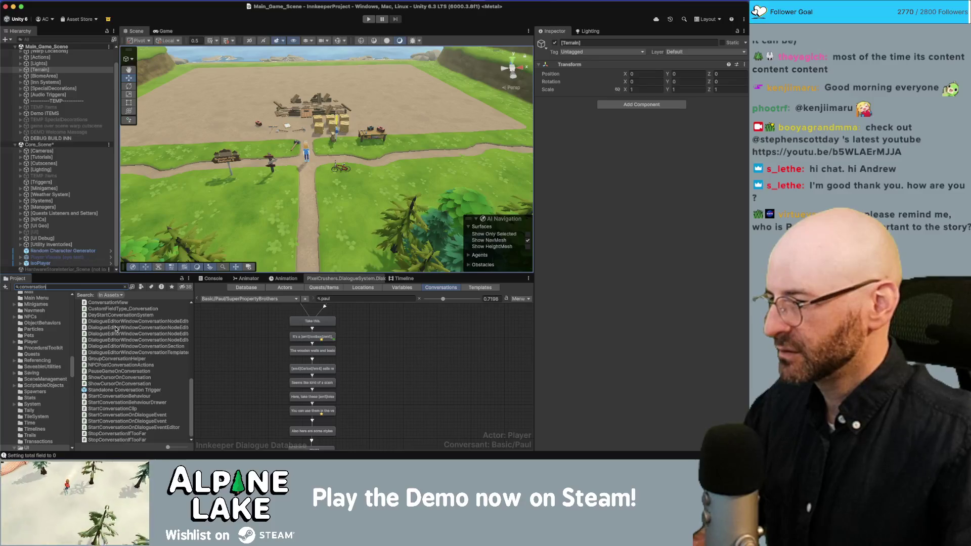
pyautogui.click(121, 391)
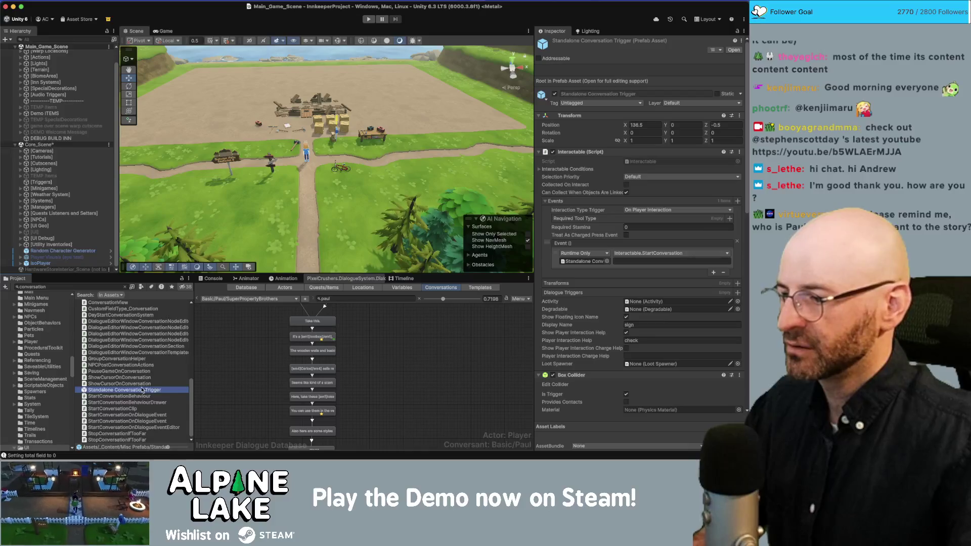
# Rename the prefab to _Generic Conversation Trigger
pyautogui.press('Return')
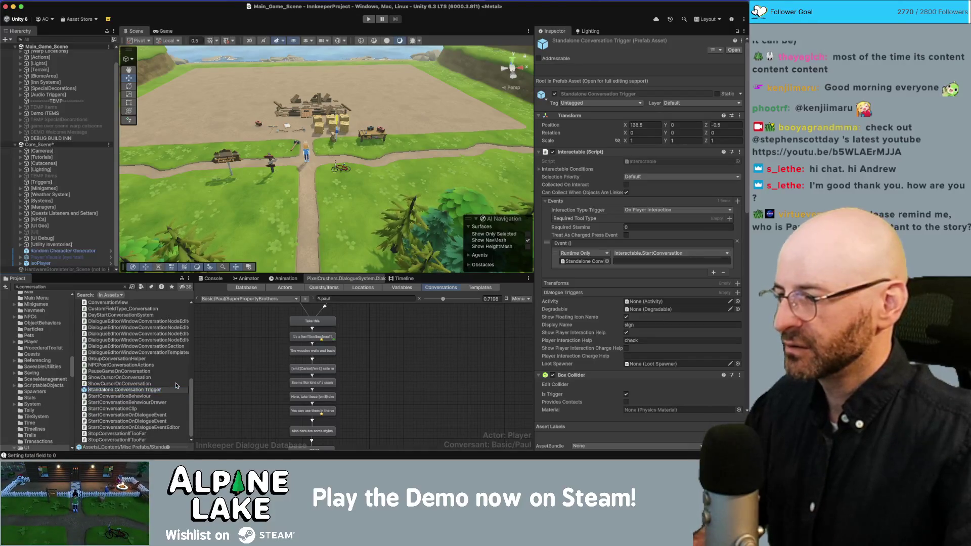
pyautogui.press('Home')
pyautogui.write('_')
pyautogui.hotkey('shift', 'alt', 'Right')
pyautogui.write('Generic')
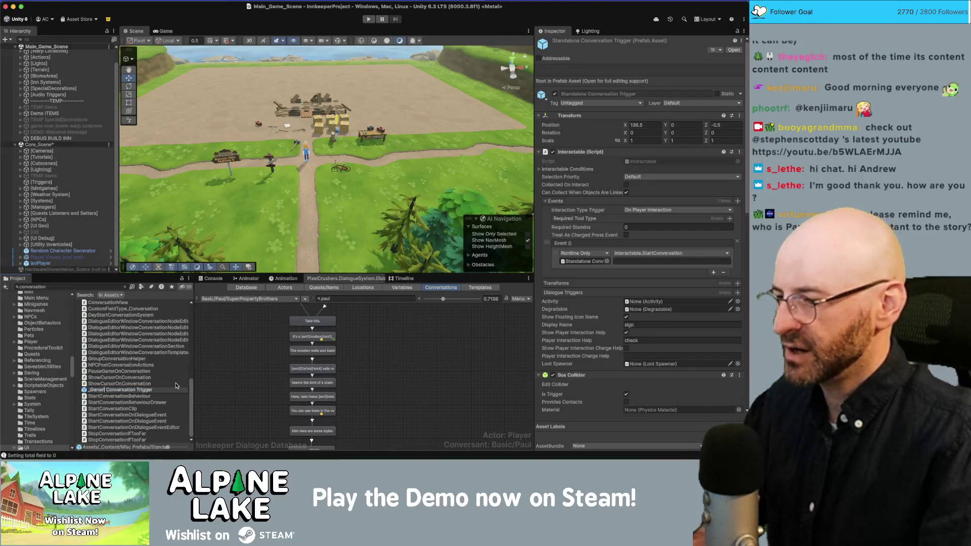
pyautogui.press('Return')
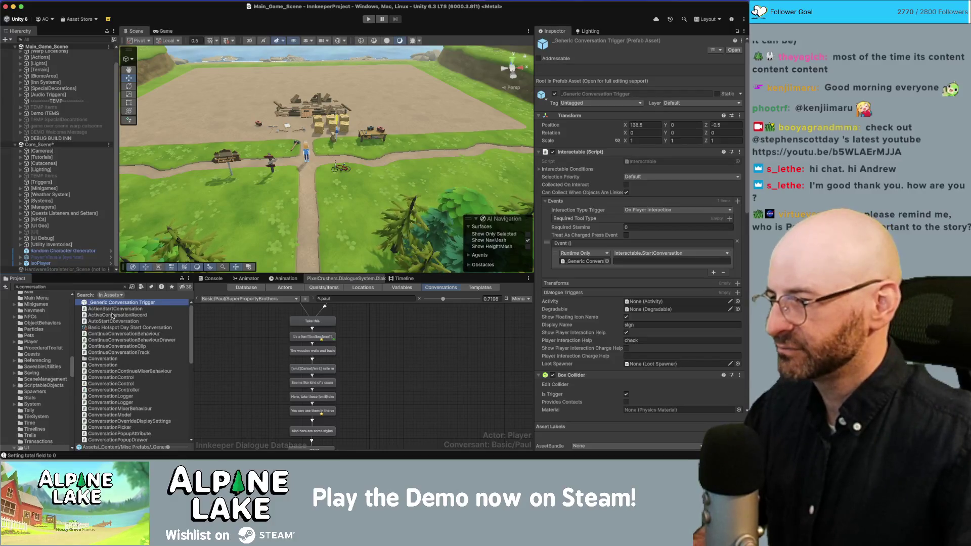
# Search for 'generic conversation', then clear the search to show the renamed prefab's folder
pyautogui.click(109, 286)
pyautogui.write('gen')
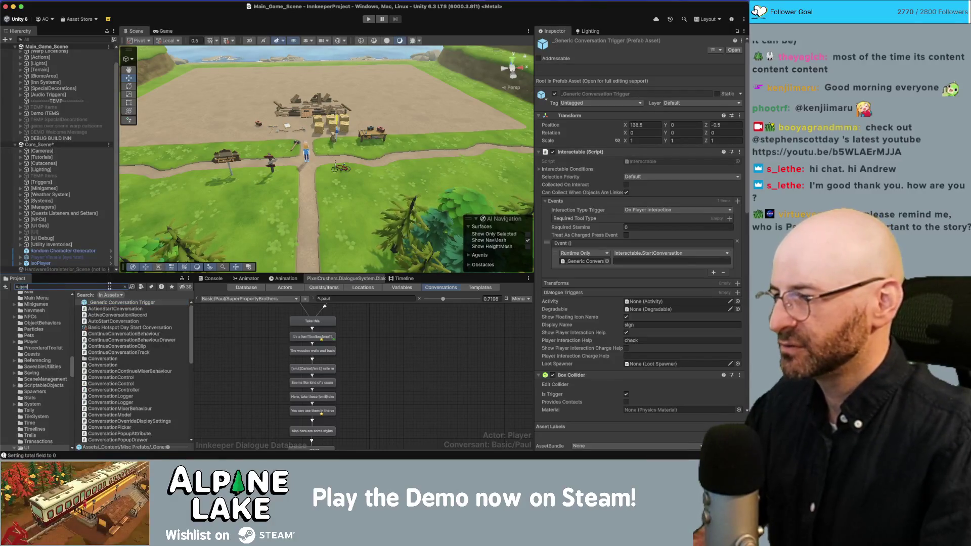
pyautogui.write('eric conversation')
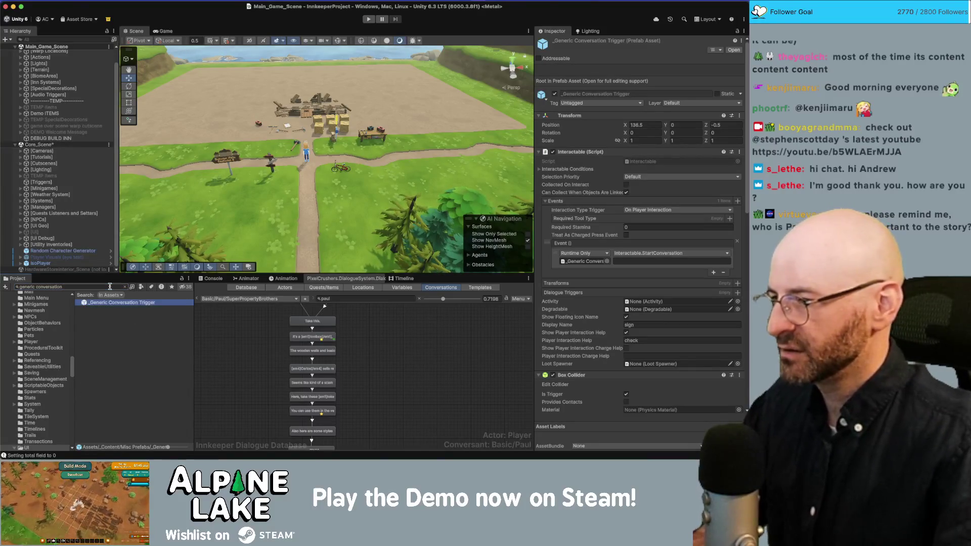
pyautogui.hotkey('alt', 'BackSpace')
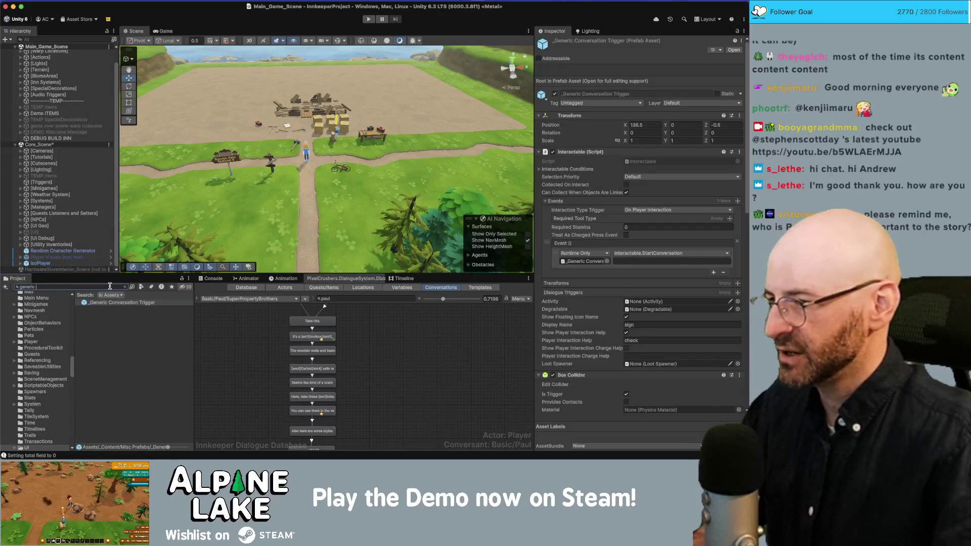
pyautogui.click(122, 314)
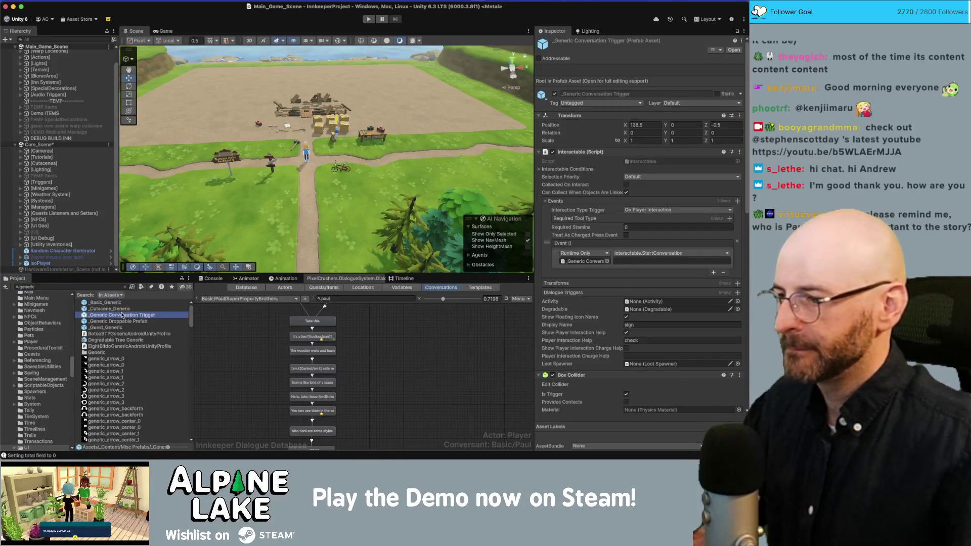
pyautogui.click(125, 287)
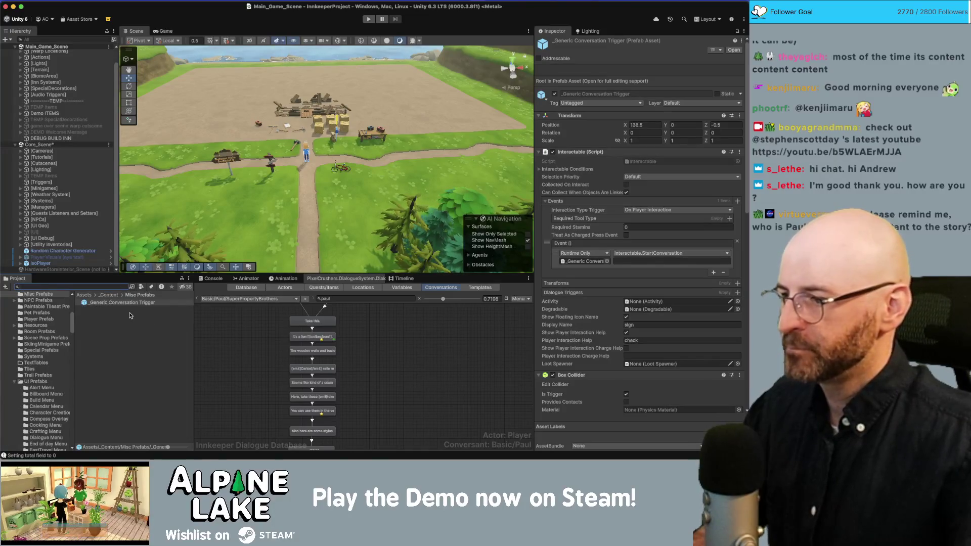
pyautogui.scroll(-10, 637, 319)
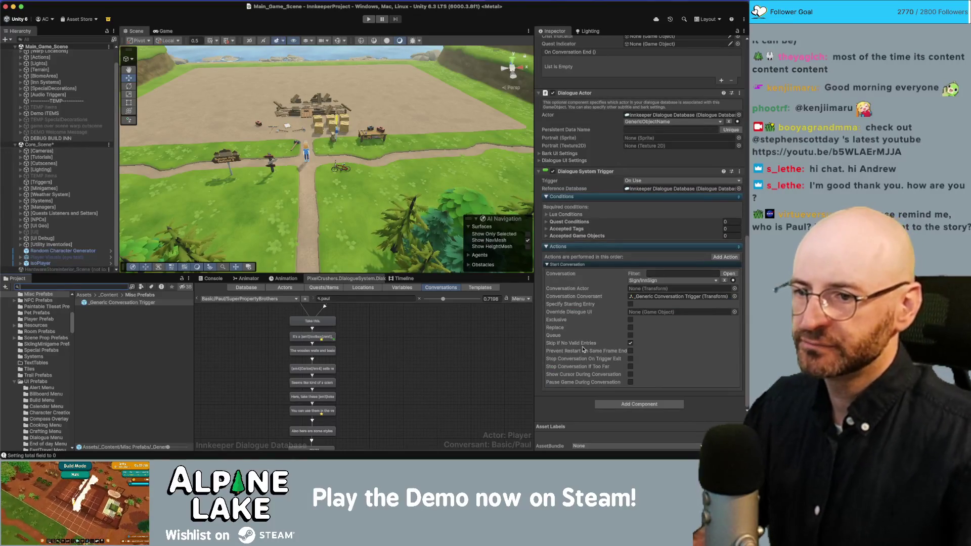
# Edit the prefab's StartConversation event text argument and fly the scene camera toward the mountains
pyautogui.moveTo(583, 347)
pyautogui.scroll(8, 584, 347)
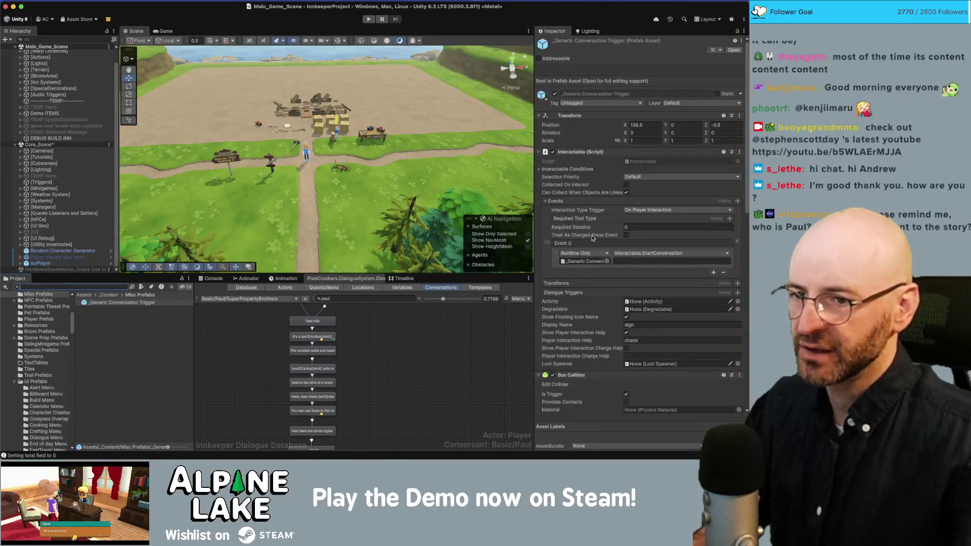
pyautogui.click(633, 261)
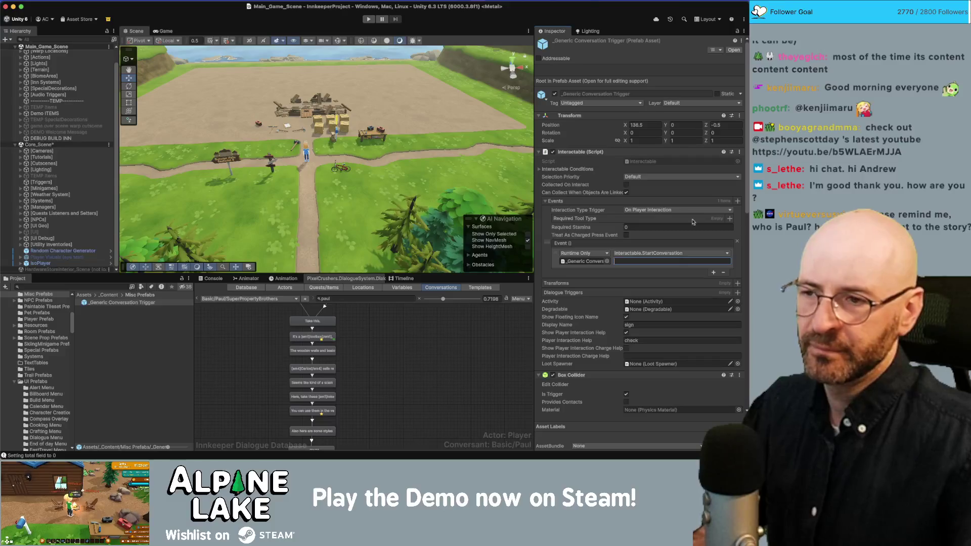
pyautogui.moveTo(415, 174)
pyautogui.mouseDown()
pyautogui.moveTo(265, 120)
pyautogui.moveTo(152, 202)
pyautogui.moveTo(124, 236)
pyautogui.mouseUp()
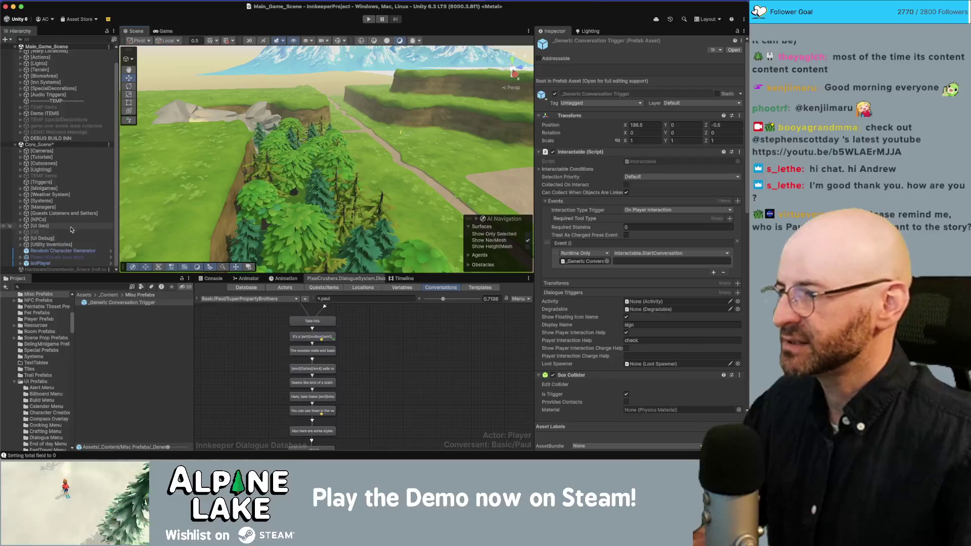
pyautogui.click(61, 285)
# Find Town_Scene in the Project and load it alongside the game scene
pyautogui.write('town scene')
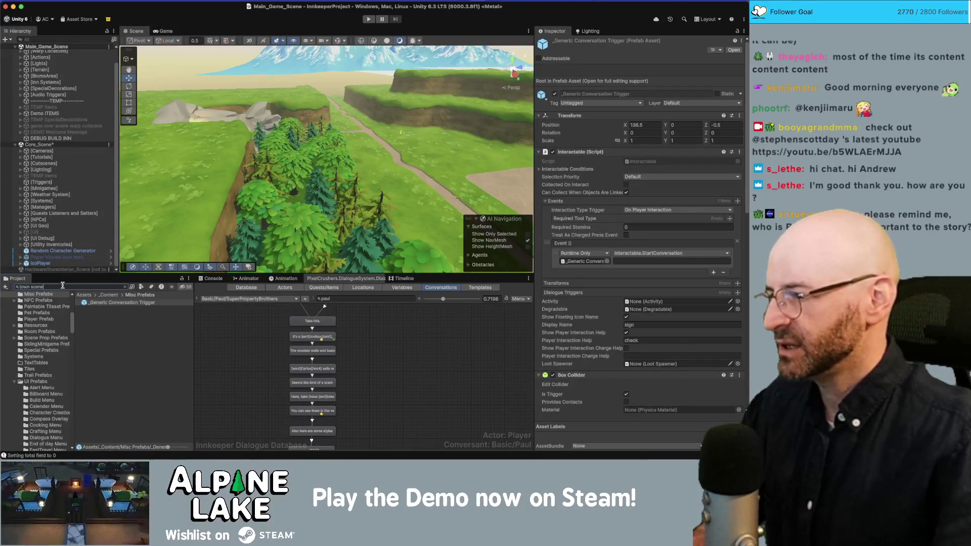
pyautogui.moveTo(94, 312)
pyautogui.mouseDown()
pyautogui.moveTo(71, 269)
pyautogui.moveTo(75, 253)
pyautogui.mouseUp()
pyautogui.click(68, 251)
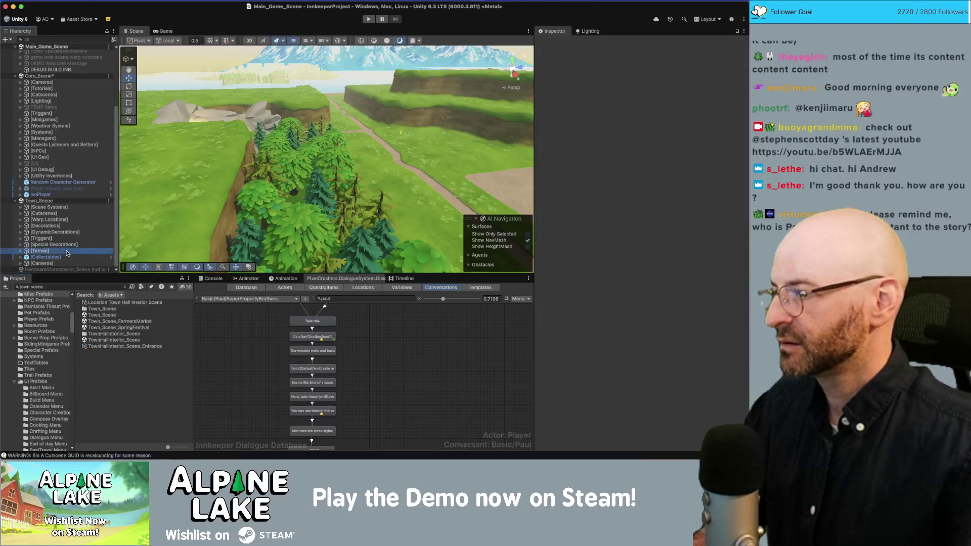
# Frame the Town Fountain under DynamicDecorations and select its water fishing spot
pyautogui.click(85, 232)
pyautogui.press('Right')
pyautogui.press('Down')
pyautogui.press('Down')
pyautogui.press('Down')
pyautogui.press('f')
pyautogui.moveTo(362, 199)
pyautogui.mouseDown()
pyautogui.moveTo(461, 164)
pyautogui.moveTo(455, 146)
pyautogui.mouseUp()
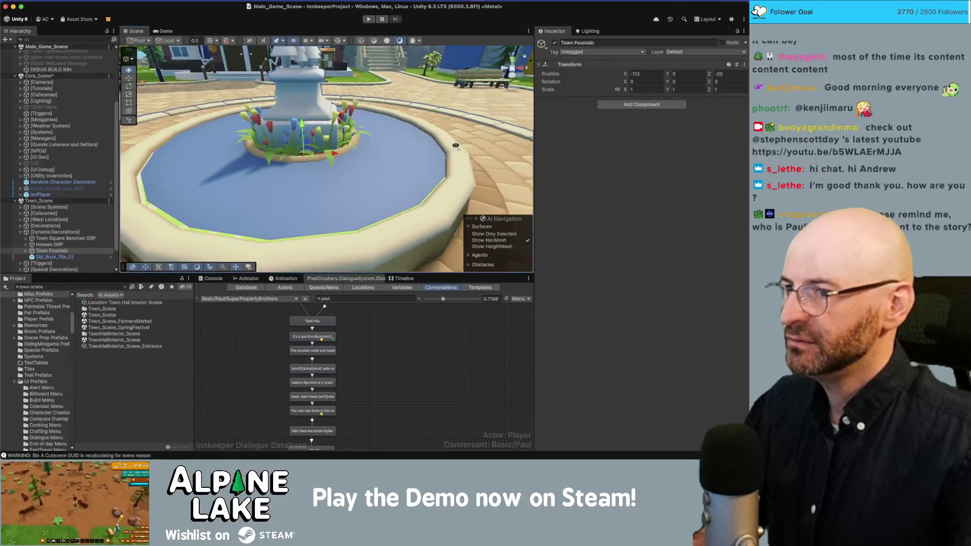
pyautogui.click(385, 161)
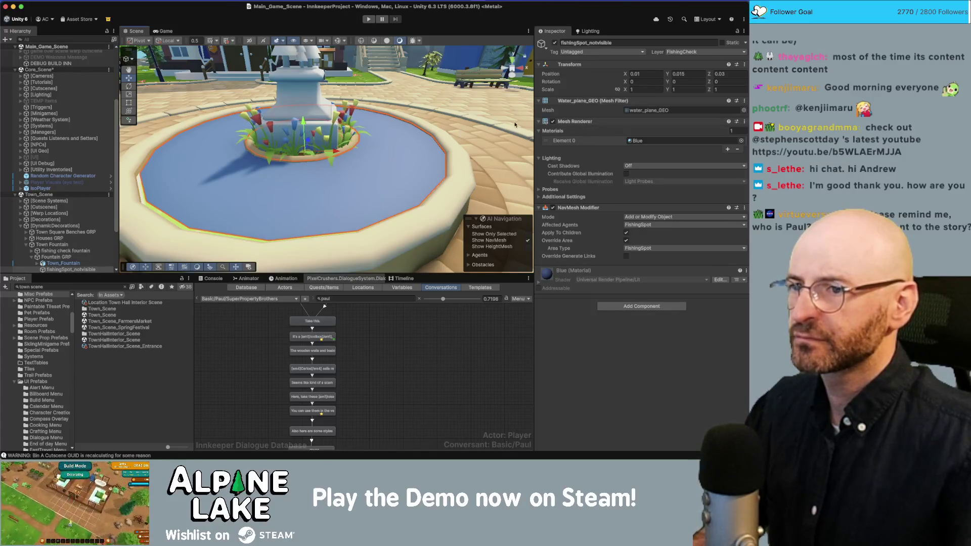
# Disable the water's Mesh Renderer to reveal the NavMesh beneath
pyautogui.scroll(-10, 466, 131)
pyautogui.scroll(5, 481, 141)
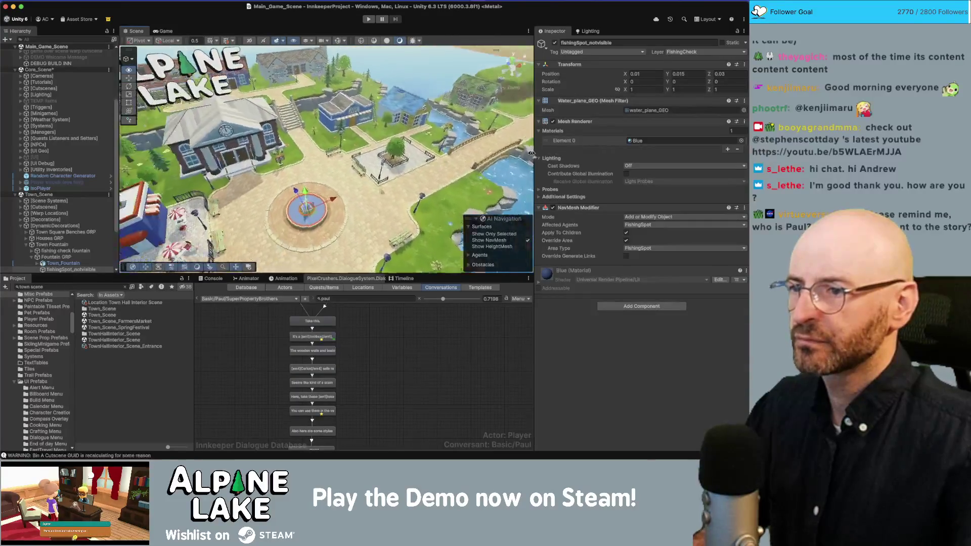
pyautogui.scroll(3, 494, 150)
pyautogui.click(553, 121)
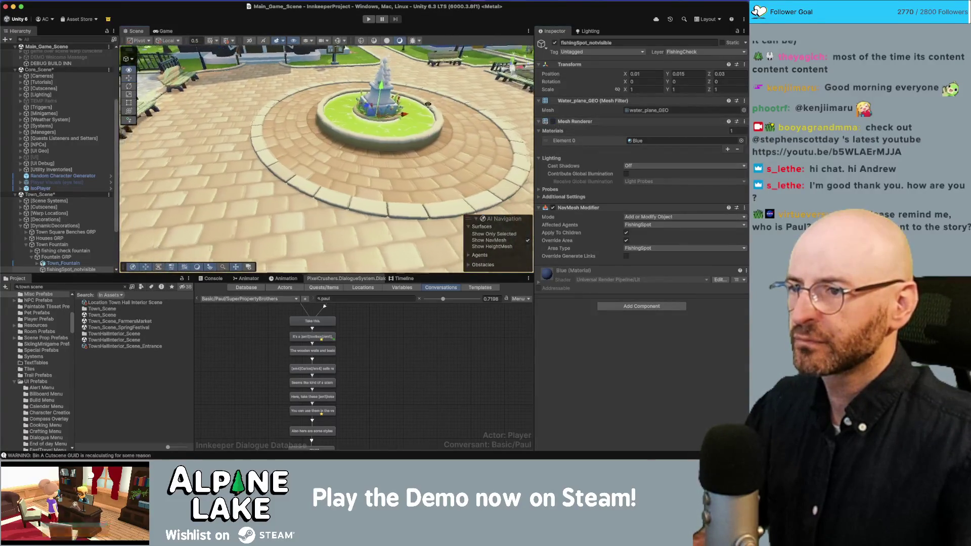
pyautogui.scroll(5, 317, 142)
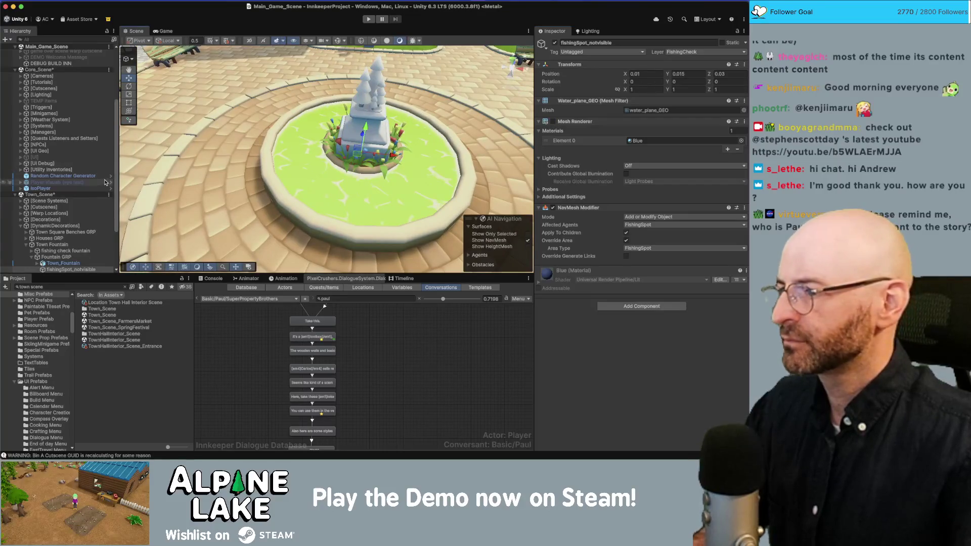
pyautogui.scroll(-3, 56, 198)
# Search the Project for 'generic conv' and pick the _Generic Conversation Trigger asset
pyautogui.click(56, 284)
pyautogui.write('generic')
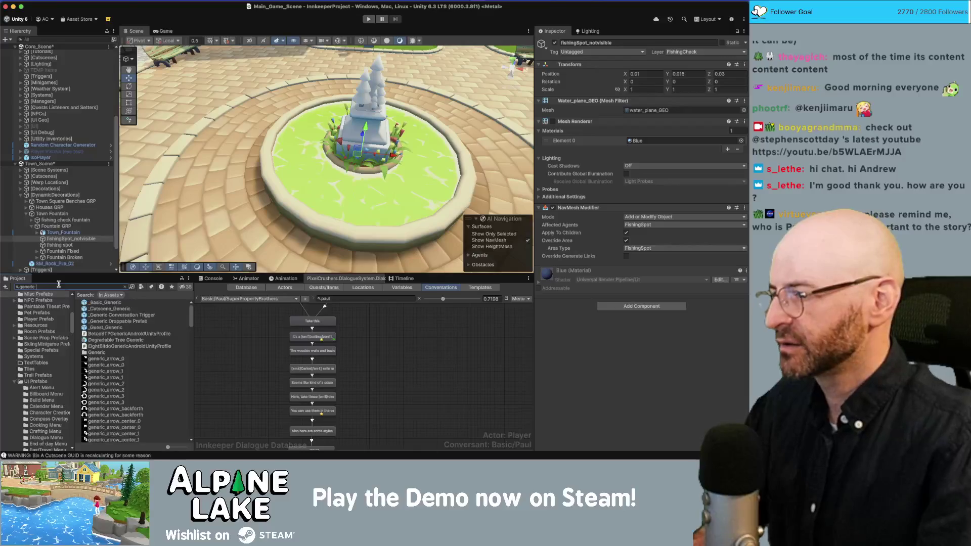
pyautogui.write(' conv')
pyautogui.click(100, 303)
# Place the _Generic Conversation Trigger under Fountain Broken and set its position to 0,0,0
pyautogui.moveTo(100, 304)
pyautogui.mouseDown()
pyautogui.moveTo(59, 227)
pyautogui.moveTo(66, 259)
pyautogui.mouseUp()
pyautogui.scroll(-3, 290, 176)
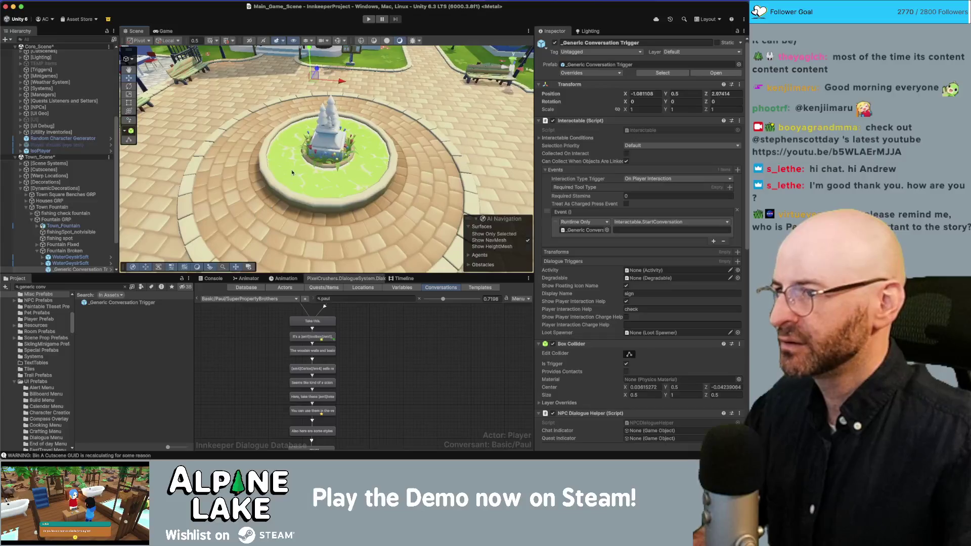
pyautogui.click(642, 93)
pyautogui.write('0')
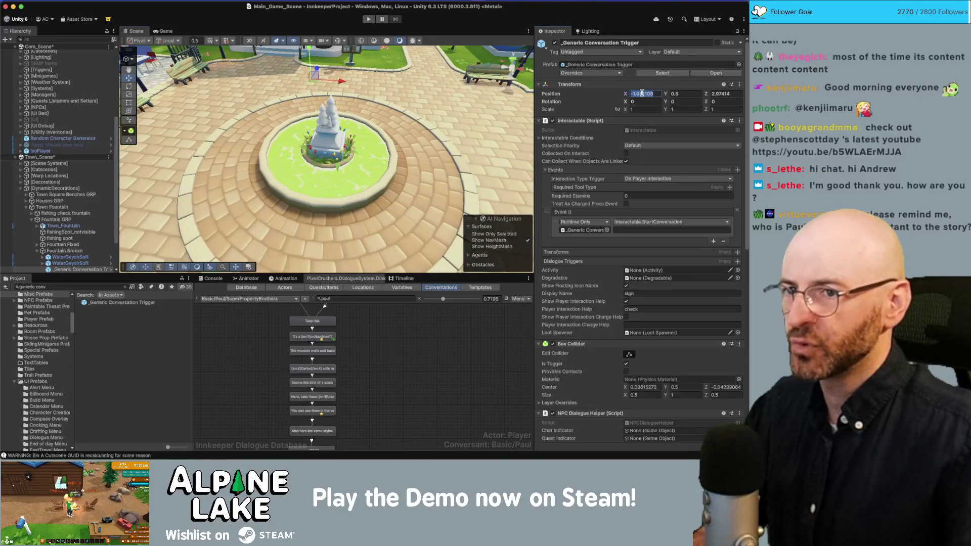
pyautogui.press('Tab')
pyautogui.write('0')
pyautogui.press('Tab')
pyautogui.write('0')
pyautogui.press('Return')
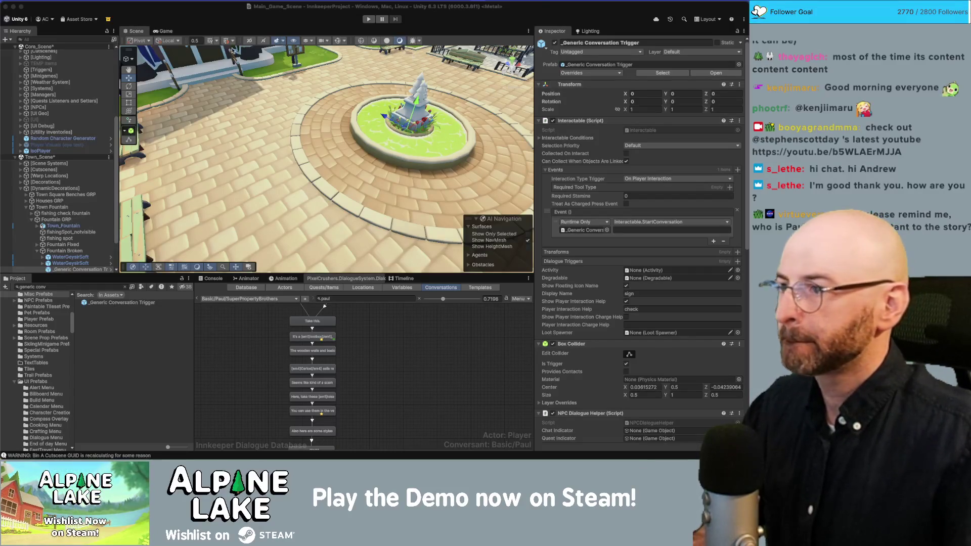
# Frame the fountain with gizmos shown and set the Box Collider center to 0,0.5,0
pyautogui.press('f')
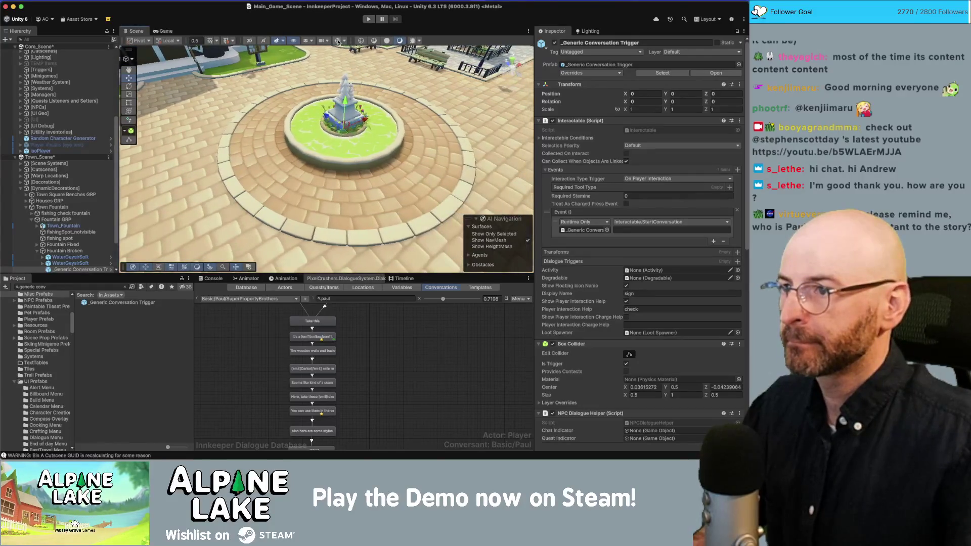
pyautogui.click(338, 41)
pyautogui.moveTo(351, 100)
pyautogui.mouseDown()
pyautogui.moveTo(373, 66)
pyautogui.moveTo(405, 162)
pyautogui.mouseUp()
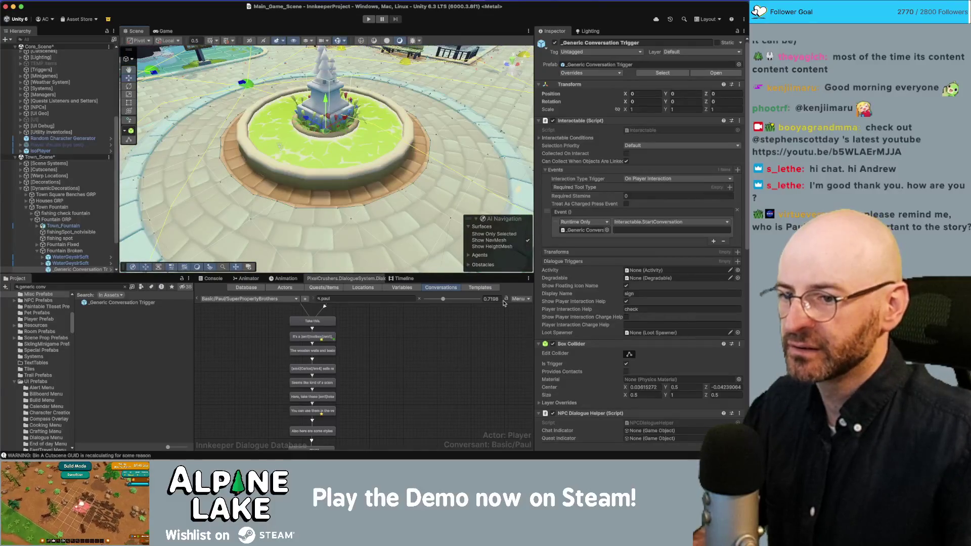
pyautogui.click(645, 389)
pyautogui.write('0')
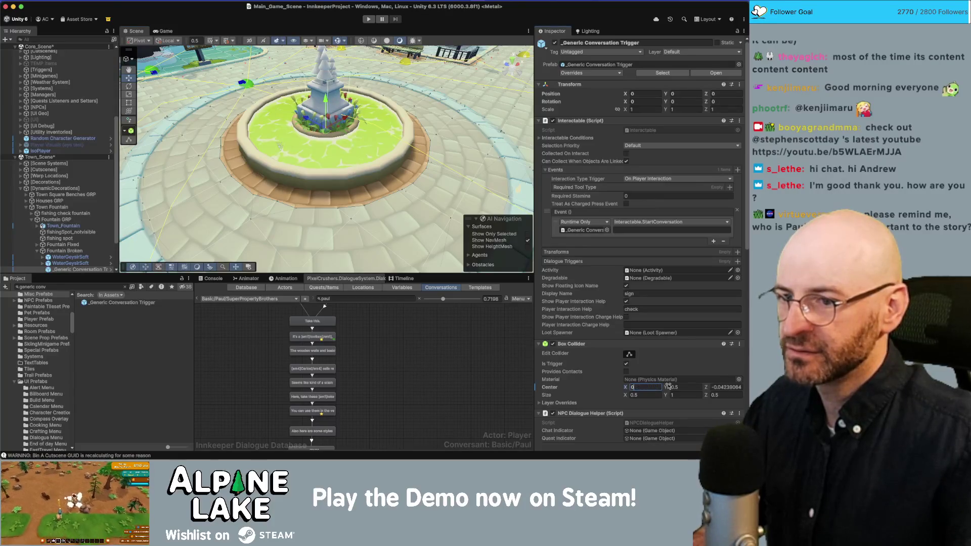
pyautogui.press('Tab')
pyautogui.press('Tab')
pyautogui.write('0')
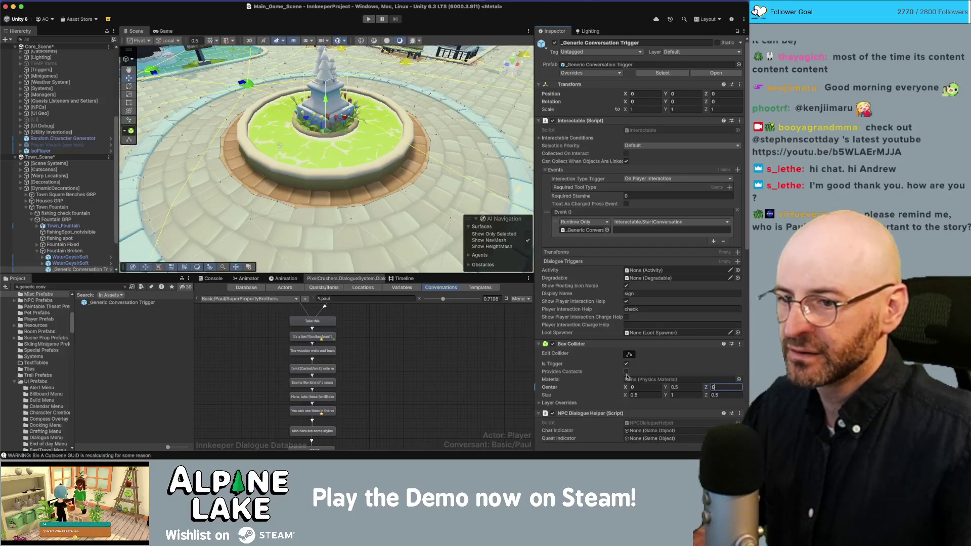
# Resize the Box Collider to 2.5 × 1 × 2.53 and orbit to check its fit
pyautogui.moveTo(626, 398); pyautogui.dragTo(647, 399)
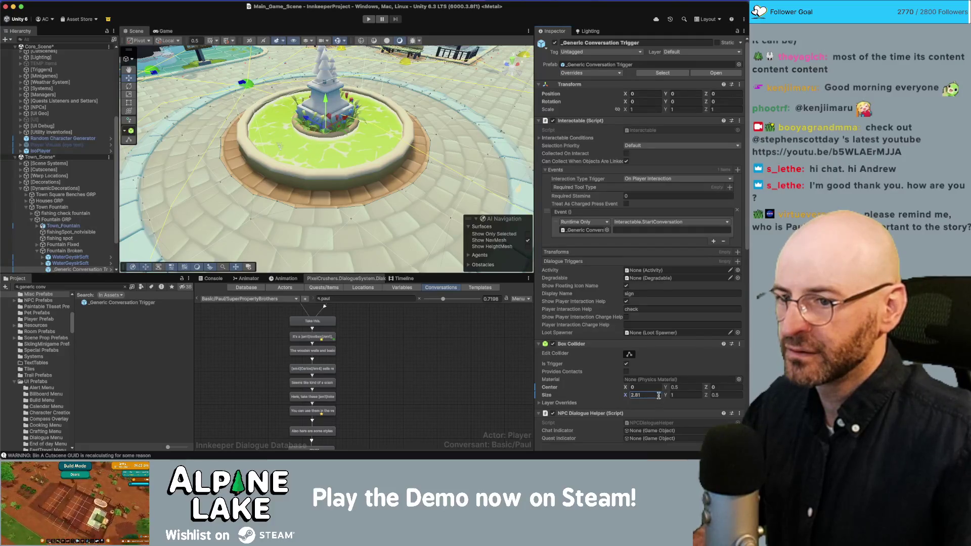
pyautogui.moveTo(706, 398); pyautogui.dragTo(734, 403)
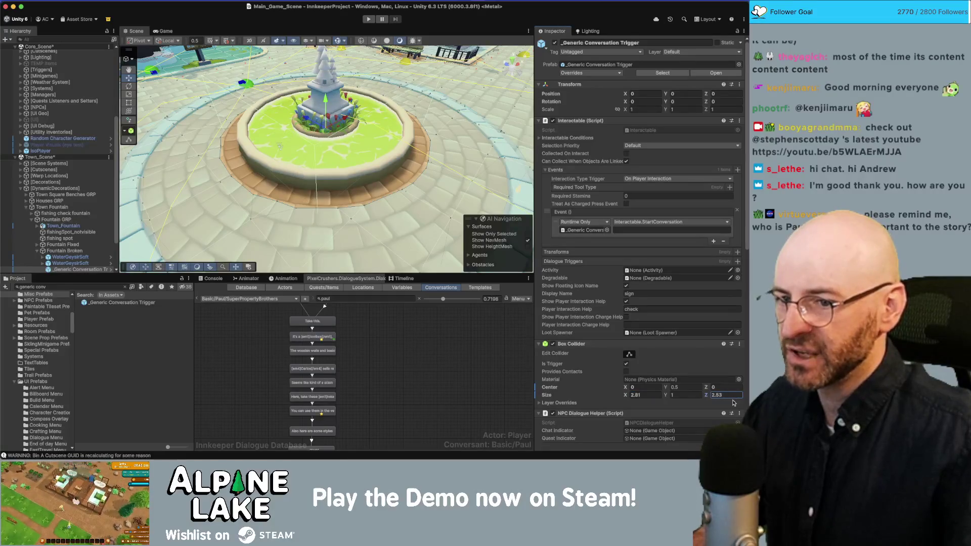
pyautogui.click(652, 395)
pyautogui.write('2.5')
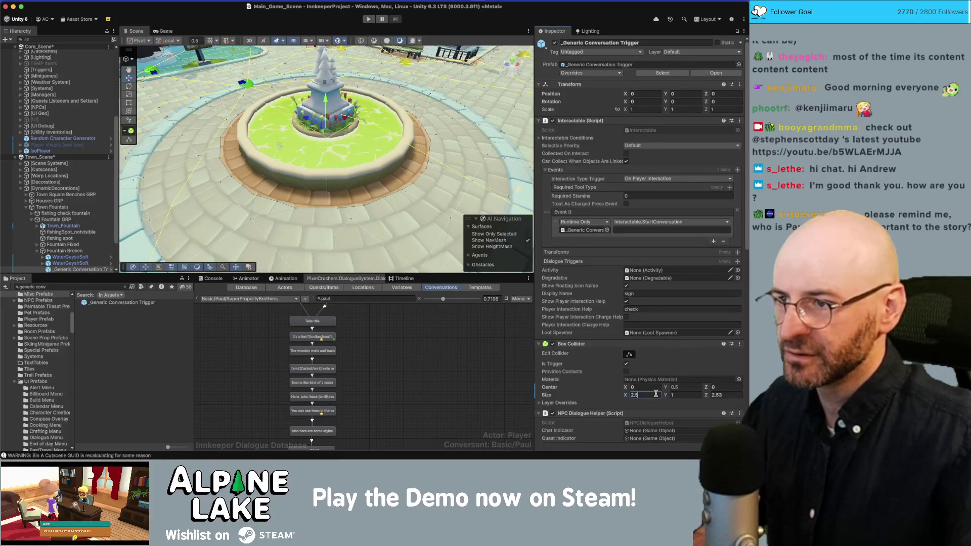
pyautogui.moveTo(364, 167)
pyautogui.mouseDown()
pyautogui.moveTo(345, 206)
pyautogui.moveTo(469, 176)
pyautogui.mouseUp()
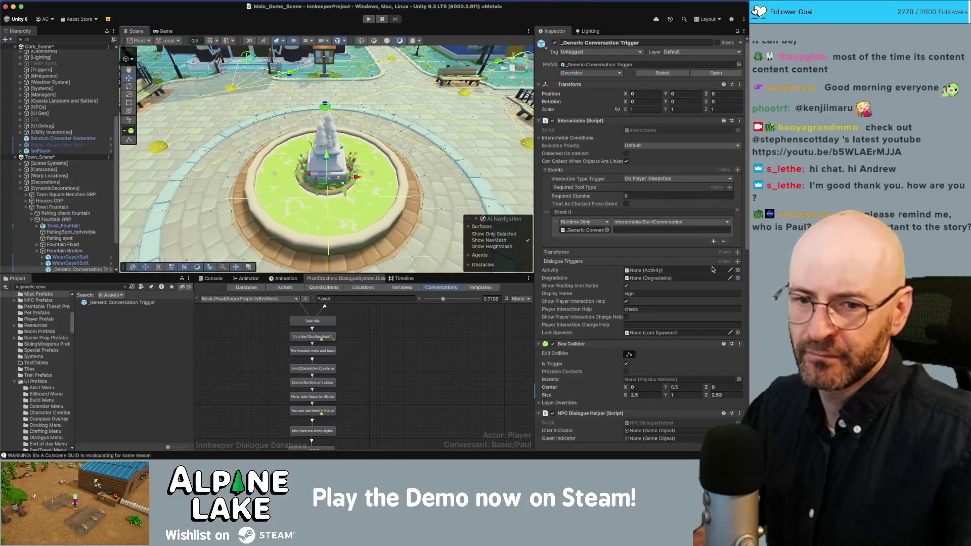
pyautogui.moveTo(465, 174)
pyautogui.mouseDown()
pyautogui.moveTo(439, 164)
pyautogui.moveTo(493, 240)
pyautogui.mouseUp()
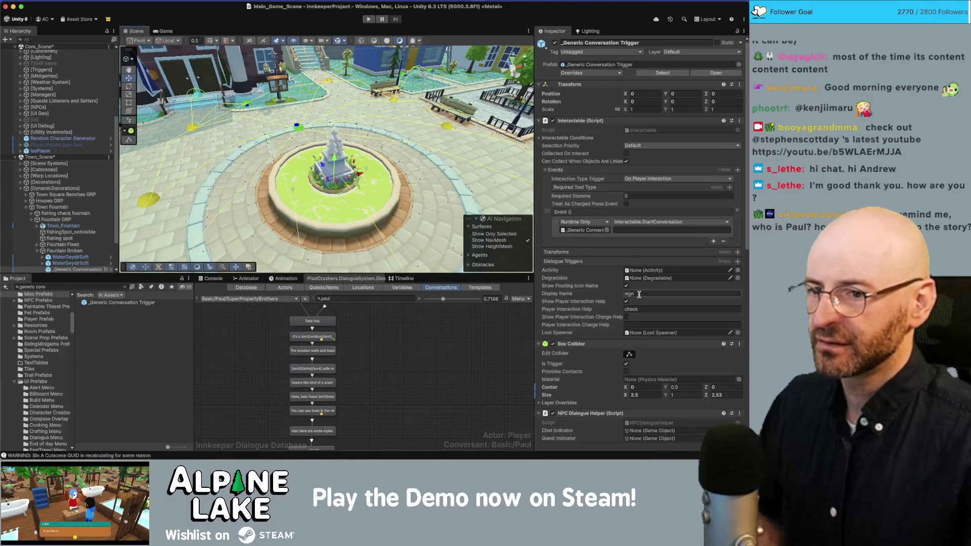
# Set the Display Name to fountain and Player Interaction Help to 'inspect'
pyautogui.click(639, 294)
pyautogui.write('founta')
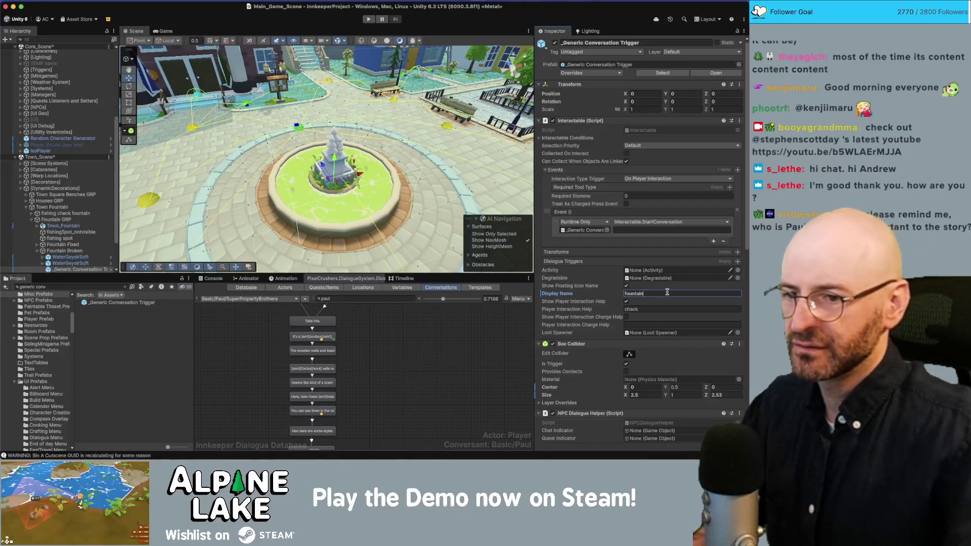
pyautogui.click(663, 307)
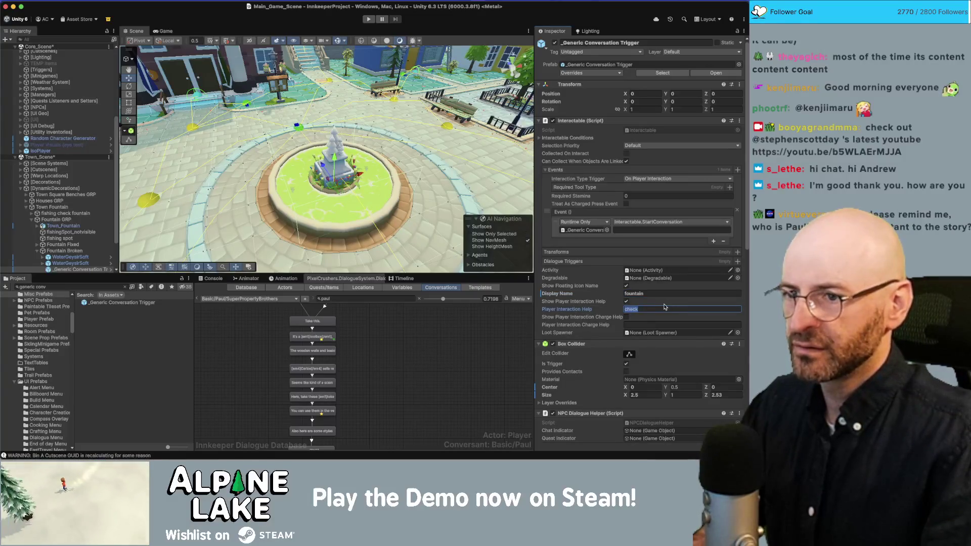
pyautogui.scroll(-1, 747, 161)
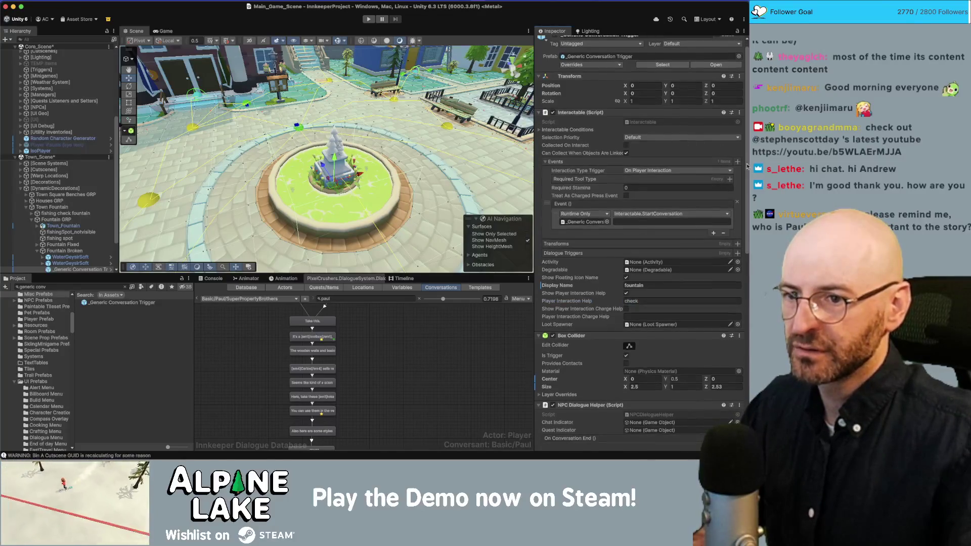
pyautogui.write('inspect')
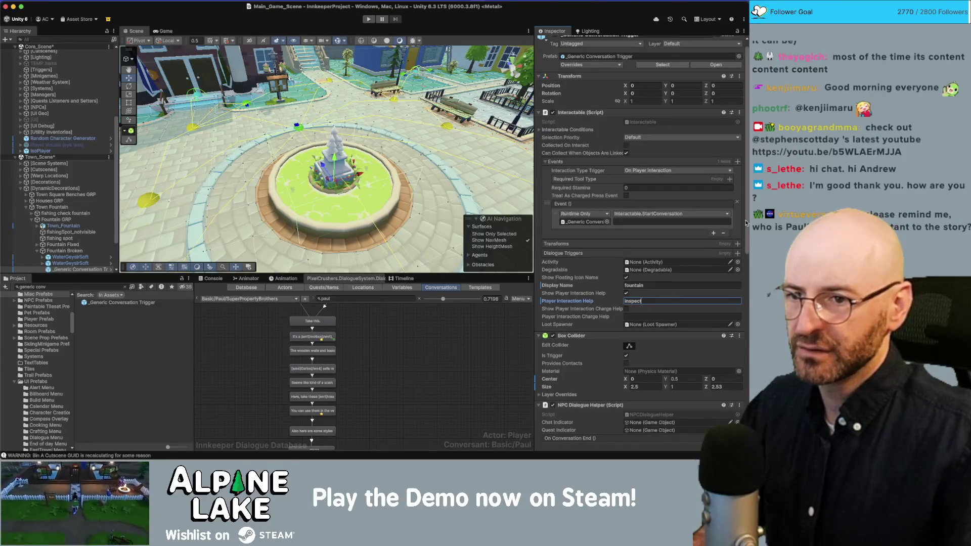
# Set the Dialogue Actor Persistent Data Name to 'gross fountain', keeping the GenericObjectName actor
pyautogui.scroll(-5, 746, 223)
pyautogui.scroll(-5, 641, 238)
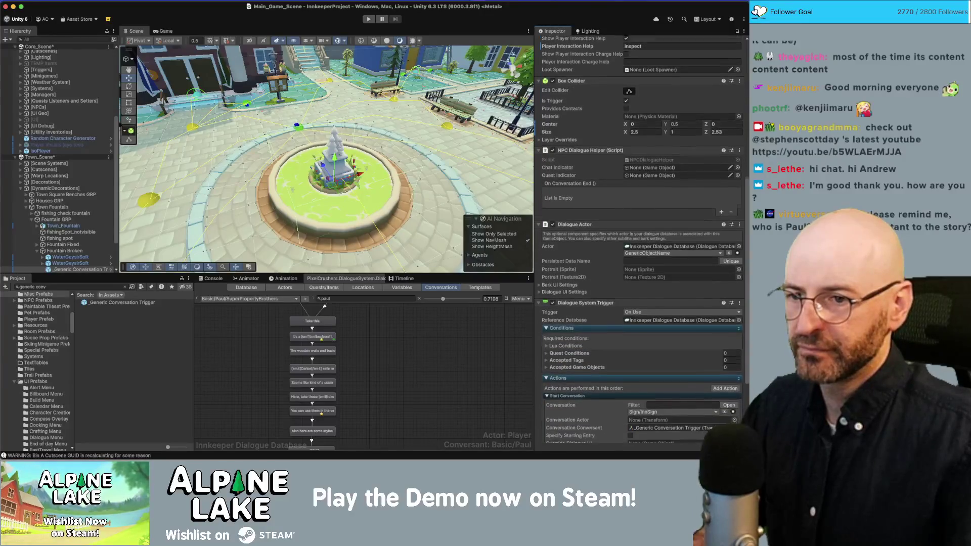
pyautogui.scroll(-2, 681, 217)
pyautogui.click(681, 214)
pyautogui.click(682, 205)
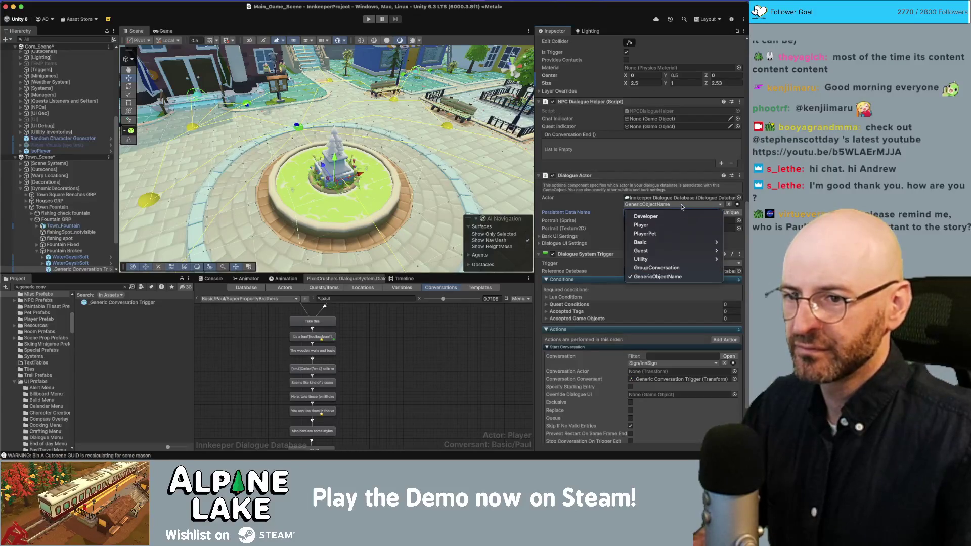
pyautogui.click(682, 207)
pyautogui.write('fountain')
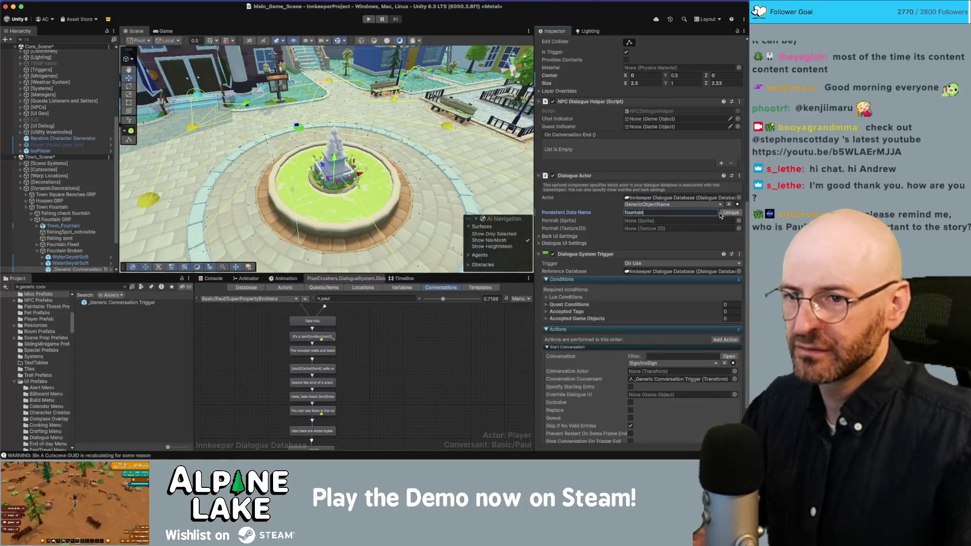
pyautogui.press('Home')
pyautogui.write('broken')
pyautogui.hotkey('shift', 'alt', 'Left')
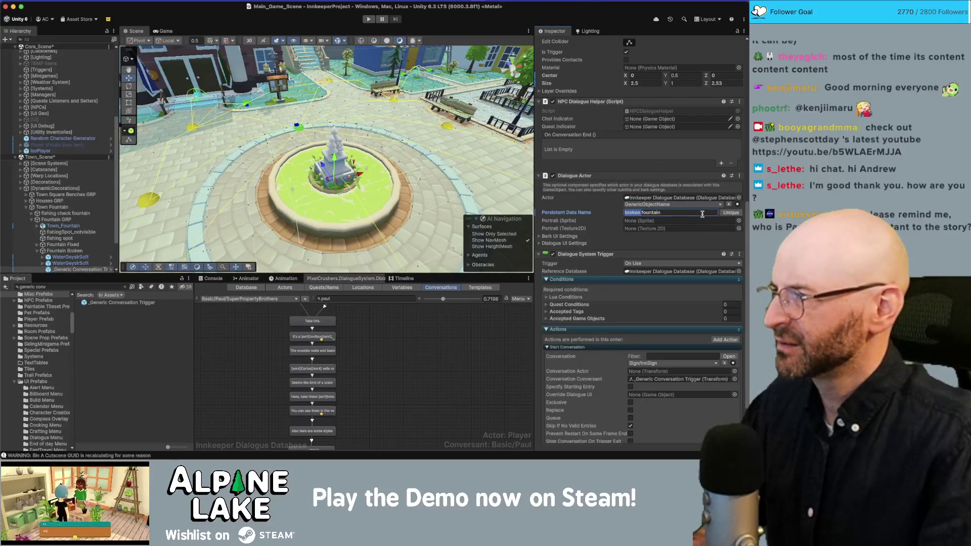
pyautogui.write('gross')
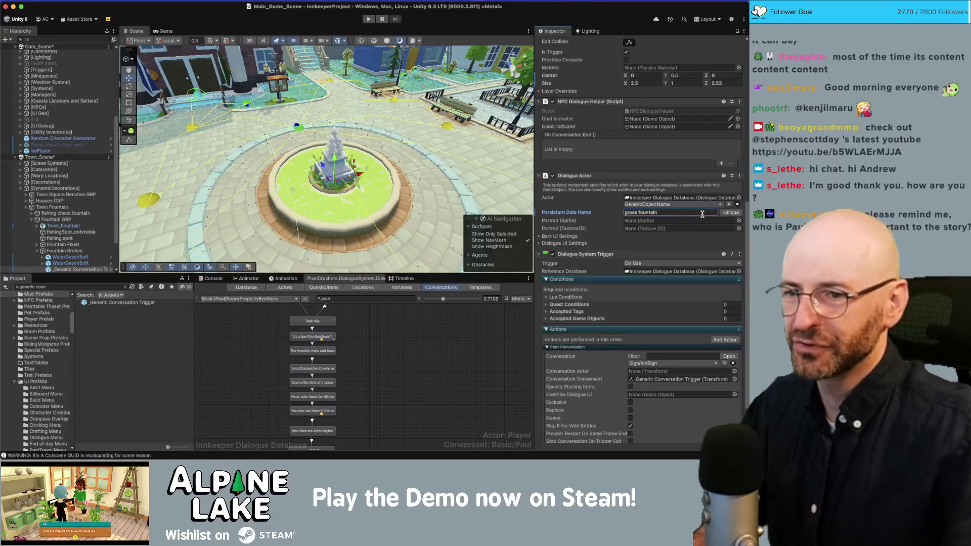
# Prefix the Display Name with 'gross' so it reads 'gross fountain'
pyautogui.scroll(7, 694, 247)
pyautogui.click(660, 157)
pyautogui.press('Home')
pyautogui.write('gross')
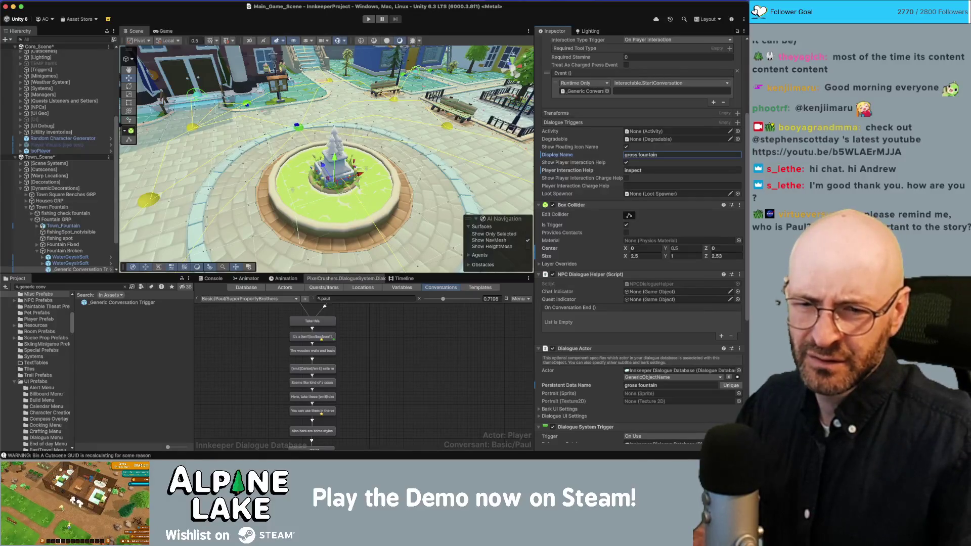
pyautogui.press('super+Tab')
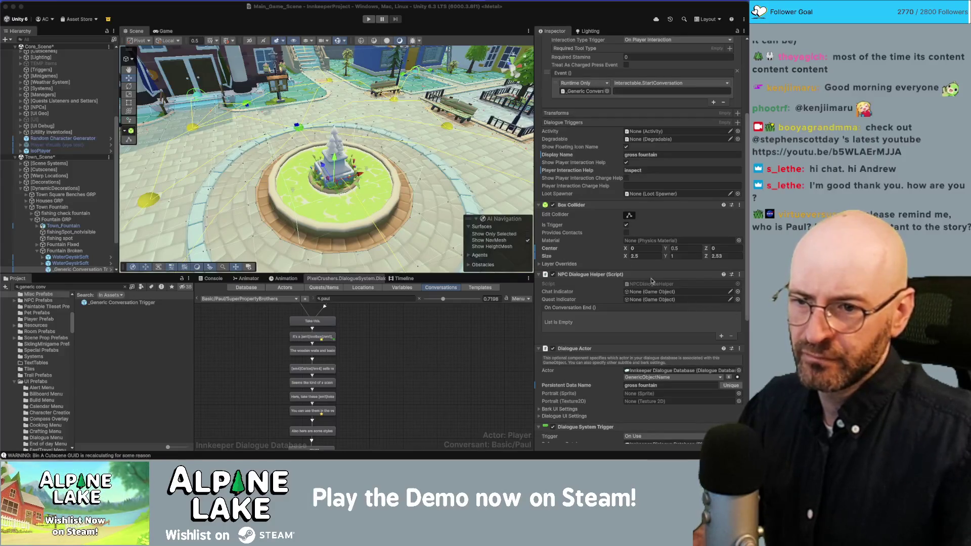
# Orbit over the fountain, then open the conversation list and close it without choosing
pyautogui.moveTo(444, 199)
pyautogui.mouseDown()
pyautogui.moveTo(434, 179)
pyautogui.moveTo(389, 180)
pyautogui.mouseUp()
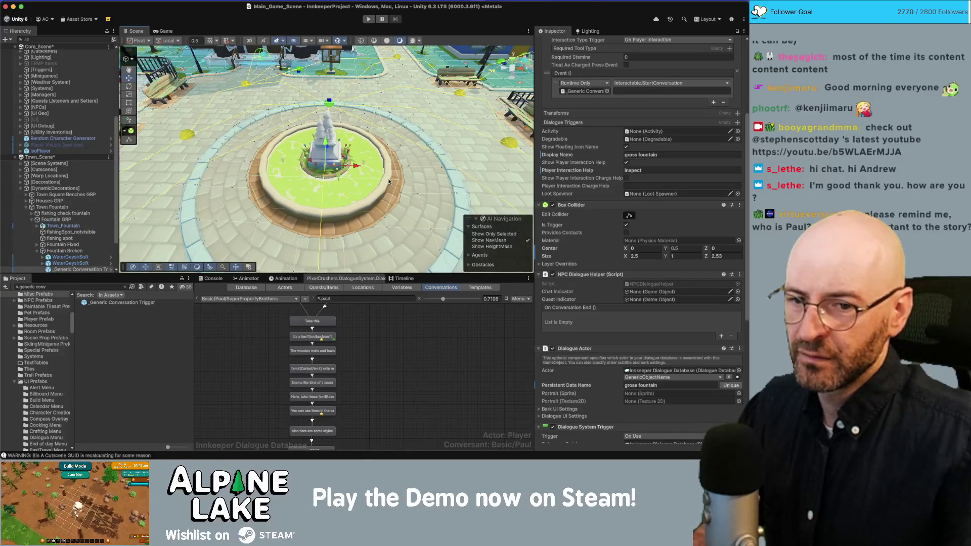
pyautogui.scroll(-5, 599, 281)
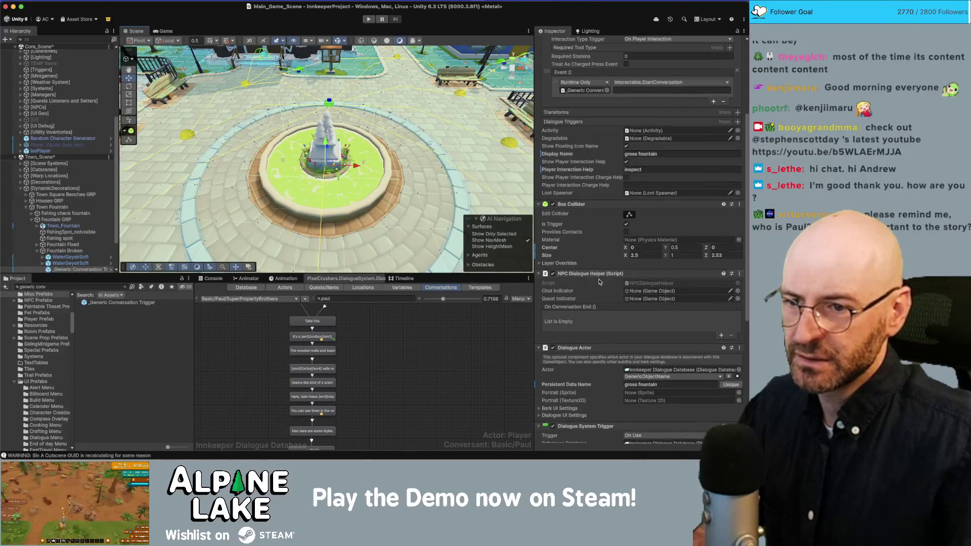
pyautogui.scroll(-2, 598, 281)
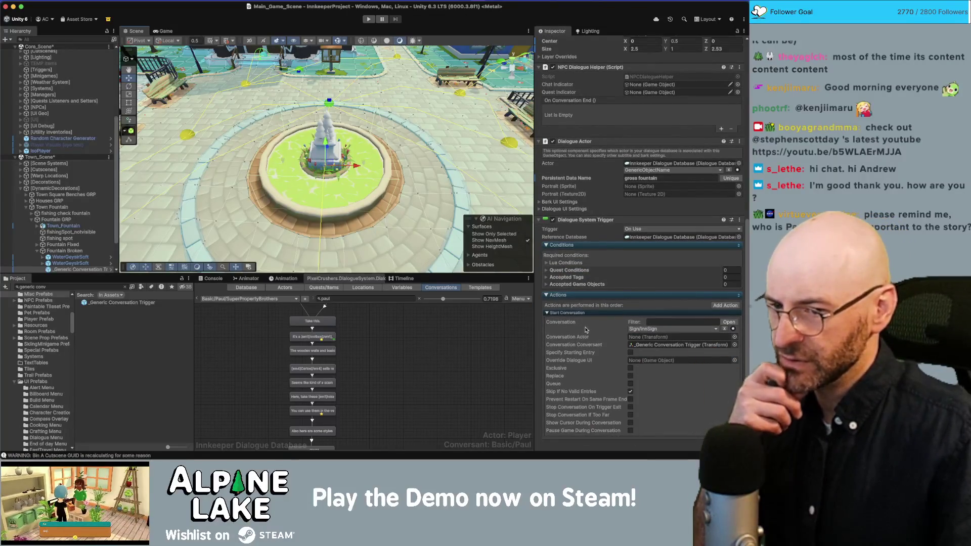
pyautogui.scroll(-1, 584, 330)
pyautogui.click(219, 299)
pyautogui.moveTo(220, 310)
pyautogui.press('Escape')
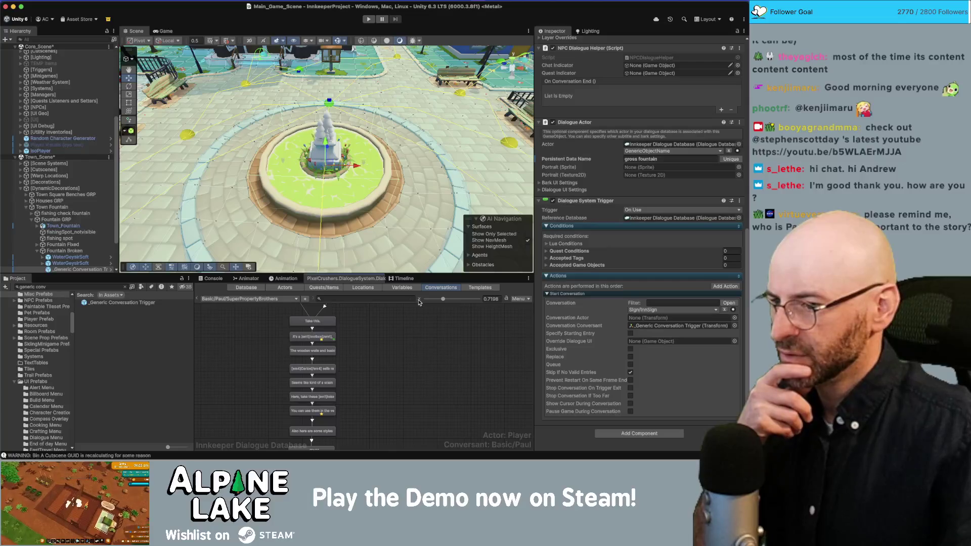
# Browse the QuestOneOffs conversations, then dismiss the list without switching conversations
pyautogui.click(263, 299)
pyautogui.moveTo(263, 297)
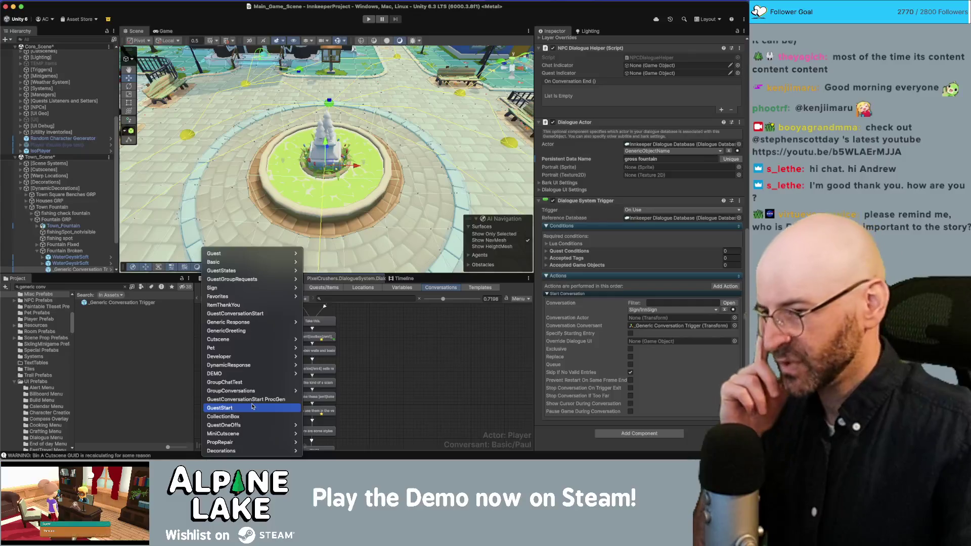
pyautogui.moveTo(254, 425)
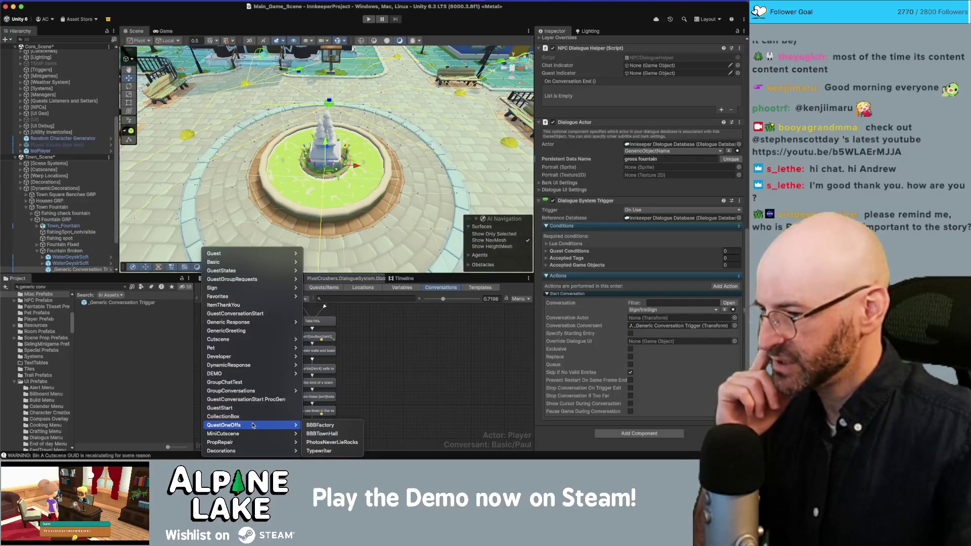
pyautogui.moveTo(262, 450)
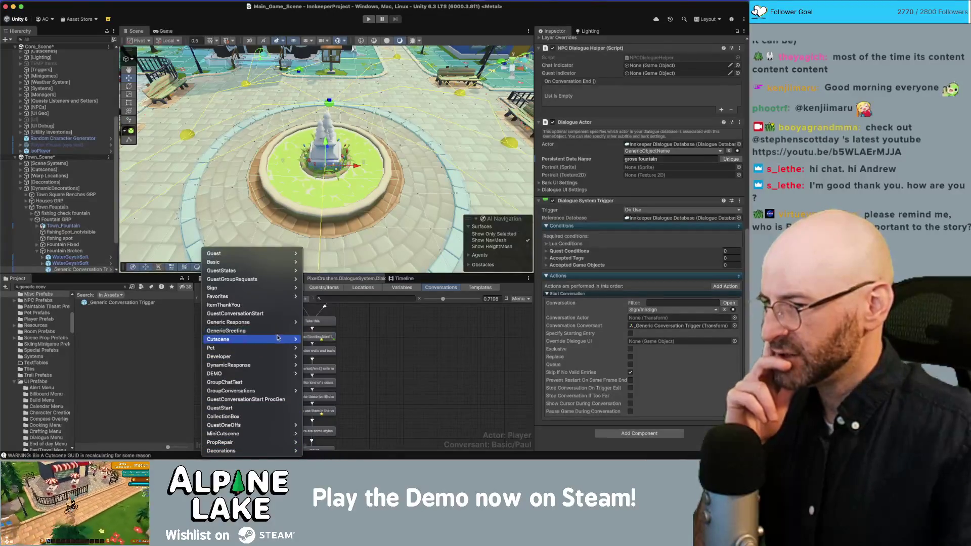
pyautogui.moveTo(278, 359)
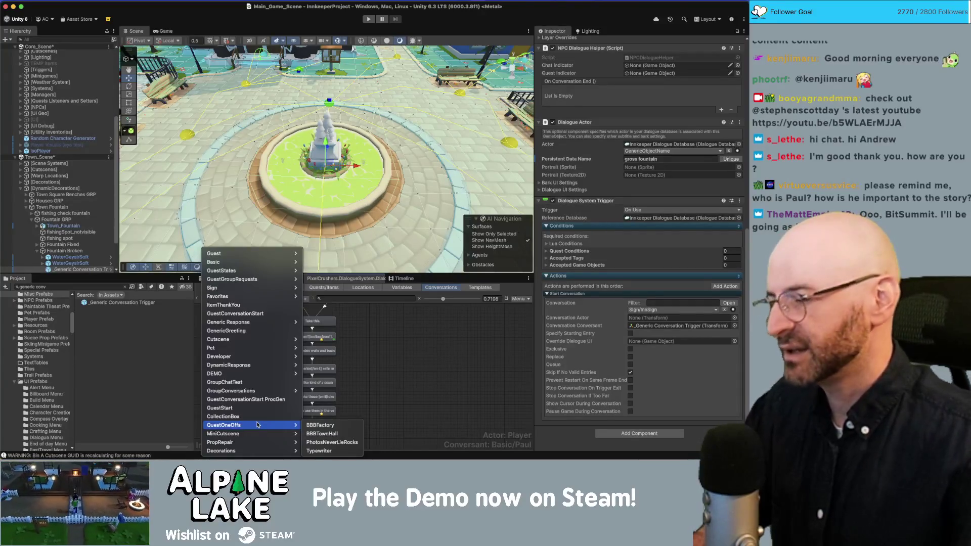
pyautogui.click(258, 425)
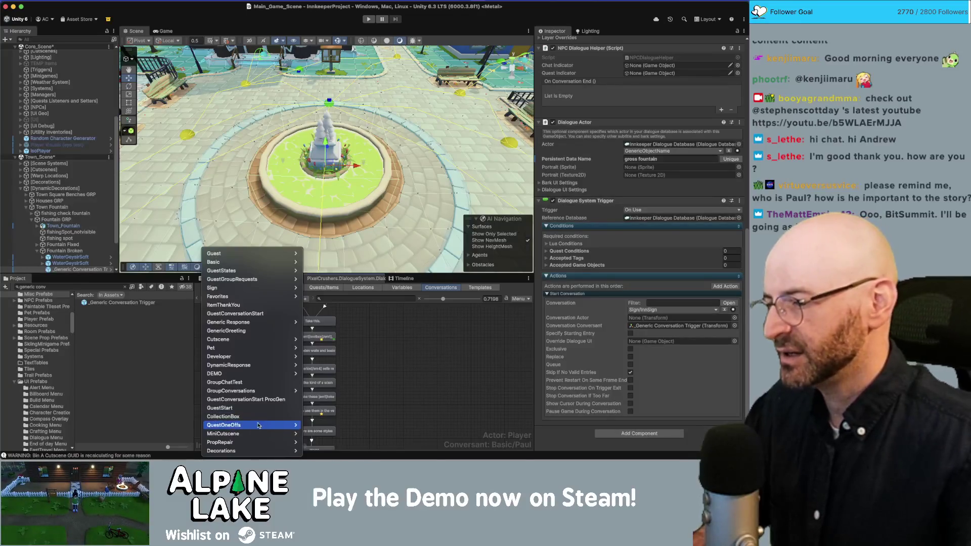
pyautogui.moveTo(259, 429)
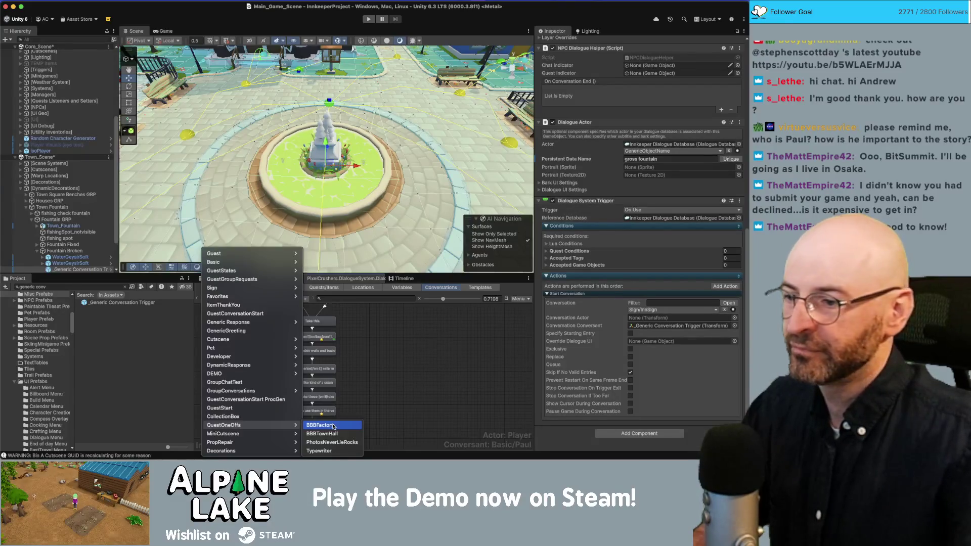
pyautogui.press('Escape')
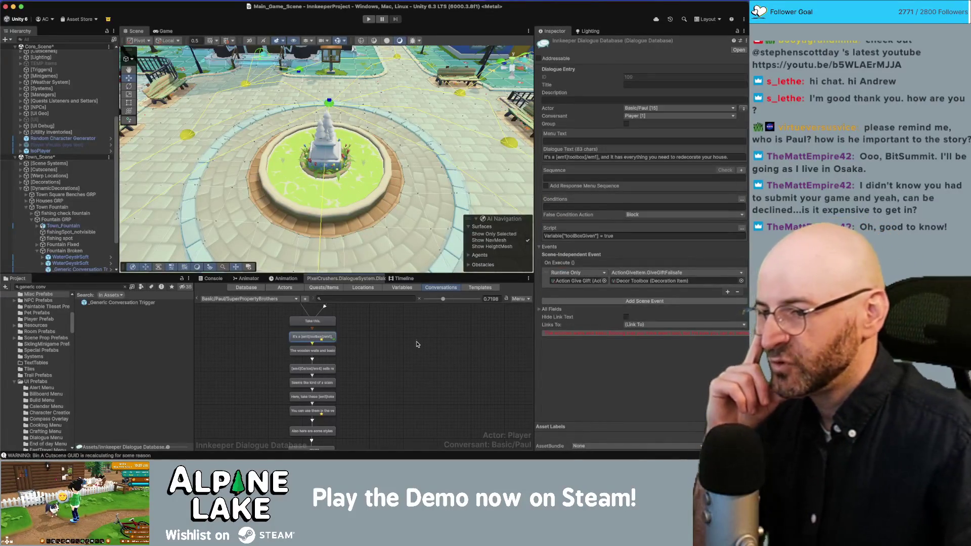
# Scroll through the SuperPropertyBrothers graph's 'Yes please' and 'No thanks' branches
pyautogui.click(418, 343)
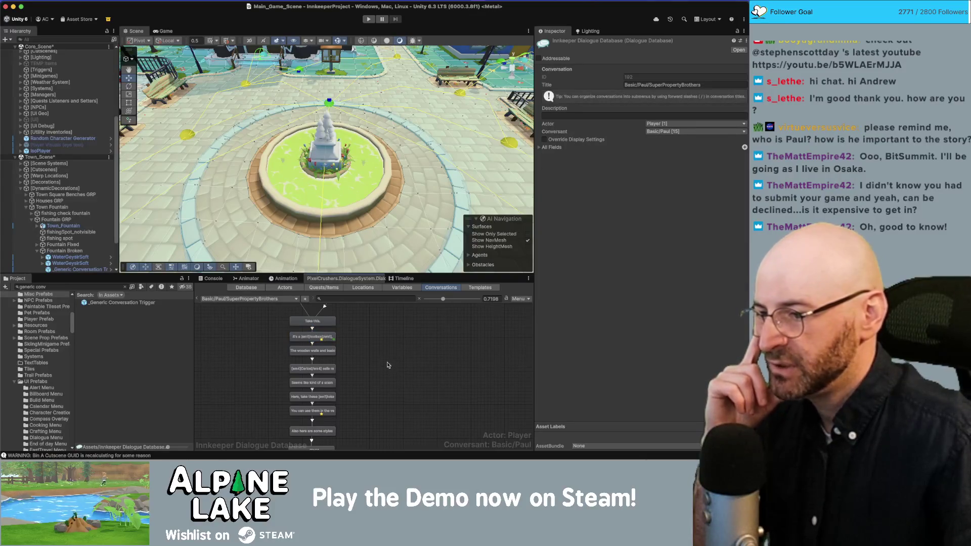
pyautogui.scroll(-3, 387, 365)
pyautogui.scroll(2, 394, 360)
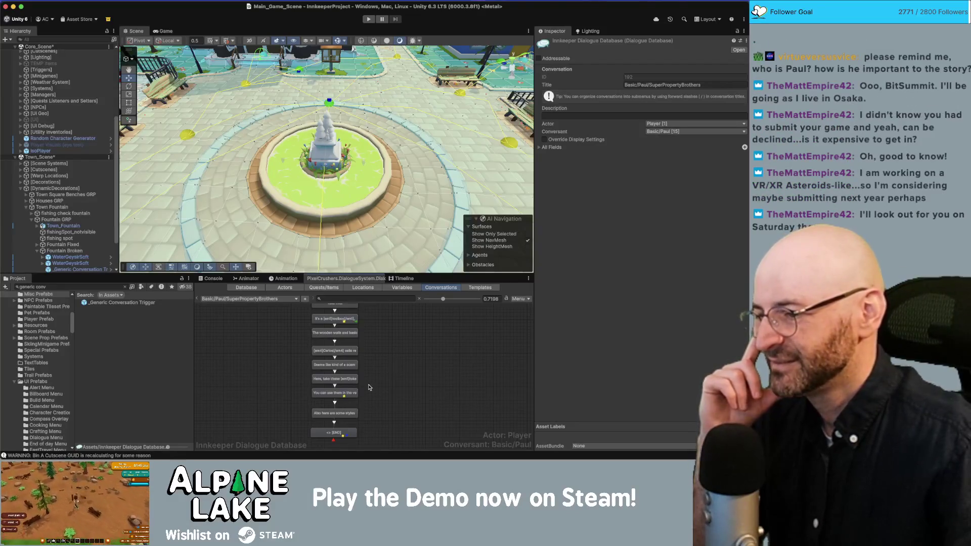
pyautogui.scroll(-3, 369, 387)
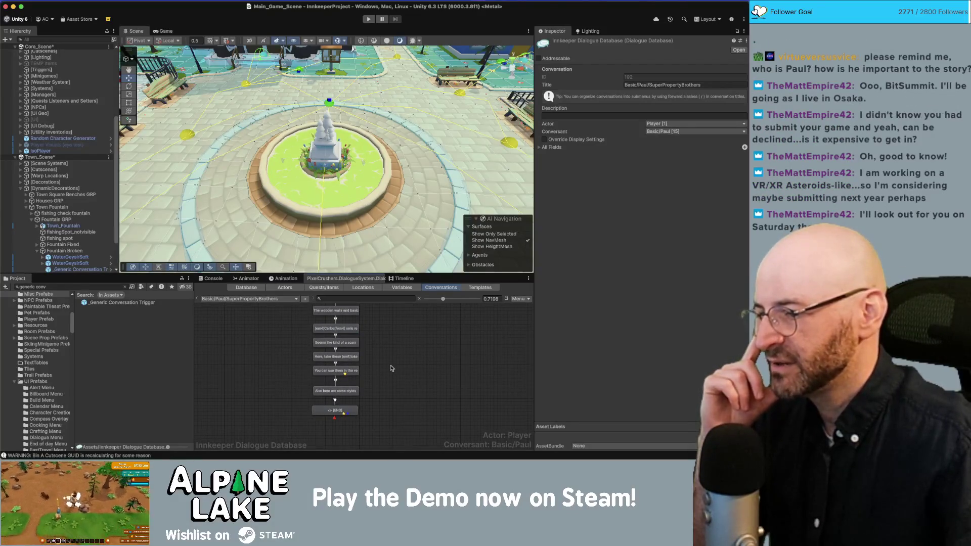
pyautogui.scroll(-1, 393, 343)
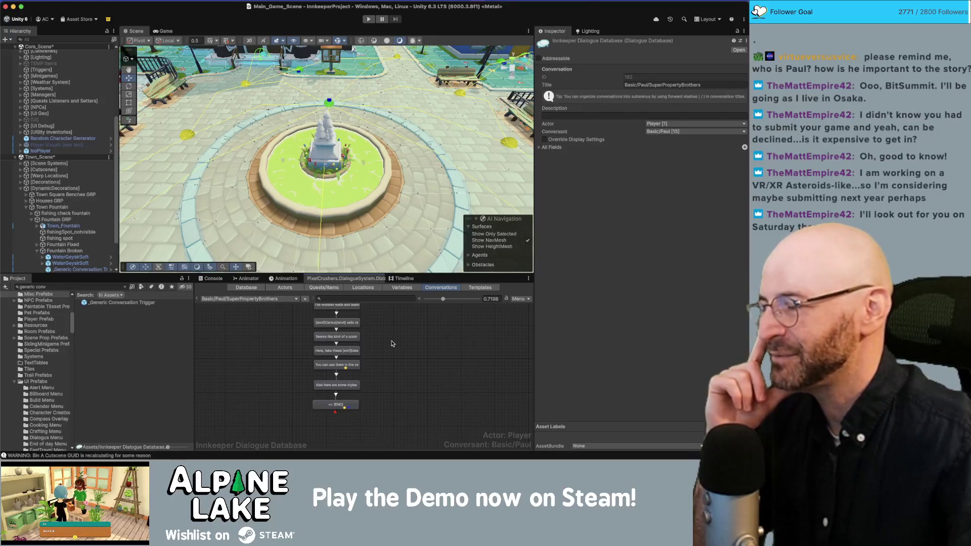
pyautogui.scroll(5, 385, 353)
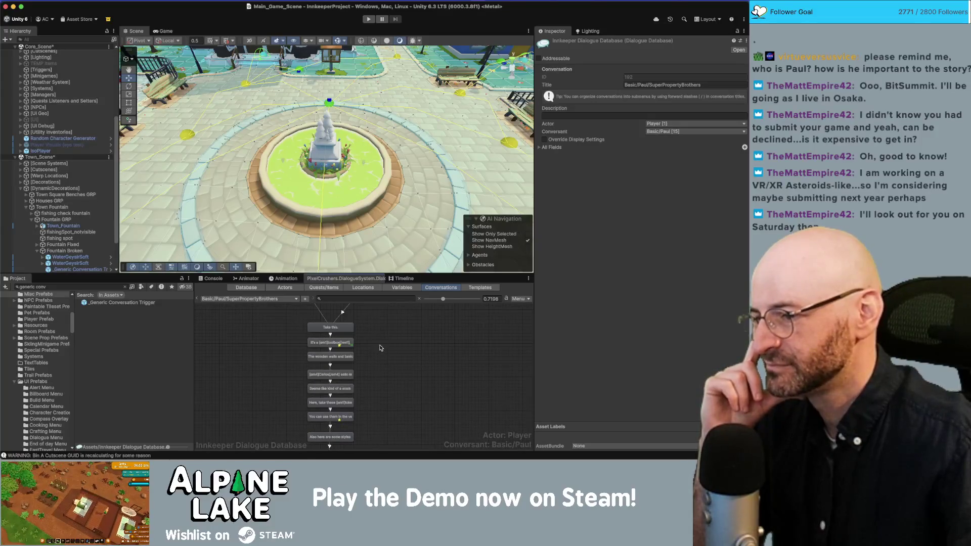
pyautogui.scroll(8, 381, 346)
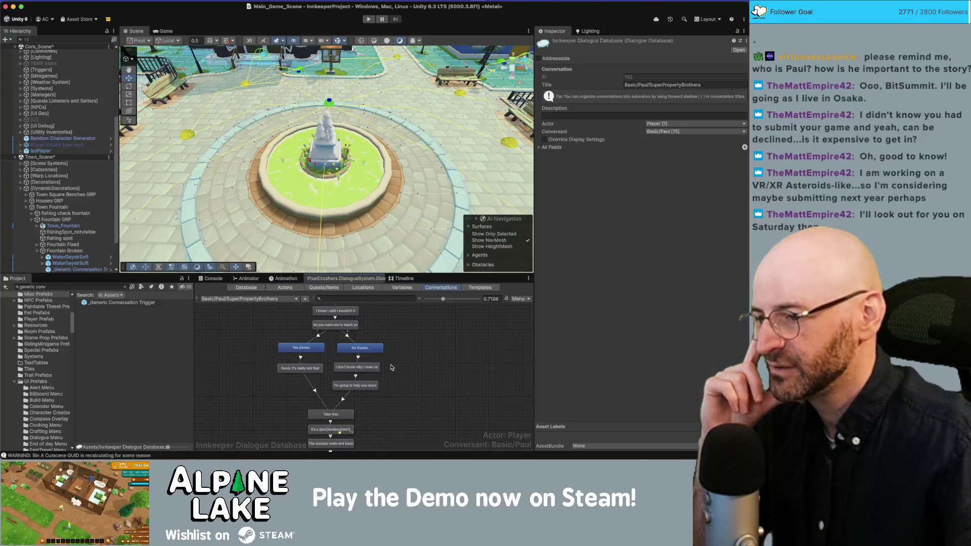
# Inspect the 'I don't know why I even asked.' line, then bring up the conversation list
pyautogui.click(377, 367)
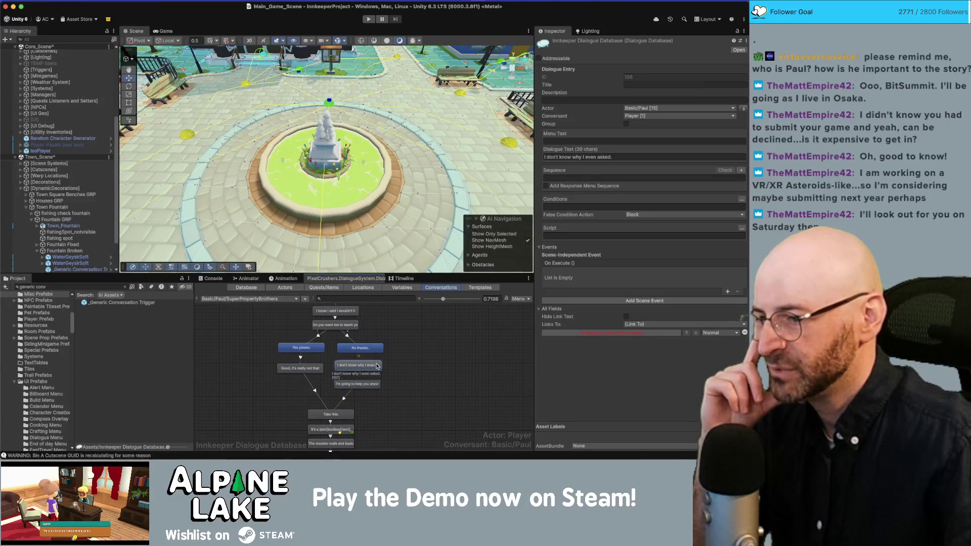
pyautogui.click(385, 406)
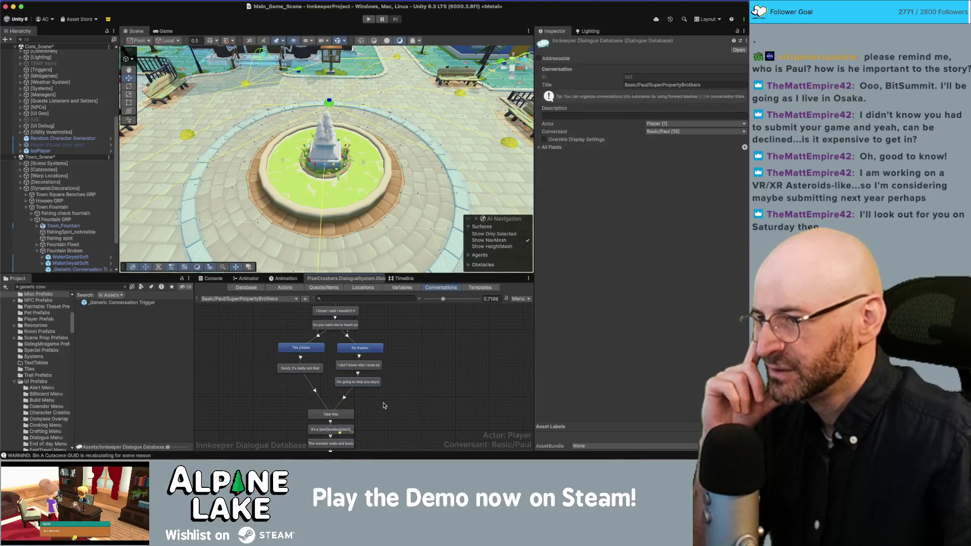
pyautogui.scroll(-2, 385, 402)
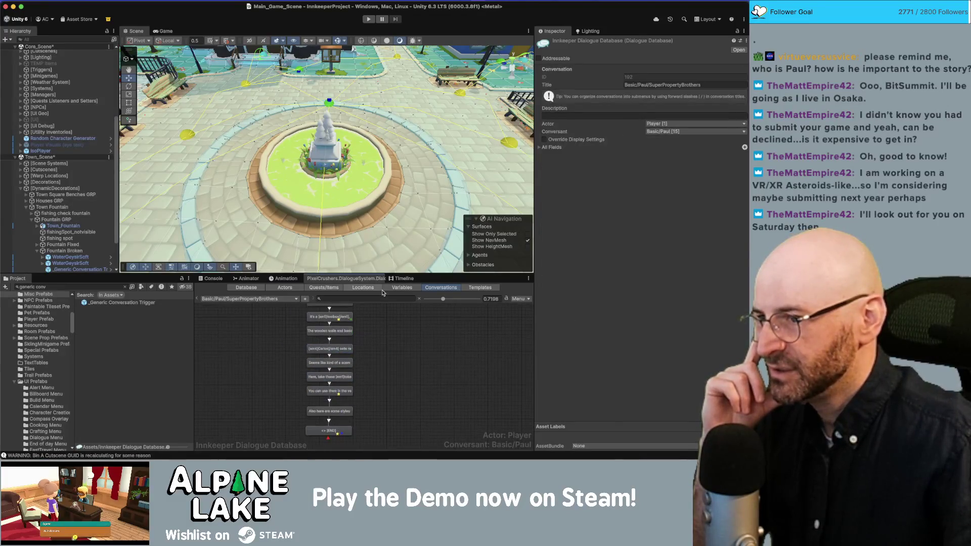
pyautogui.click(261, 298)
# Close the category list while staying on Basic/Paul/SuperPropertyBrothers, then bring up the graph's context menu
pyautogui.moveTo(260, 279)
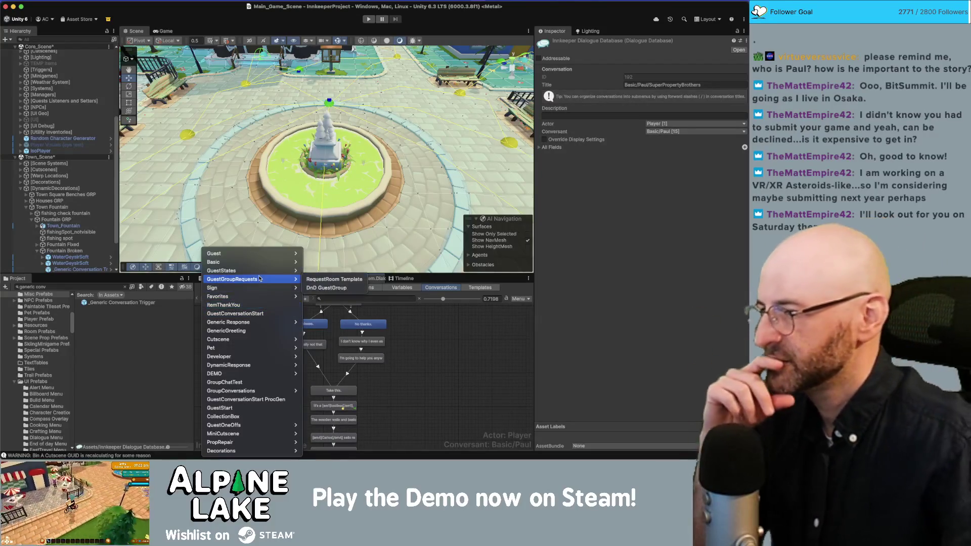
pyautogui.moveTo(256, 430)
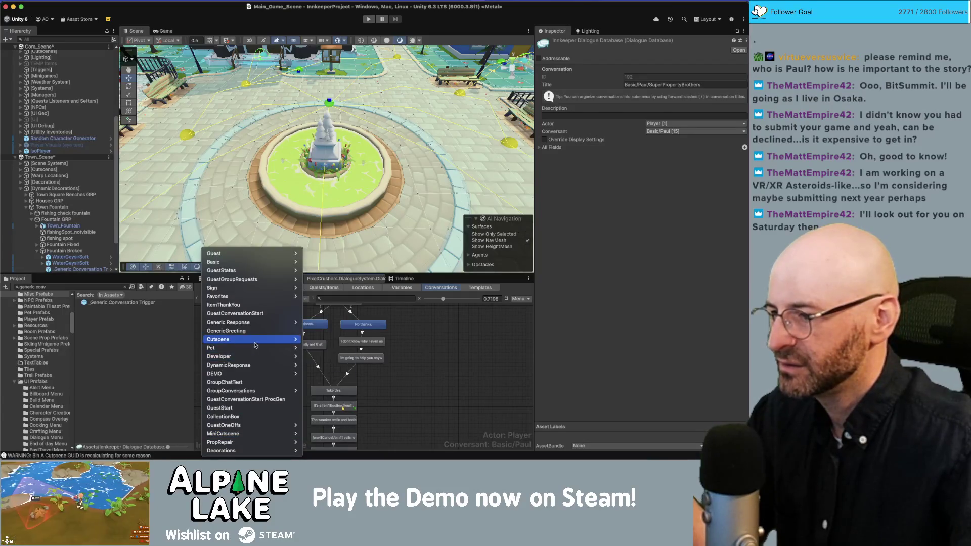
pyautogui.click(509, 372)
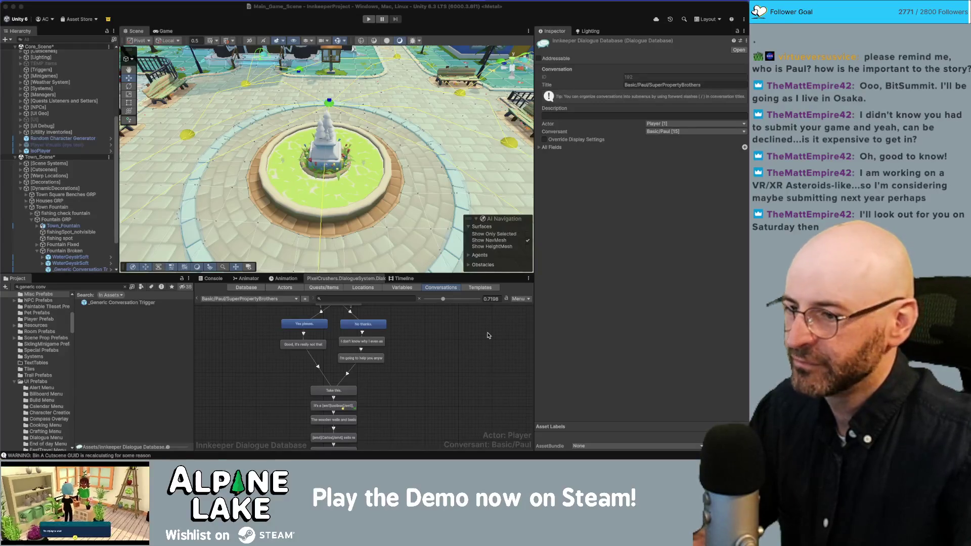
pyautogui.rightClick(432, 314)
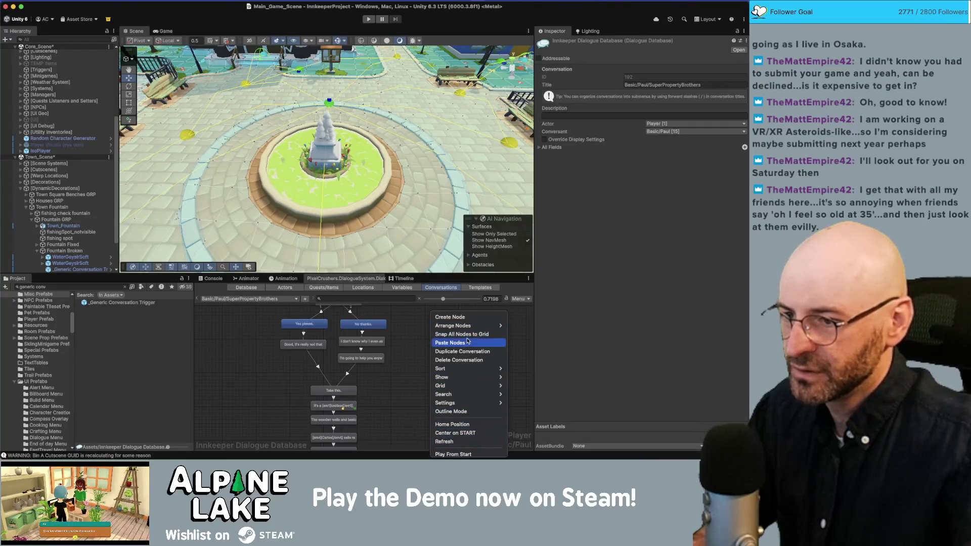
# Create a new empty conversation and begin titling it EnvironmentalConversations/Fountain
pyautogui.click(404, 315)
pyautogui.click(517, 300)
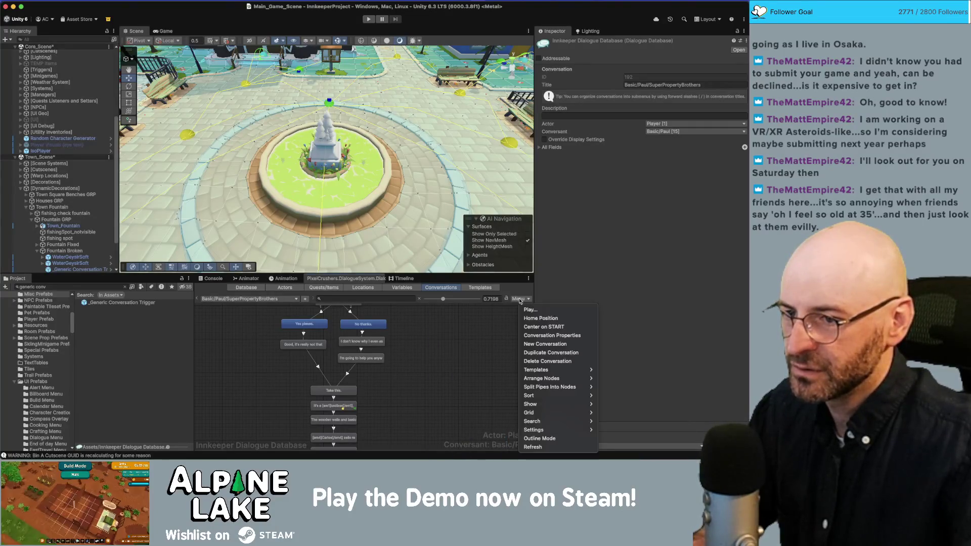
pyautogui.click(539, 345)
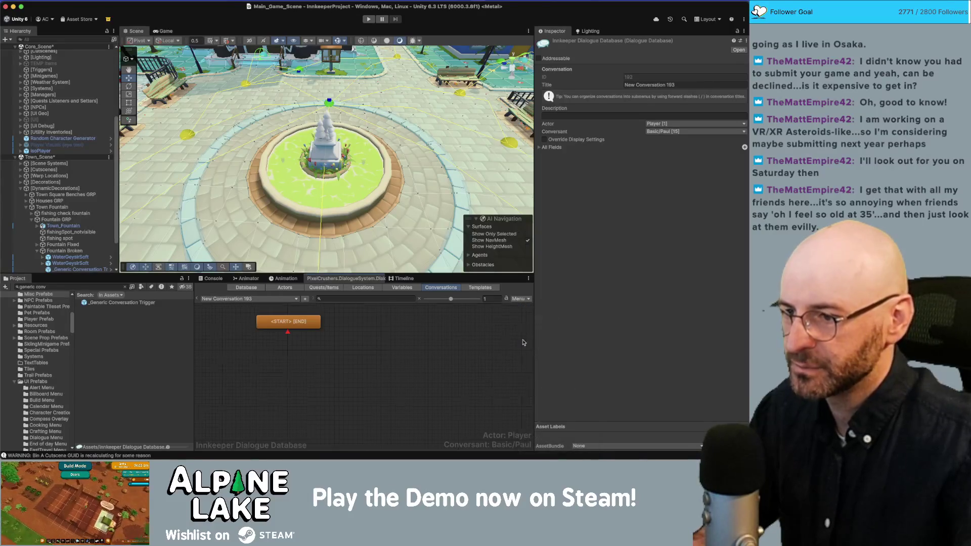
pyautogui.click(637, 85)
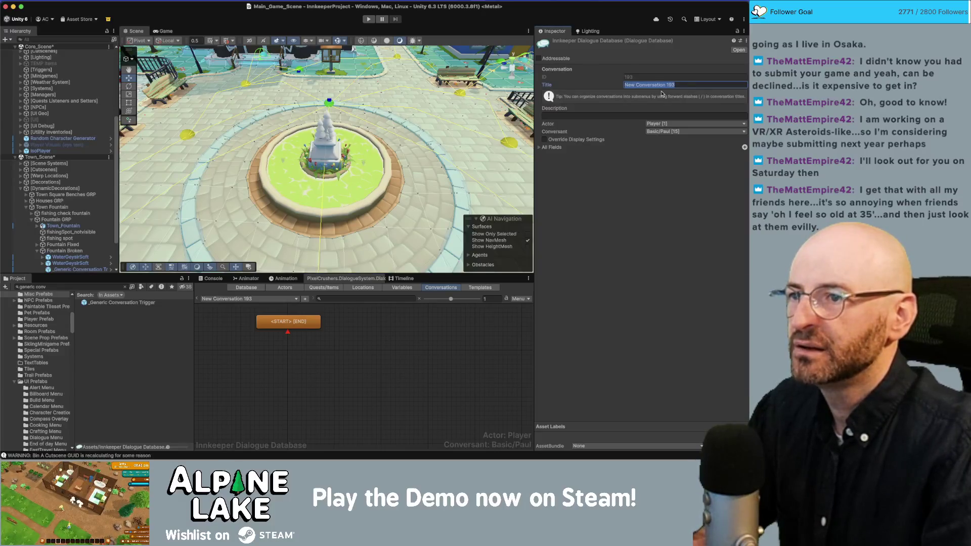
pyautogui.write('Environment')
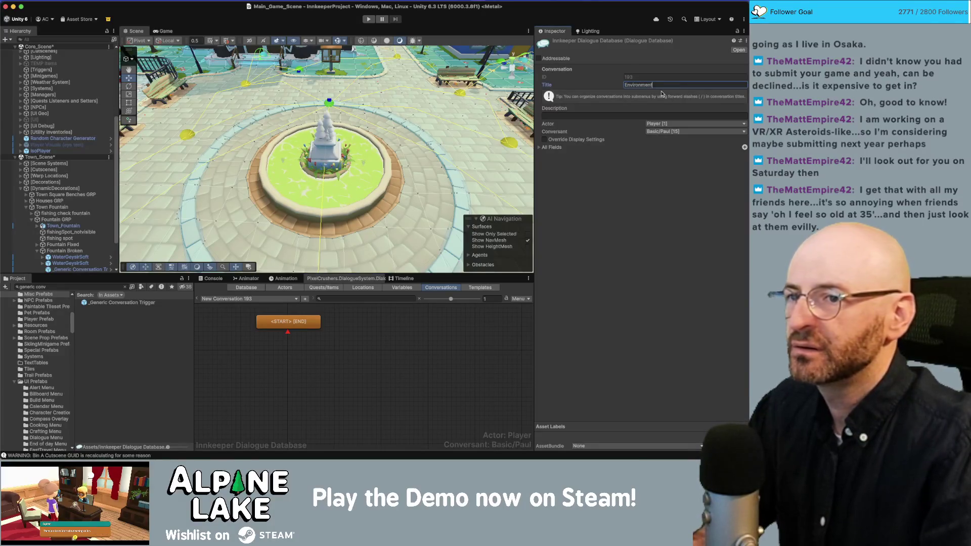
pyautogui.write('Conversations/')
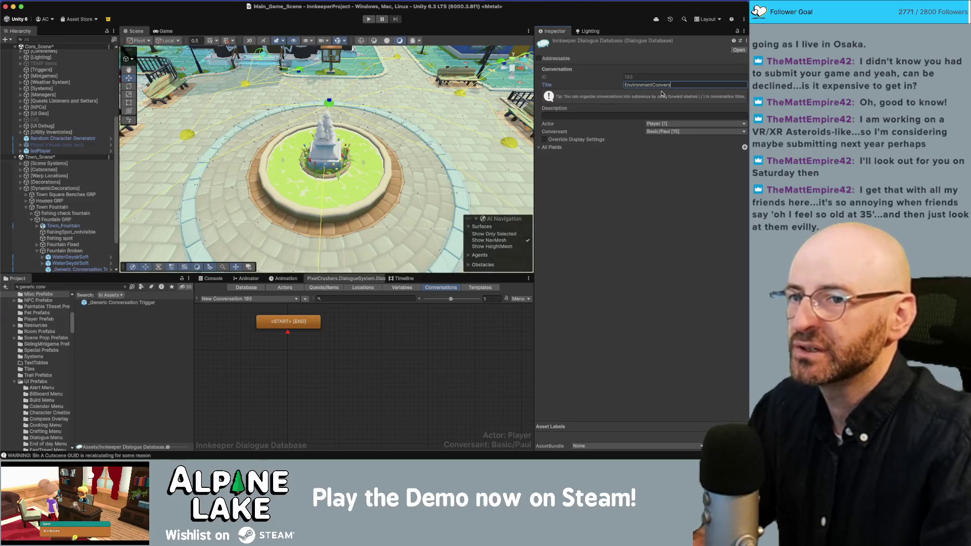
pyautogui.press('super+a')
pyautogui.write('Environmenta')
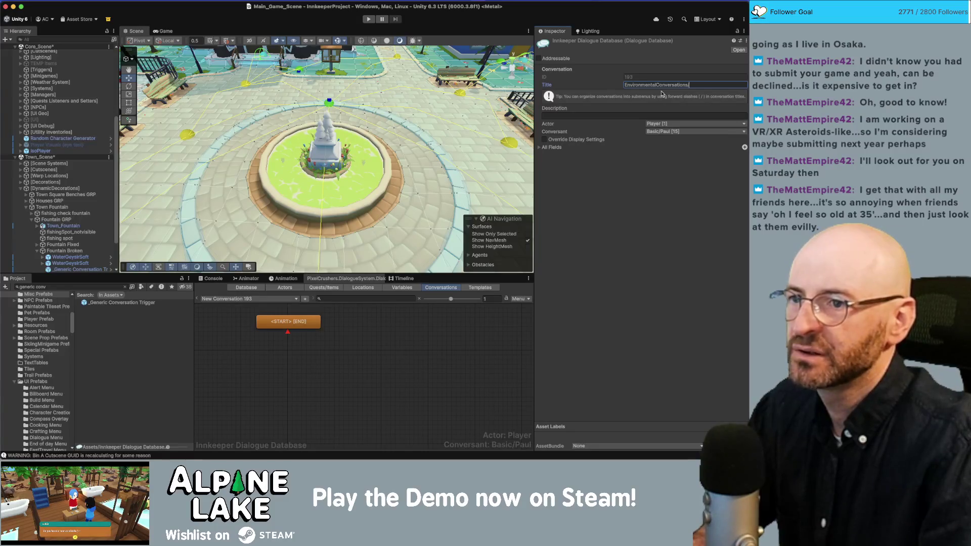
pyautogui.press('BackSpace')
pyautogui.write('Fount')
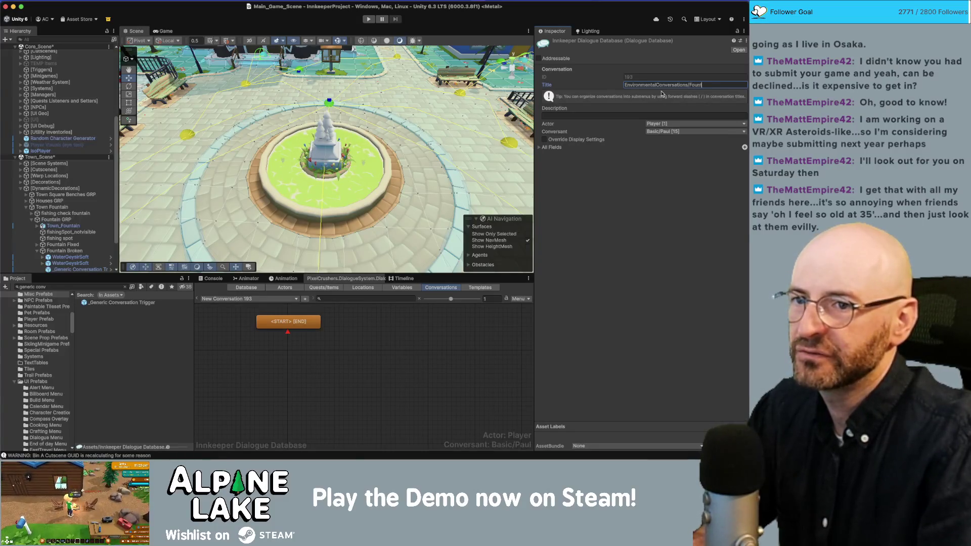
# Finish the Fountain title and add the first line 'Ew, is it supposed to be this green?'
pyautogui.write('ain')
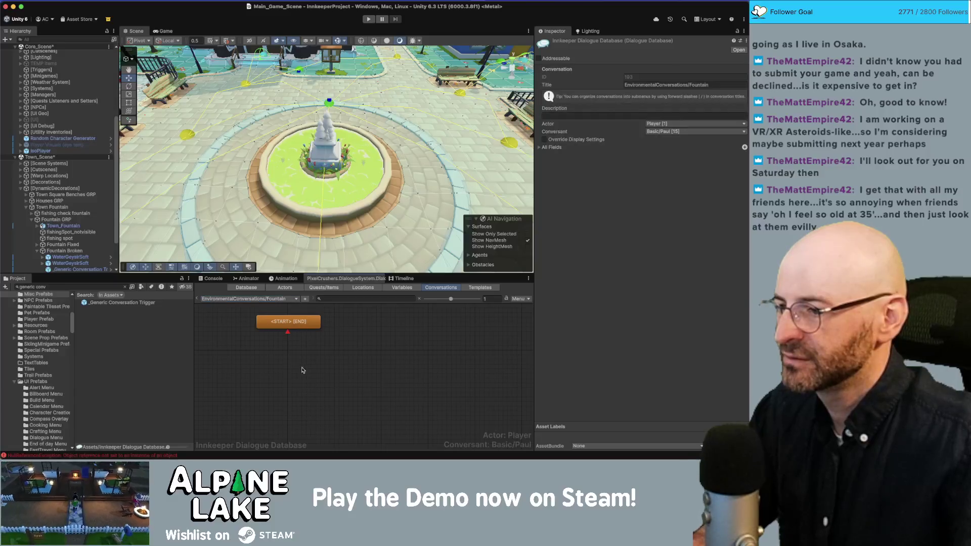
pyautogui.click(297, 324)
pyautogui.rightClick(298, 327)
pyautogui.click(333, 334)
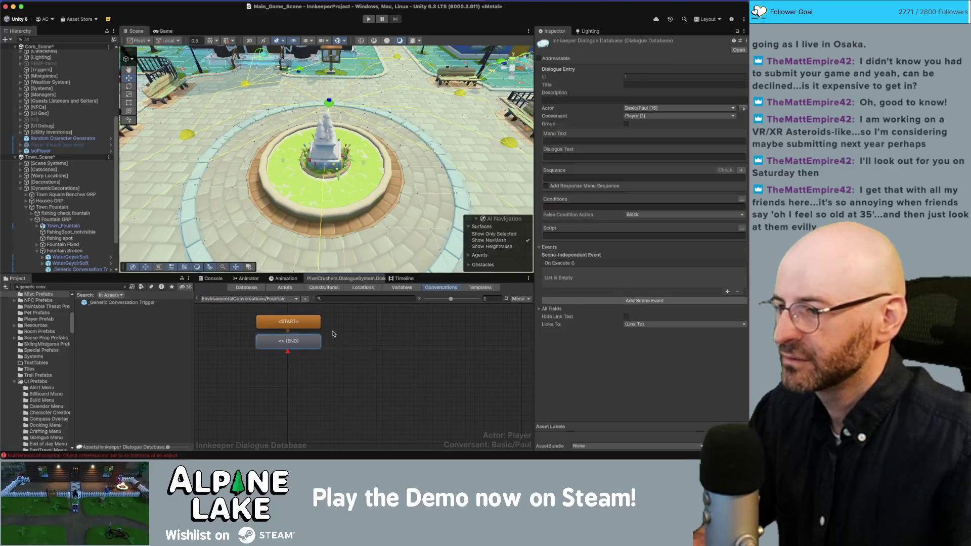
pyautogui.click(579, 157)
pyautogui.write('Eew')
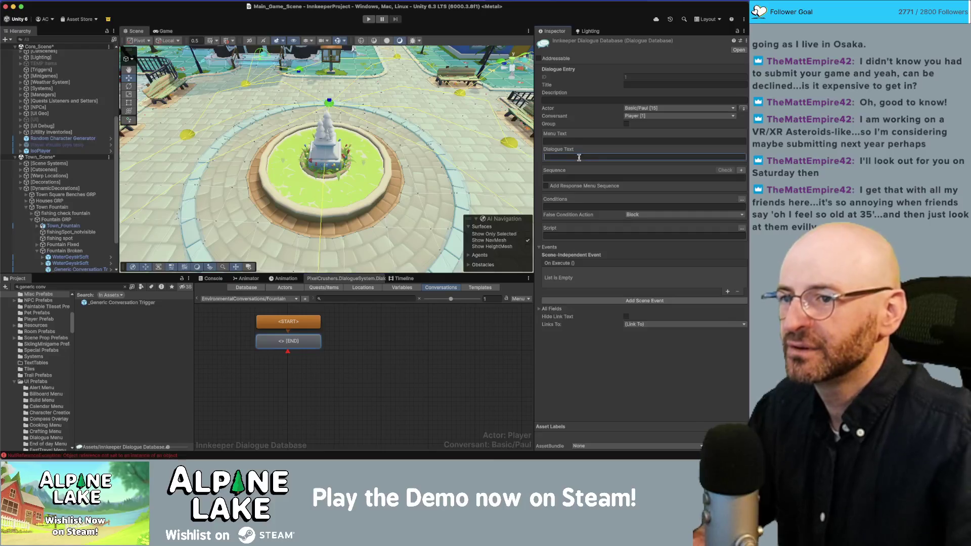
pyautogui.press('BackSpace')
pyautogui.press('BackSpace')
pyautogui.write('w, is')
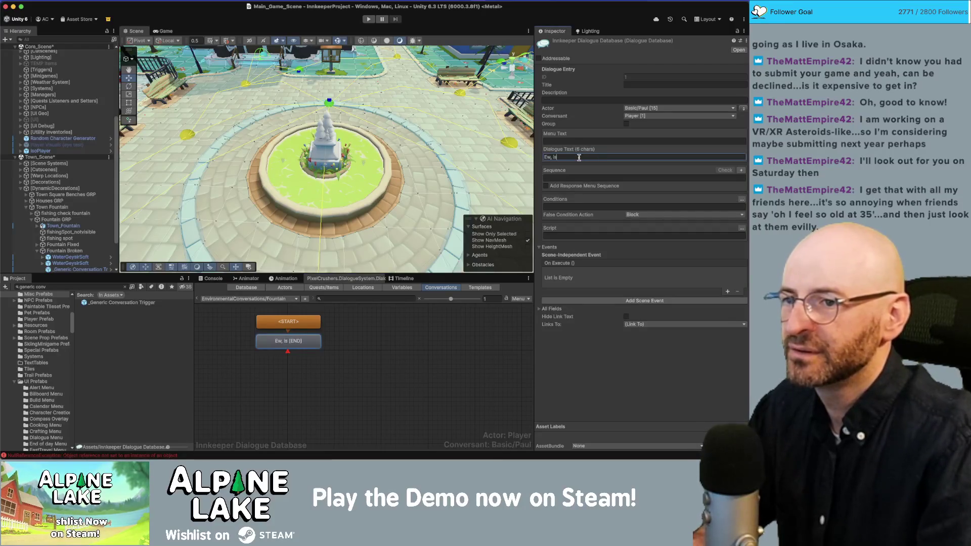
pyautogui.write(' it supposed to be ')
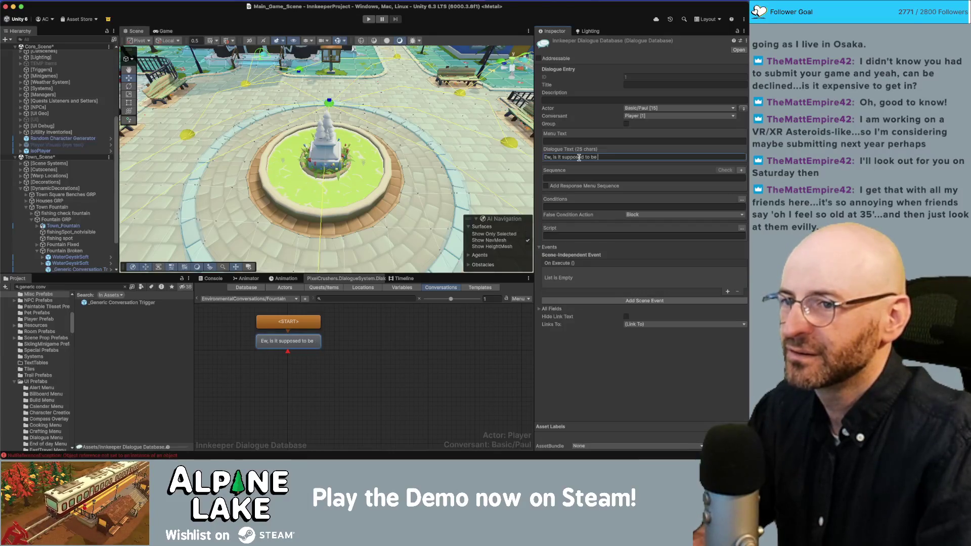
pyautogui.write('this green?')
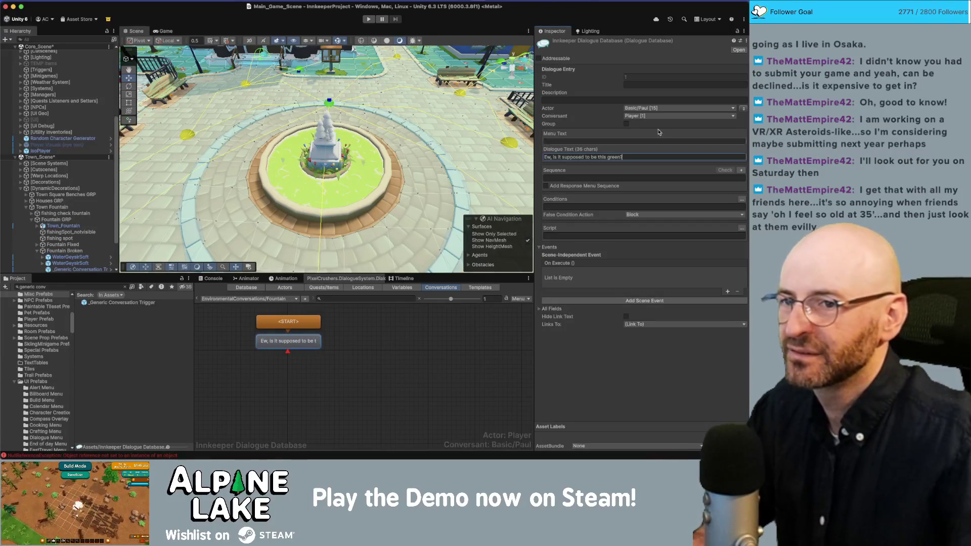
# Swap the actor and conversant so Player talks to Basic/Paul, then review conversation properties
pyautogui.click(742, 109)
pyautogui.click(396, 344)
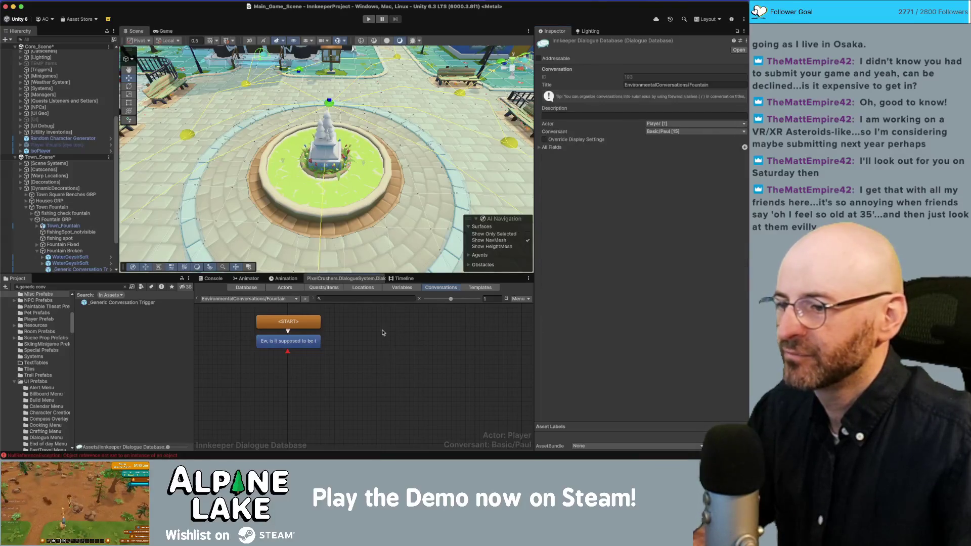
pyautogui.click(309, 343)
pyautogui.click(327, 354)
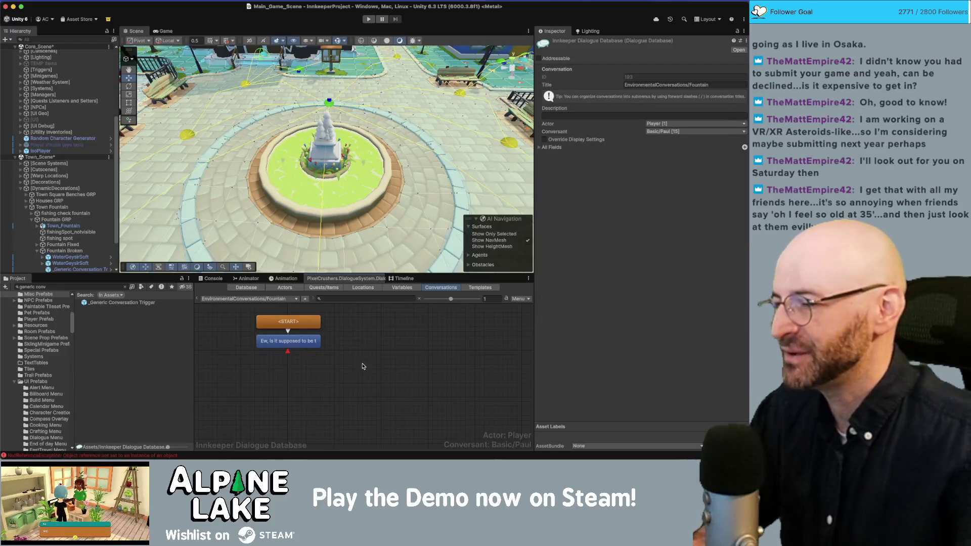
pyautogui.scroll(-3, 63, 216)
# Paste EnvironmentalConversations/Fountain into _Generic Conversation Trigger's StartConversation field and save the scenes
pyautogui.click(81, 225)
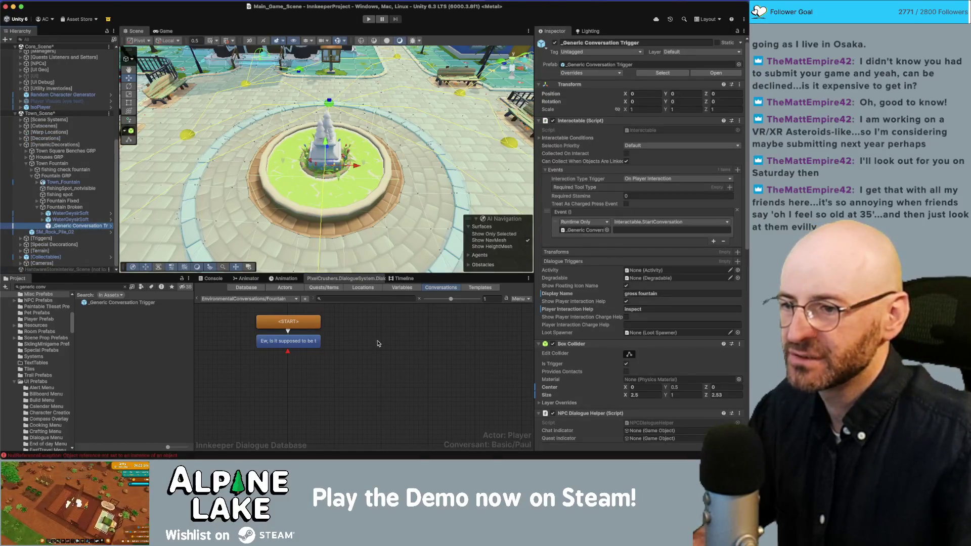
pyautogui.click(288, 341)
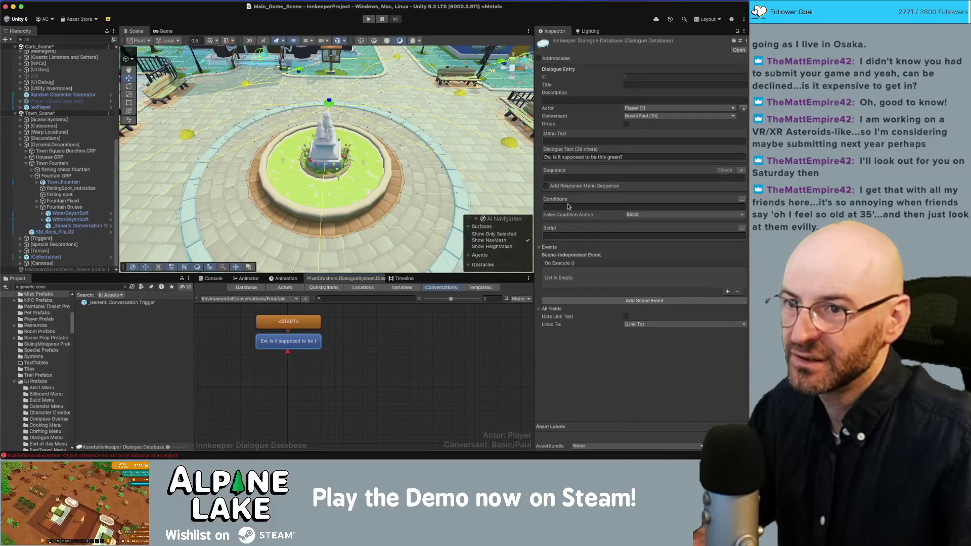
pyautogui.click(447, 373)
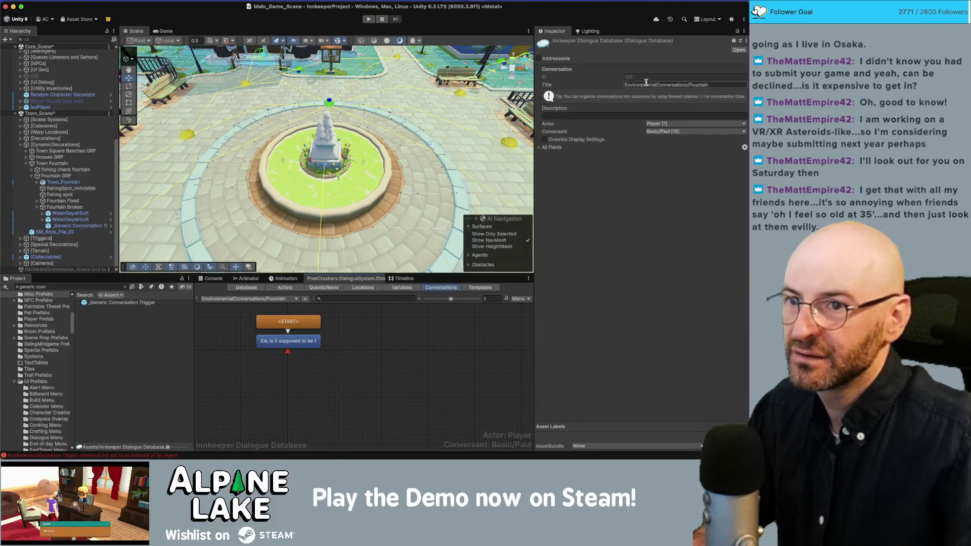
pyautogui.click(92, 226)
pyautogui.click(633, 229)
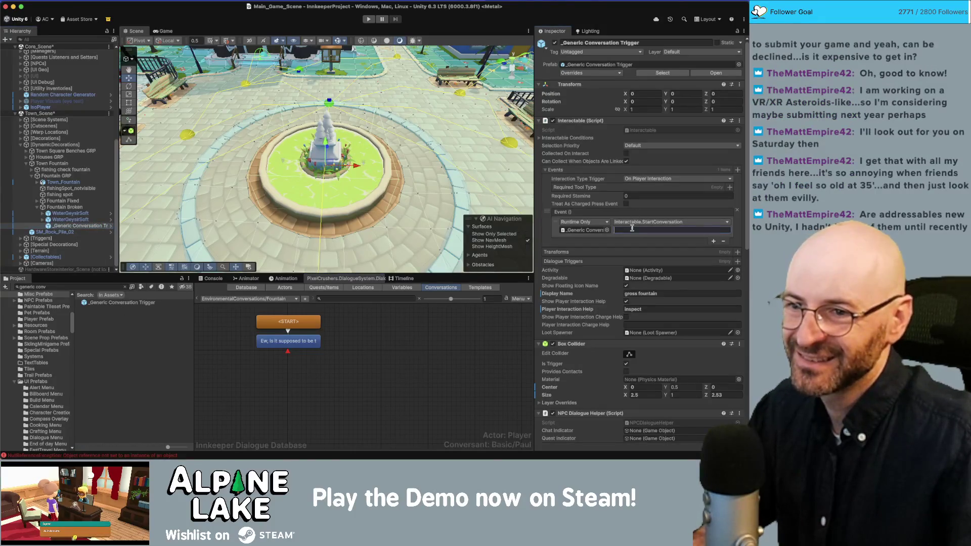
pyautogui.write('EnvironmentalConversations/Fountain')
pyautogui.press('Return')
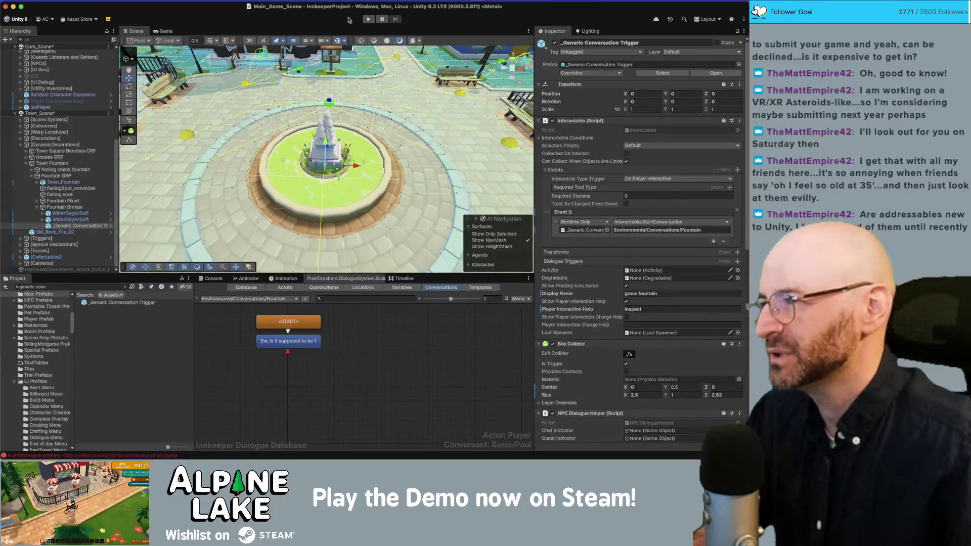
pyautogui.hotkey('ctrl', 's')
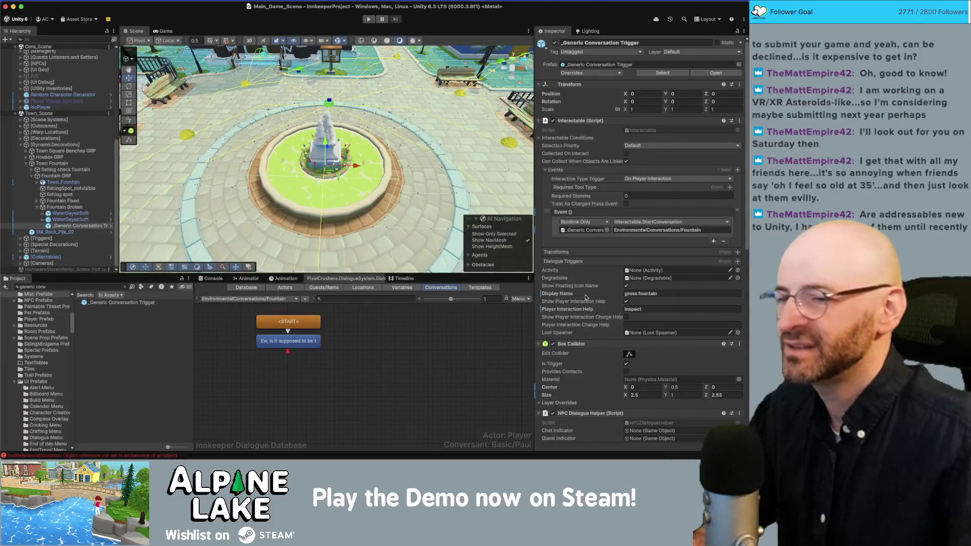
# Check the trigger's conversation list, leaving Sign/InnSign unchanged, then reselect the fountain line
pyautogui.scroll(-10, 587, 298)
pyautogui.scroll(-1, 628, 316)
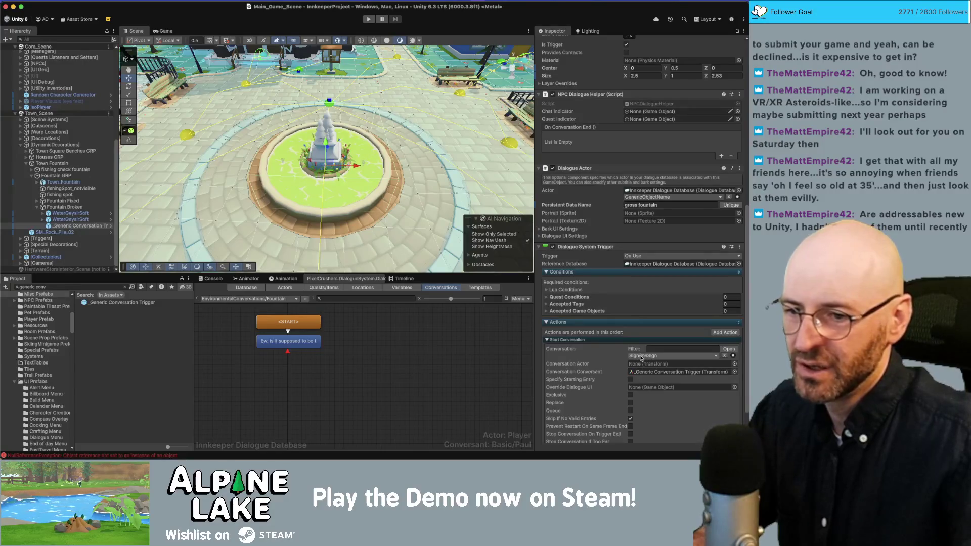
pyautogui.click(642, 356)
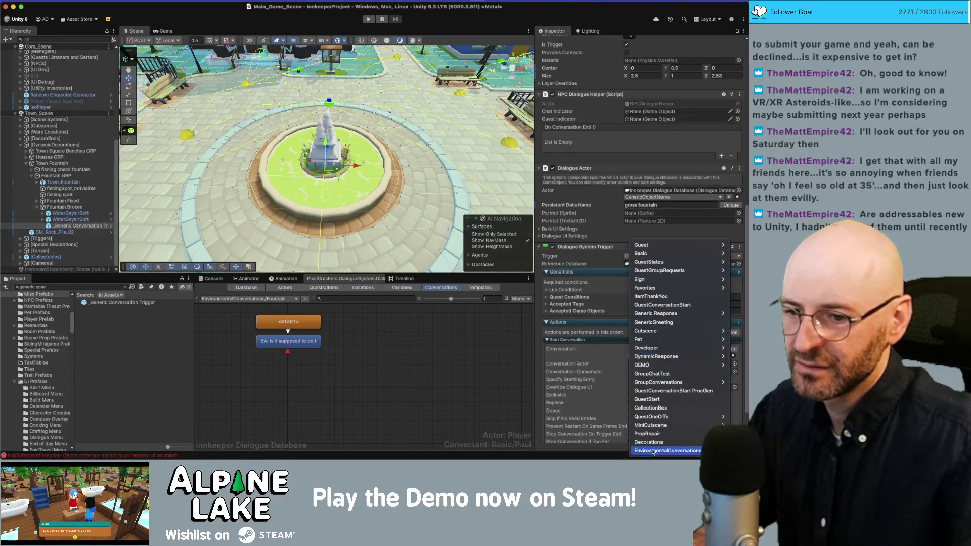
pyautogui.click(575, 373)
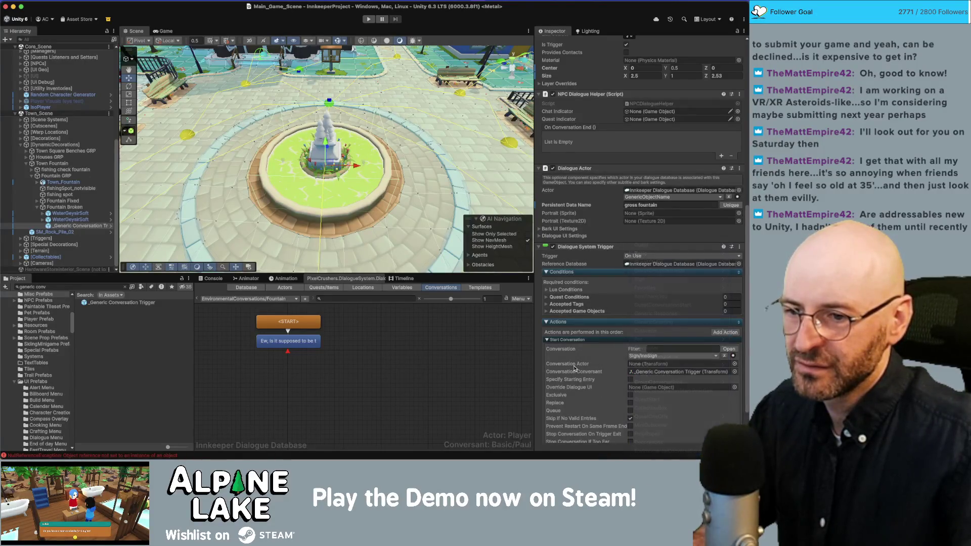
pyautogui.click(634, 358)
pyautogui.click(624, 450)
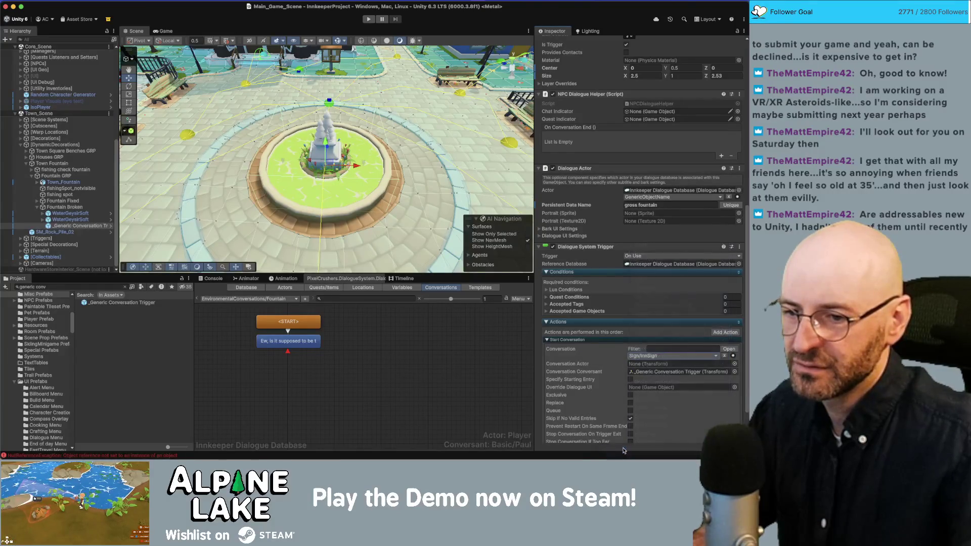
pyautogui.click(288, 341)
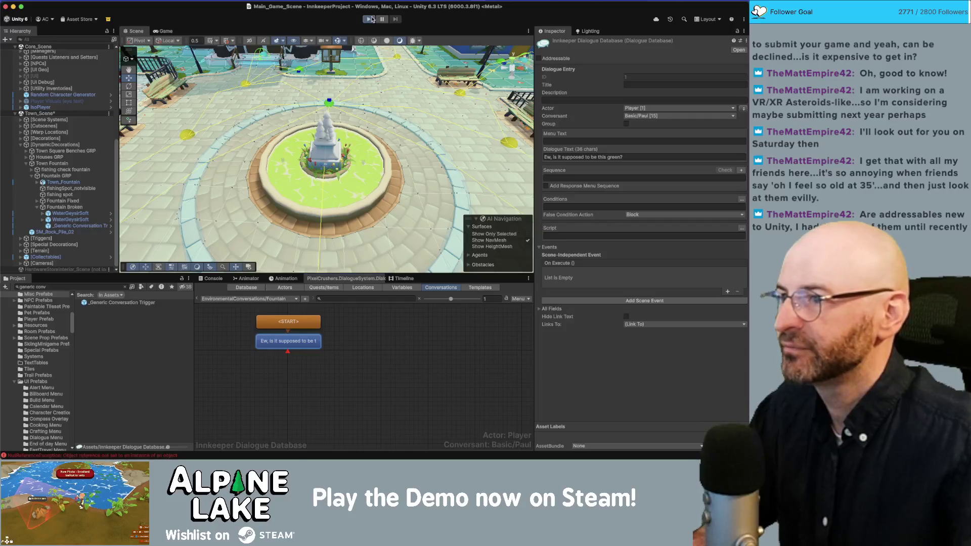
# Play the game and click through the villager's opening dialogue to the toolbox line
pyautogui.click(369, 19)
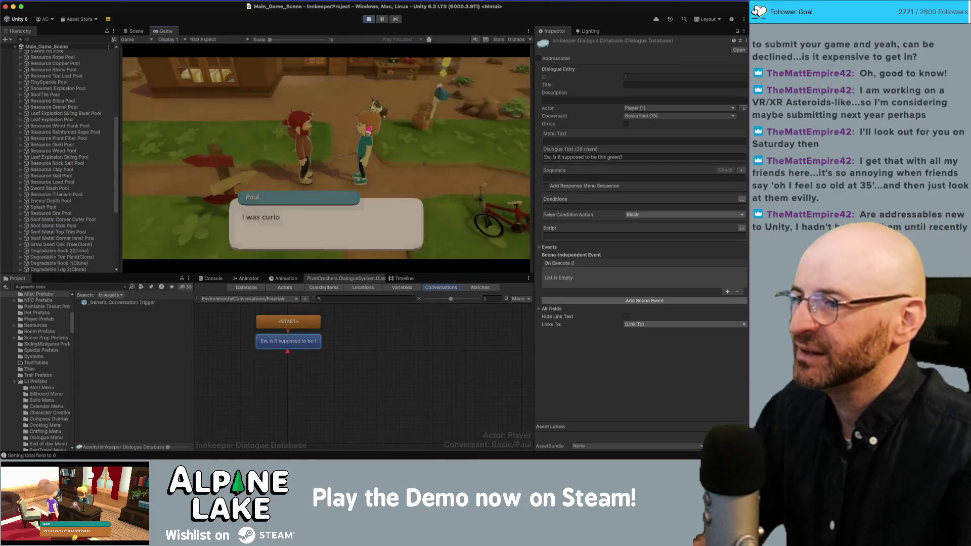
pyautogui.click(355, 218)
pyautogui.click(355, 218)
pyautogui.click(355, 218)
pyautogui.click(354, 219)
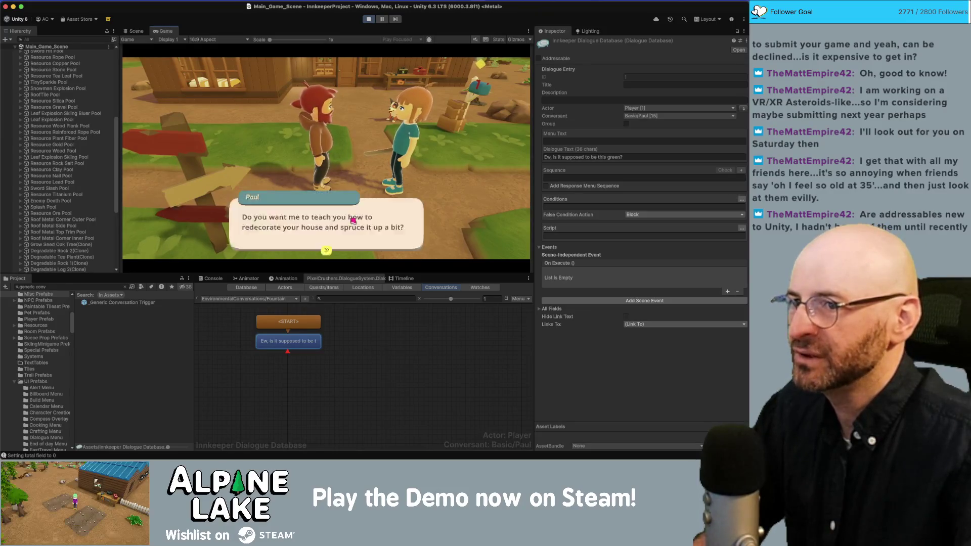
pyautogui.click(354, 221)
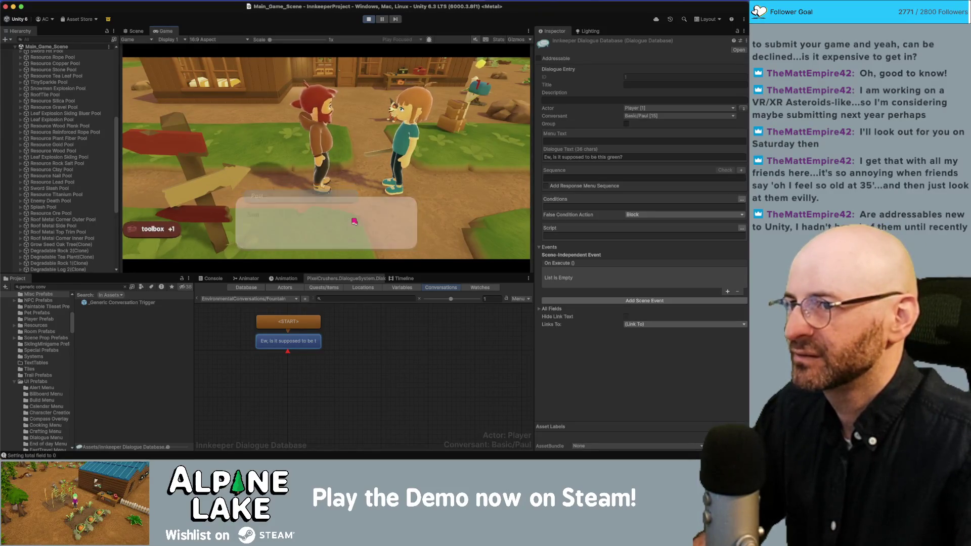
pyautogui.click(356, 218)
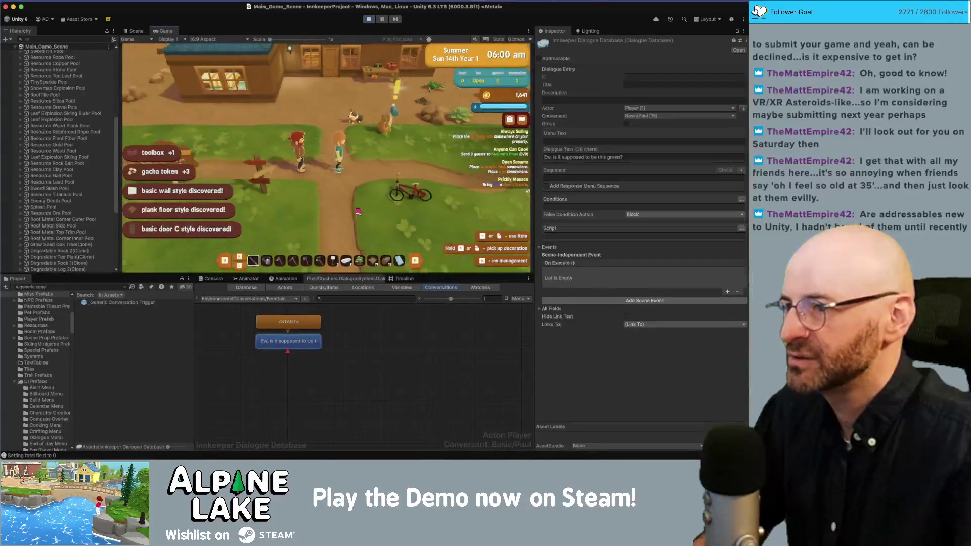
# Ride the bicycle to the fountain and interact to hear 'Ew, is it supposed to be this green?'
pyautogui.press('e')
pyautogui.press('a')
pyautogui.press('a')
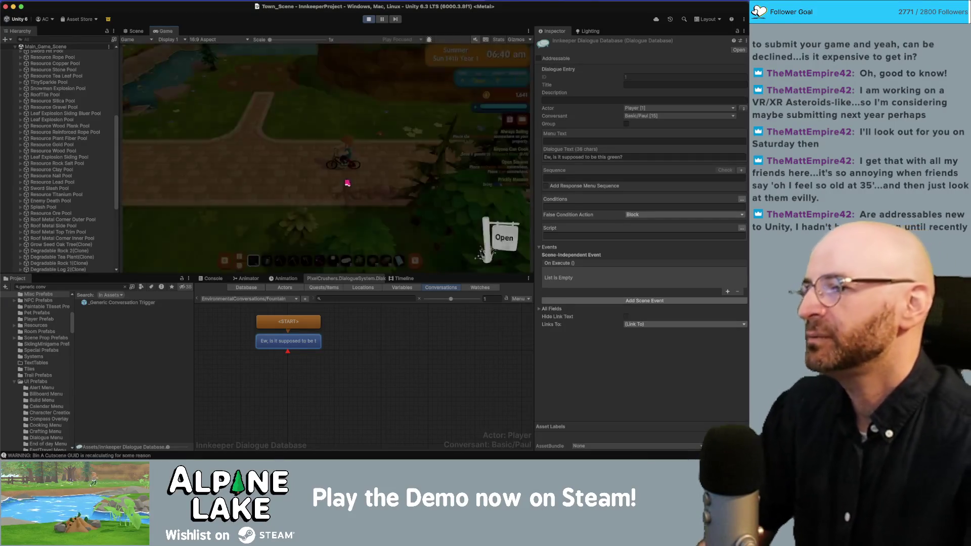
pyautogui.press('a')
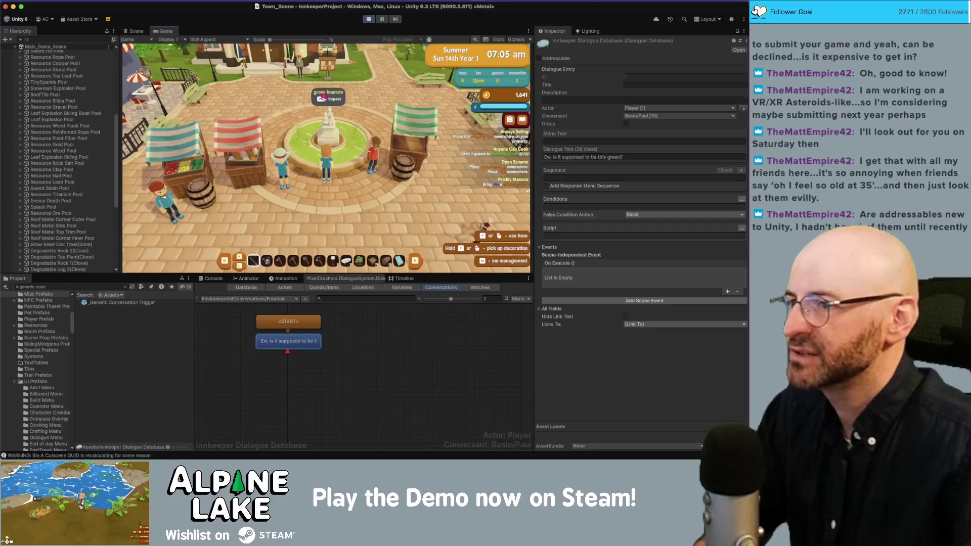
pyautogui.press('e')
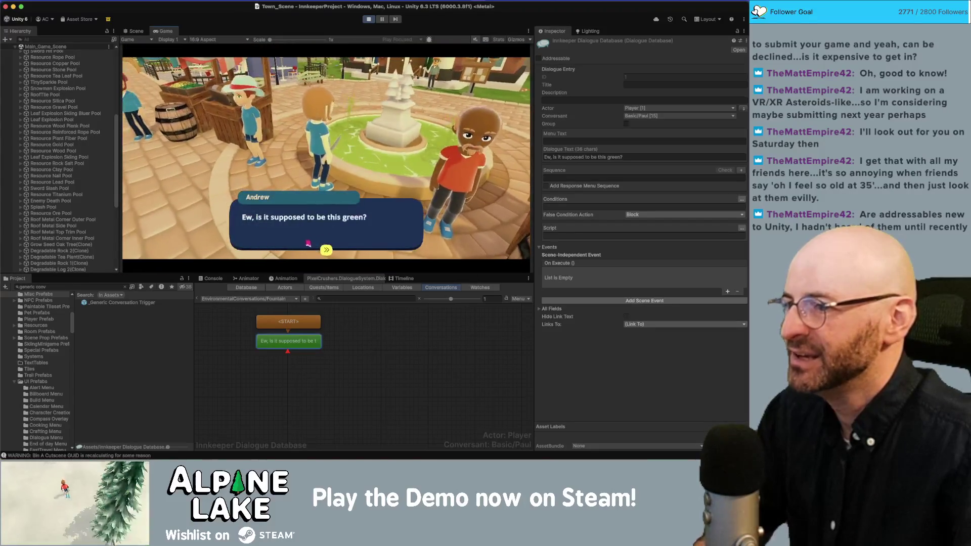
pyautogui.click(308, 239)
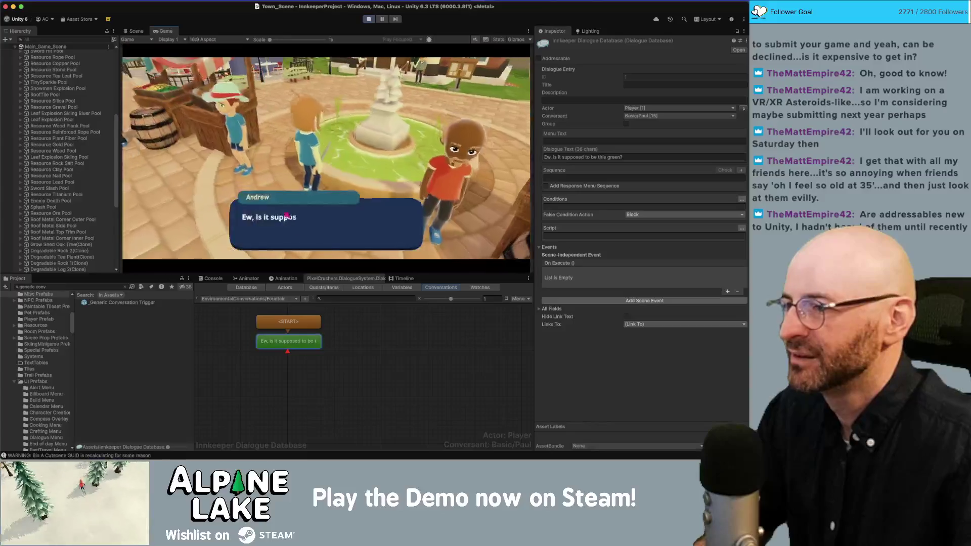
pyautogui.click(286, 231)
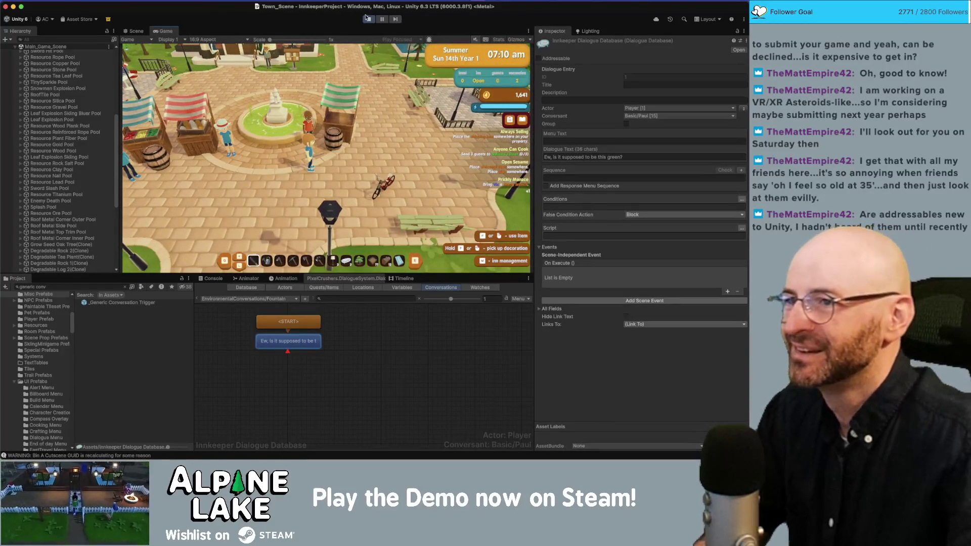
# Stop the test run and duplicate the Fountain conversation
pyautogui.click(368, 18)
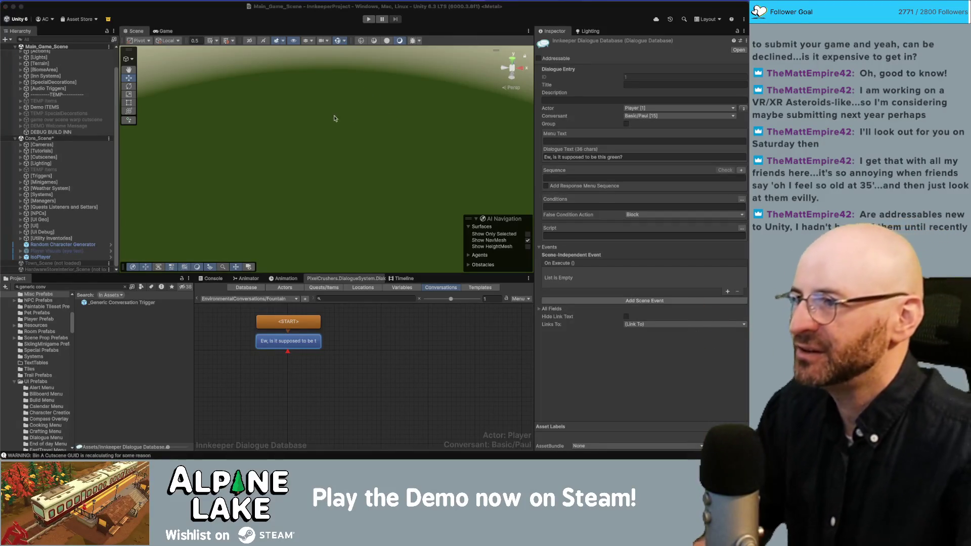
pyautogui.rightClick(362, 340)
pyautogui.moveTo(438, 329)
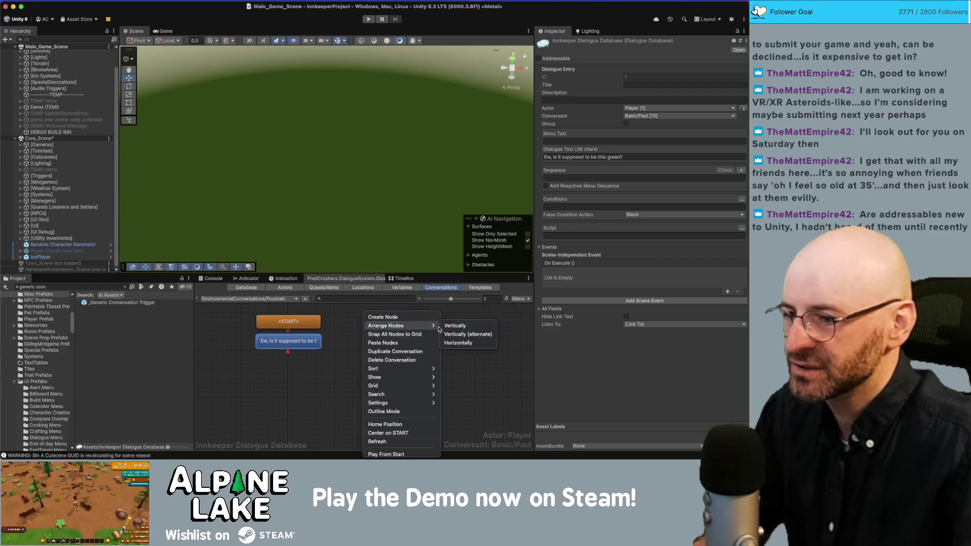
pyautogui.click(411, 353)
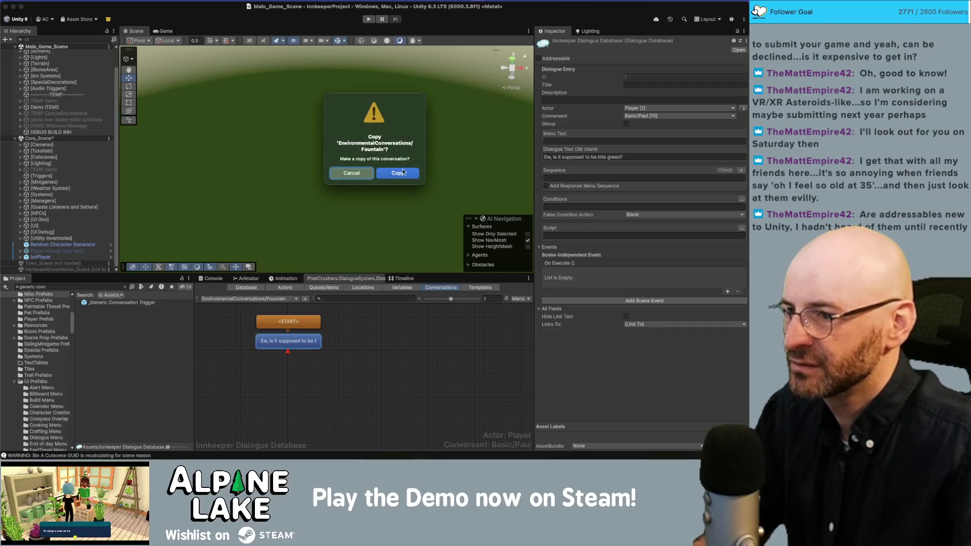
pyautogui.click(398, 173)
# Retitle the copy EnvironmentalConversations/TownSquareBench
pyautogui.doubleClick(700, 84)
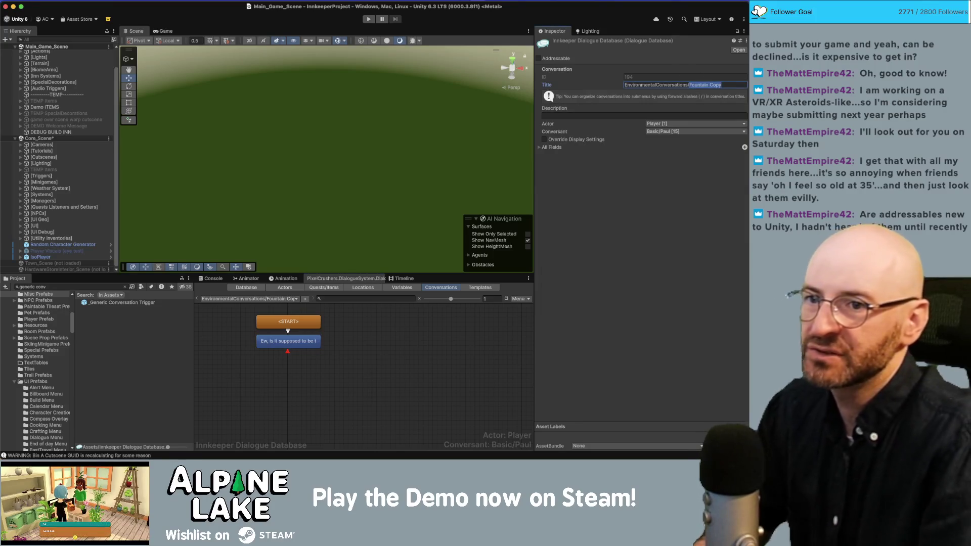
pyautogui.write('Ben')
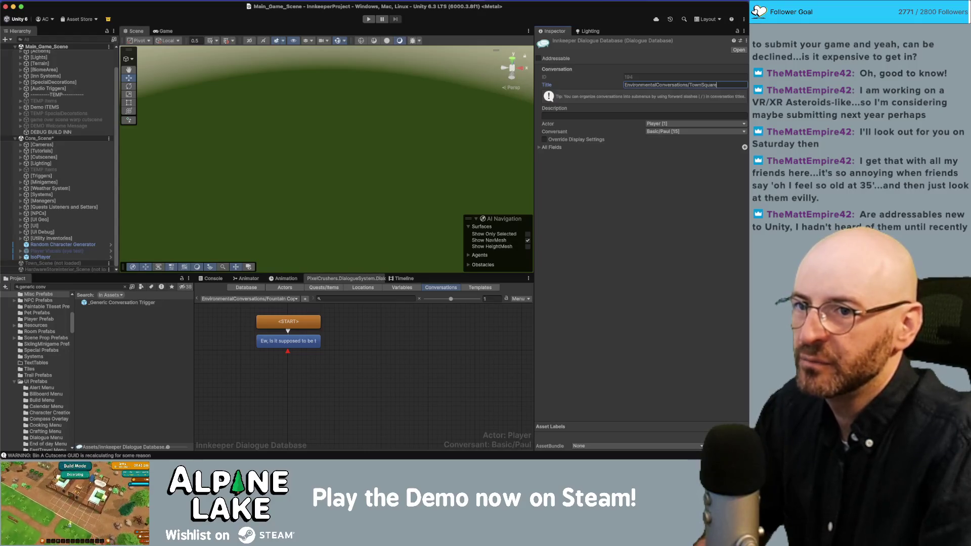
pyautogui.write('ch')
pyautogui.click(399, 332)
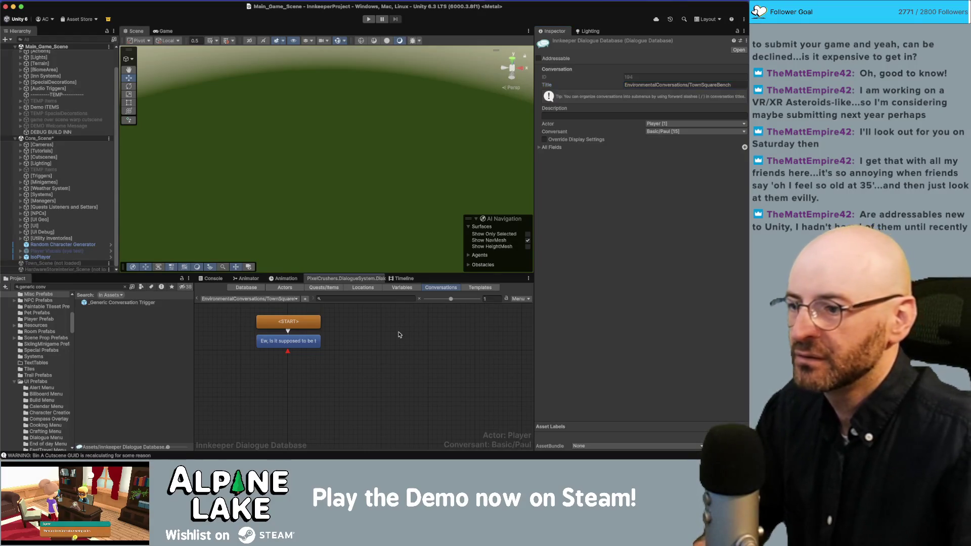
pyautogui.click(354, 310)
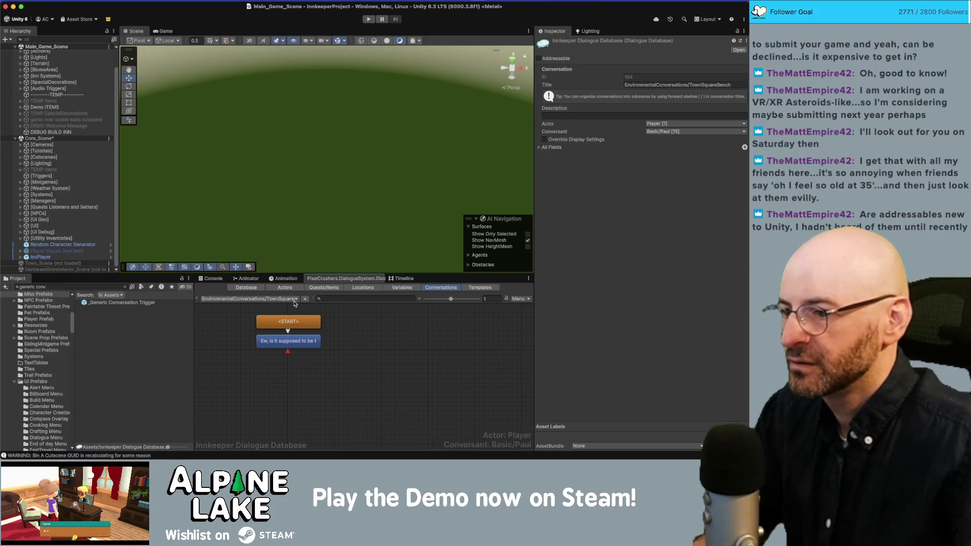
pyautogui.click(295, 299)
# Rewrite TownSquareBench's line as 'I think I would get a splinter if I sat on this.'
pyautogui.moveTo(273, 451)
pyautogui.click(332, 451)
pyautogui.click(292, 344)
pyautogui.click(594, 157)
pyautogui.hotkey('ctrl', 'a')
pyautogui.write('I think I')
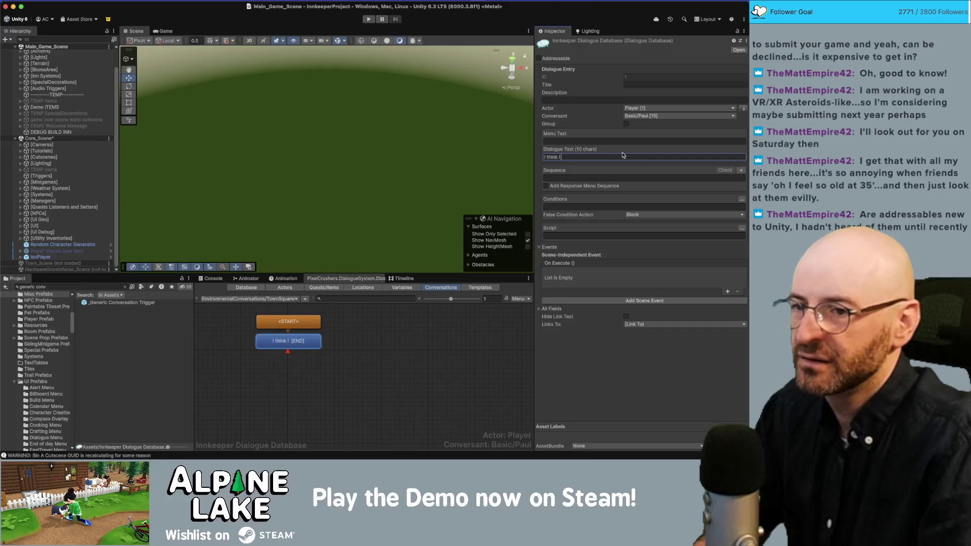
pyautogui.write(' would get ')
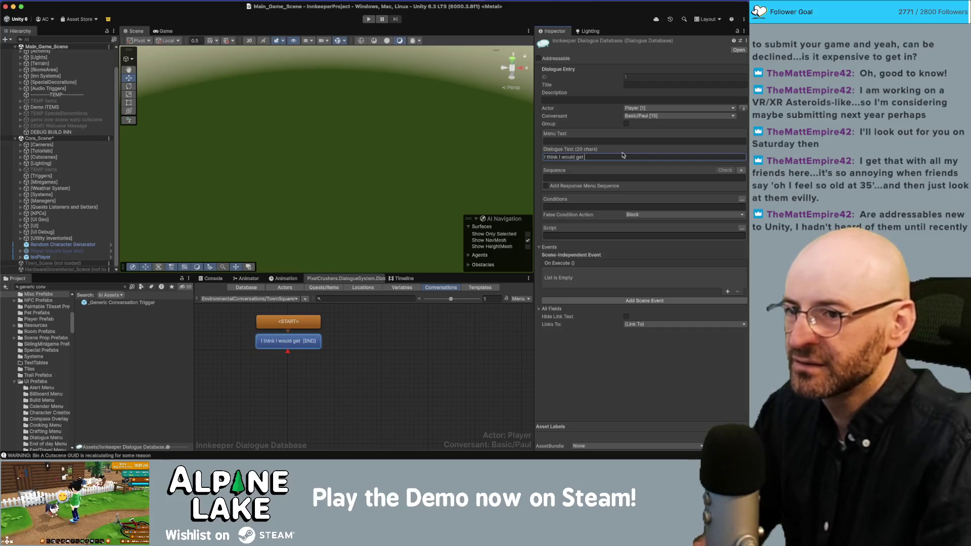
pyautogui.write('a splinter if I sat on t')
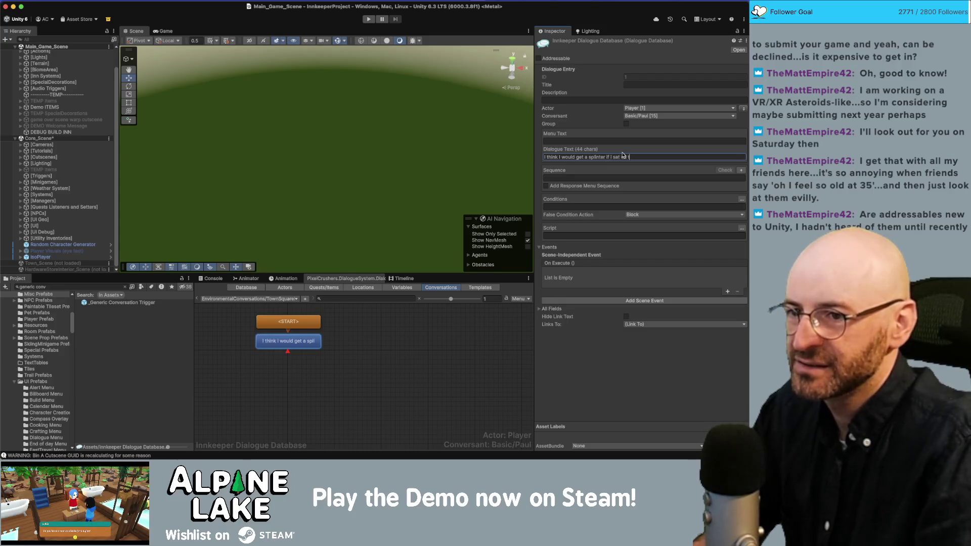
pyautogui.press('BackSpace')
pyautogui.press('BackSpace')
pyautogui.press('BackSpace')
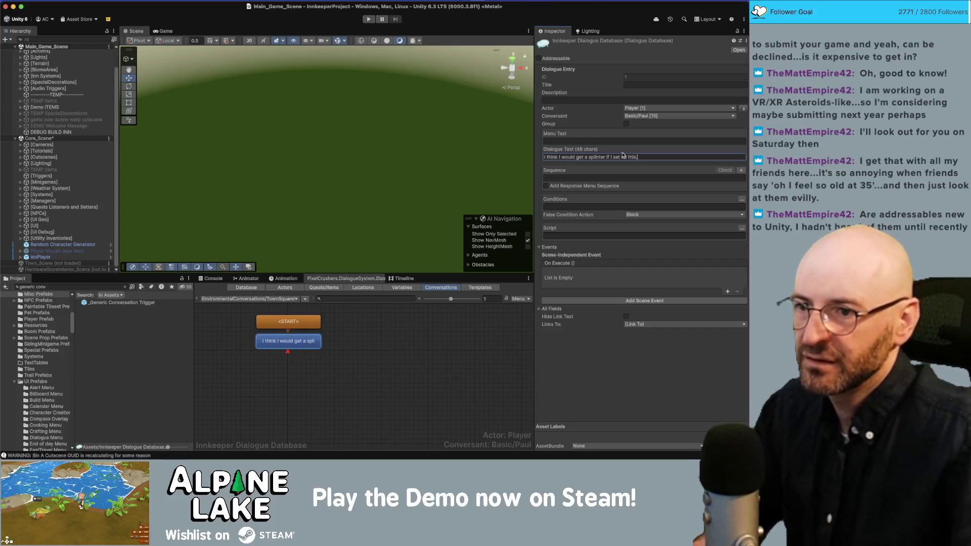
pyautogui.press('Escape')
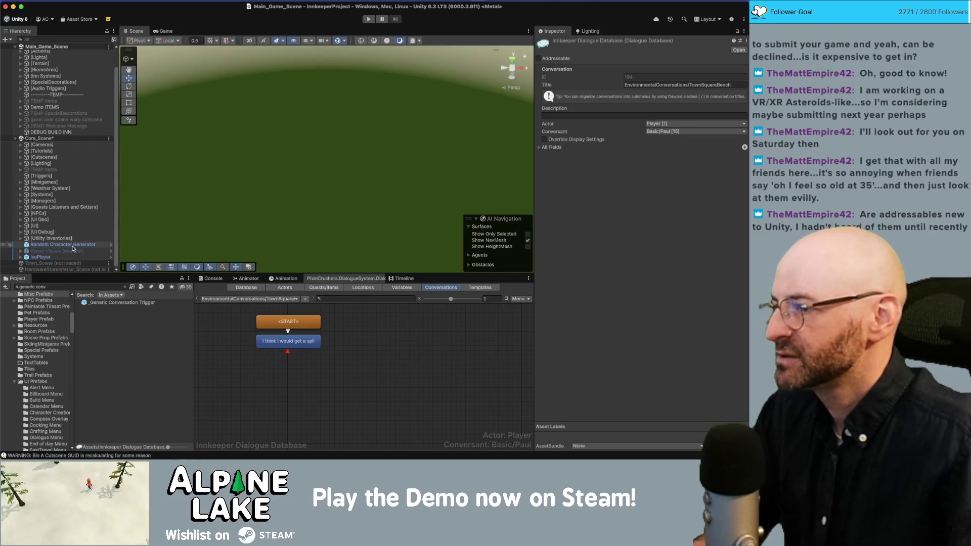
pyautogui.click(69, 286)
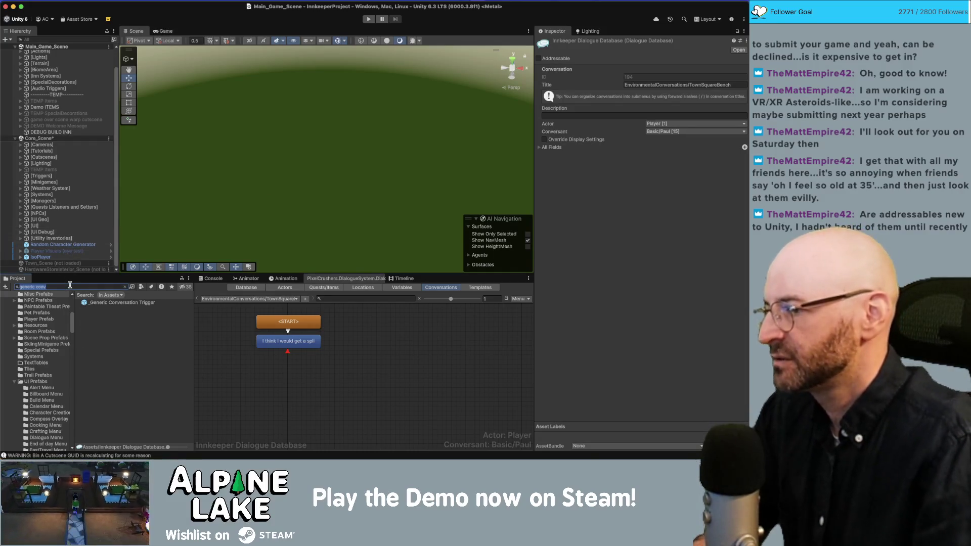
# Load Town_Scene into the editor from the Hierarchy
pyautogui.click(61, 265)
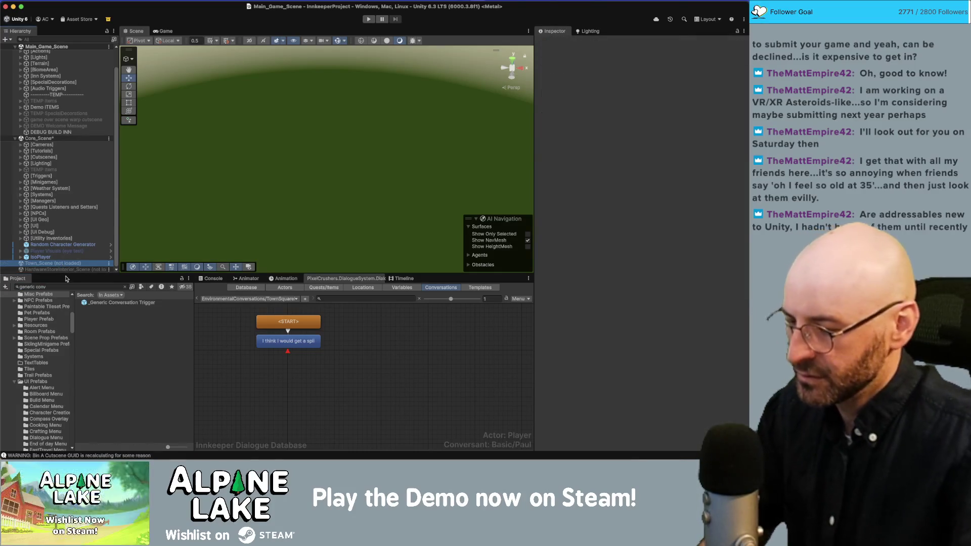
pyautogui.rightClick(68, 263)
pyautogui.click(84, 268)
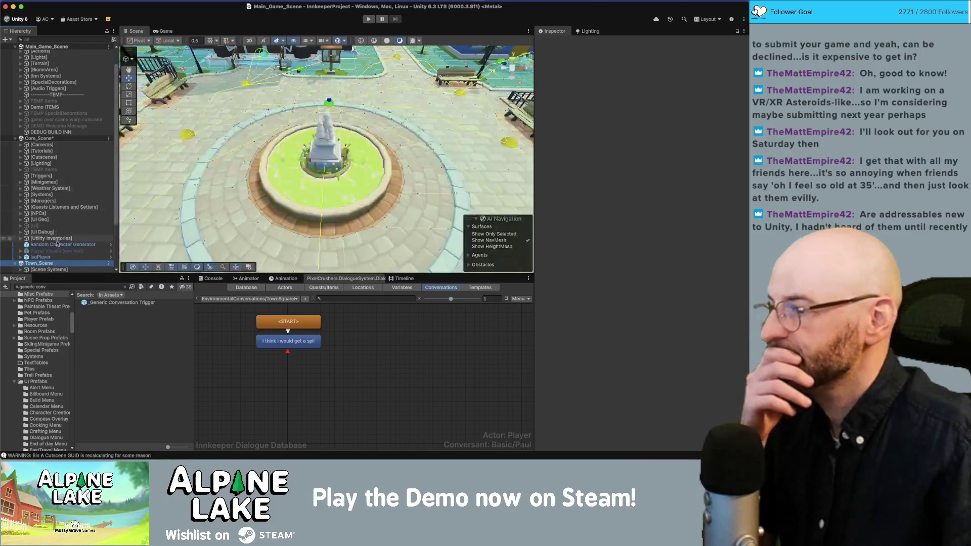
# Select a plaza bench, expand Broken Benches GRP and open Plaza Bench Broken in Prefab Mode
pyautogui.scroll(5, 175, 132)
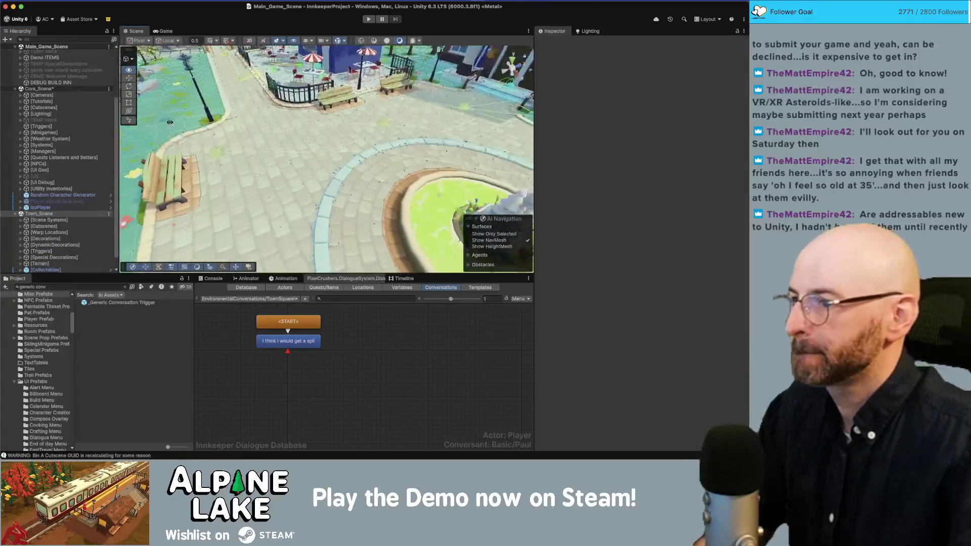
pyautogui.click(212, 153)
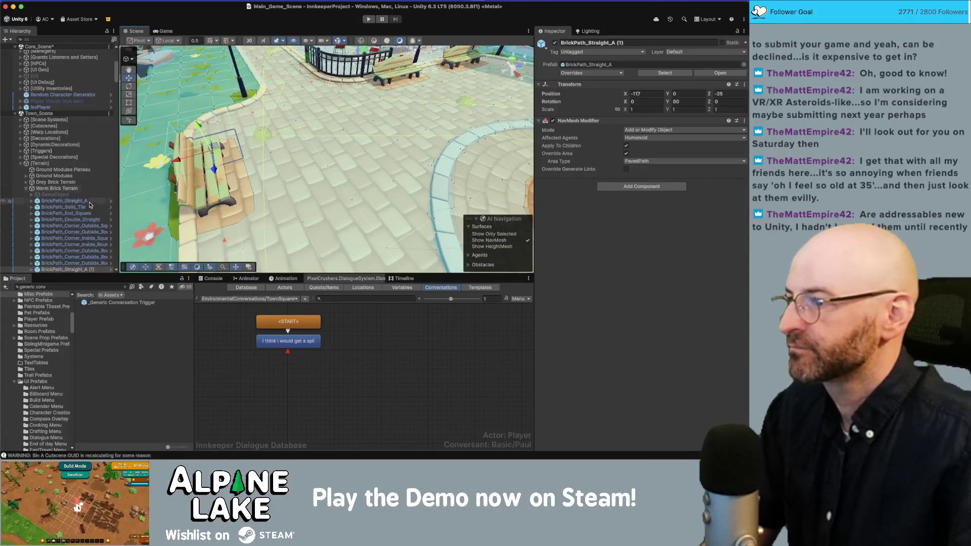
pyautogui.click(180, 177)
pyautogui.click(37, 153)
pyautogui.click(37, 158)
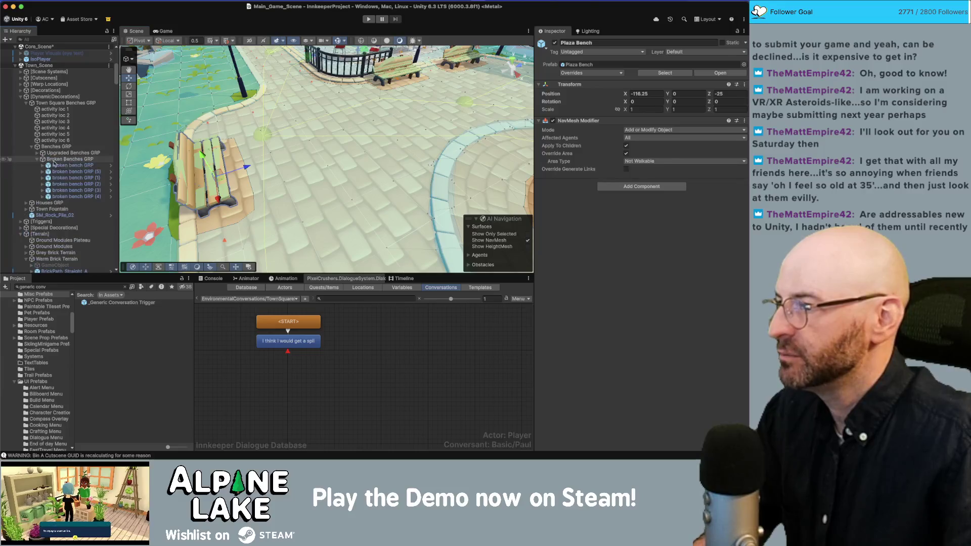
pyautogui.click(110, 167)
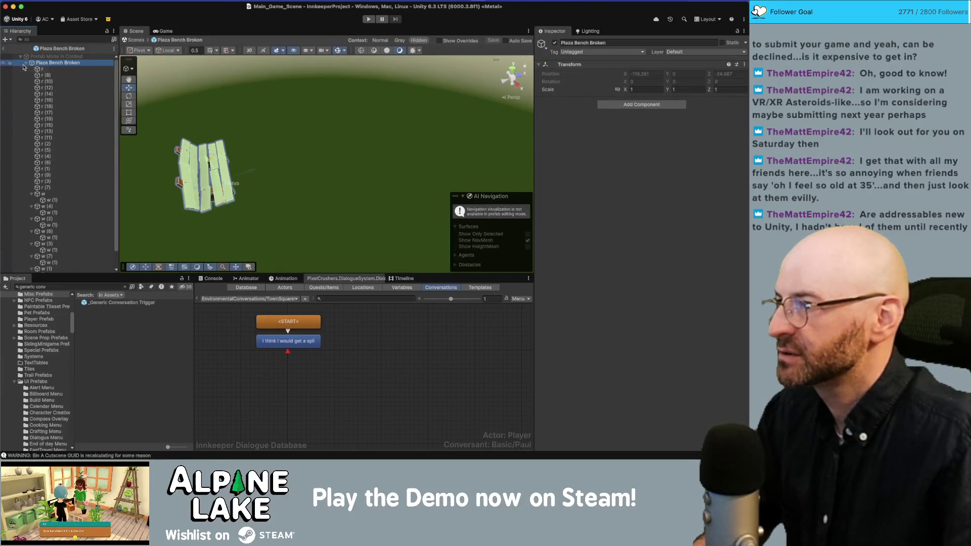
# Add the _Generic Conversation Trigger to the bench prefab and set its position to 0,0,0
pyautogui.moveTo(114, 303)
pyautogui.mouseDown()
pyautogui.moveTo(80, 199)
pyautogui.moveTo(121, 164)
pyautogui.moveTo(100, 157)
pyautogui.mouseUp()
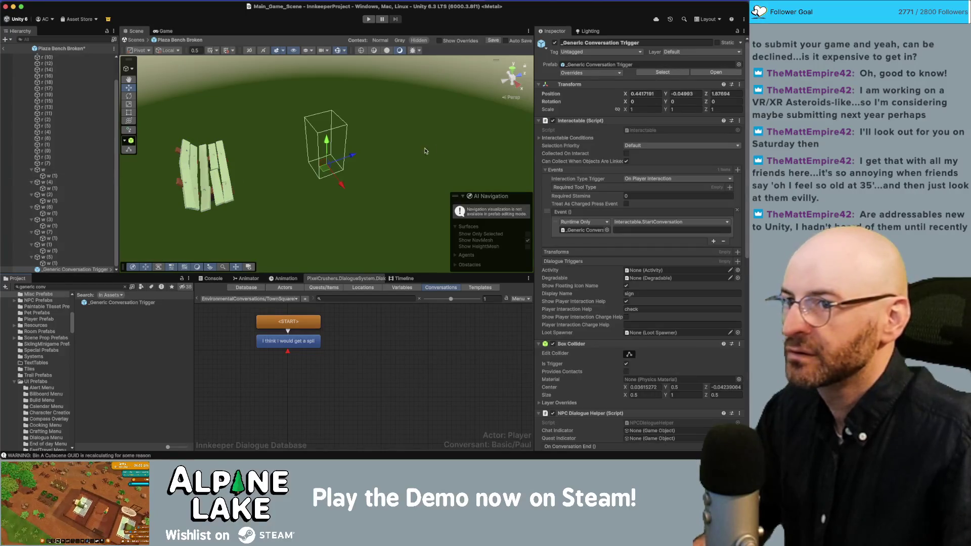
pyautogui.scroll(5, 91, 91)
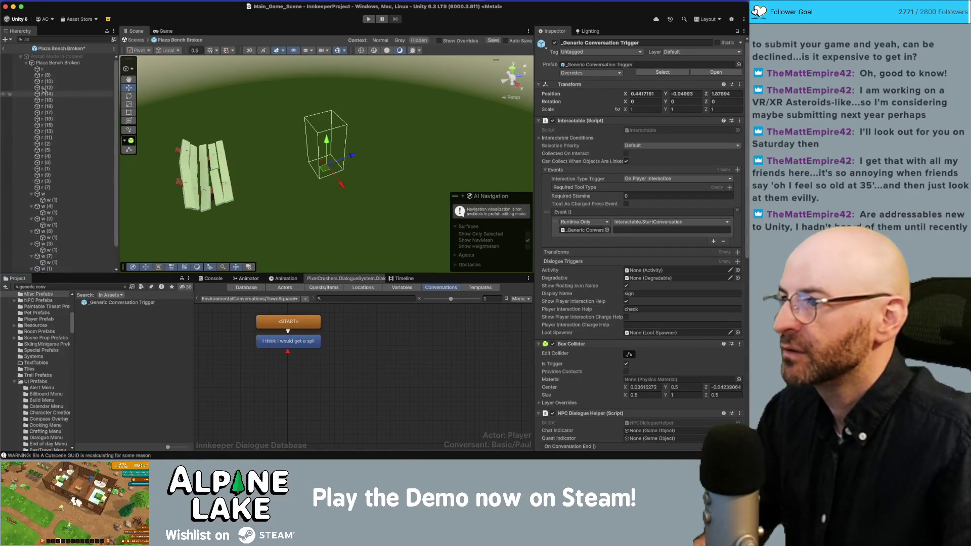
pyautogui.click(27, 63)
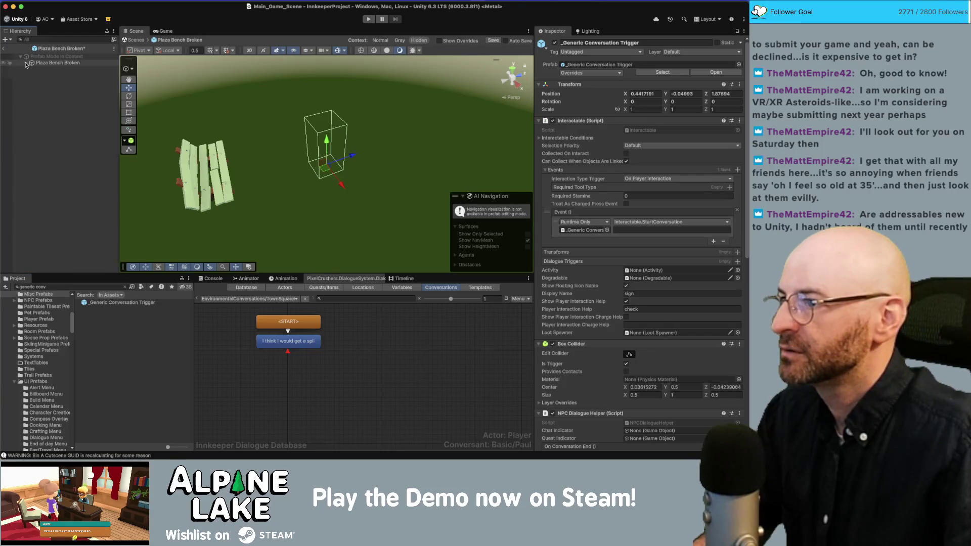
pyautogui.click(27, 63)
pyautogui.write('0')
pyautogui.press('Tab')
pyautogui.write('0')
pyautogui.press('Tab')
pyautogui.write('0')
pyautogui.press('Return')
# Set the trigger's Box Collider Size X to 1.5 and paste a conversation path into Event
pyautogui.moveTo(324, 131); pyautogui.dragTo(363, 133)
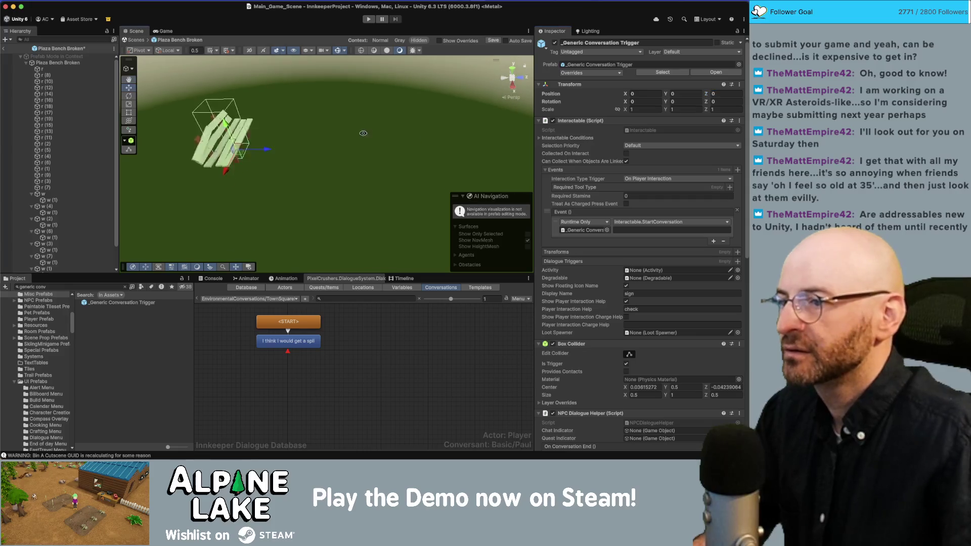
pyautogui.press('f')
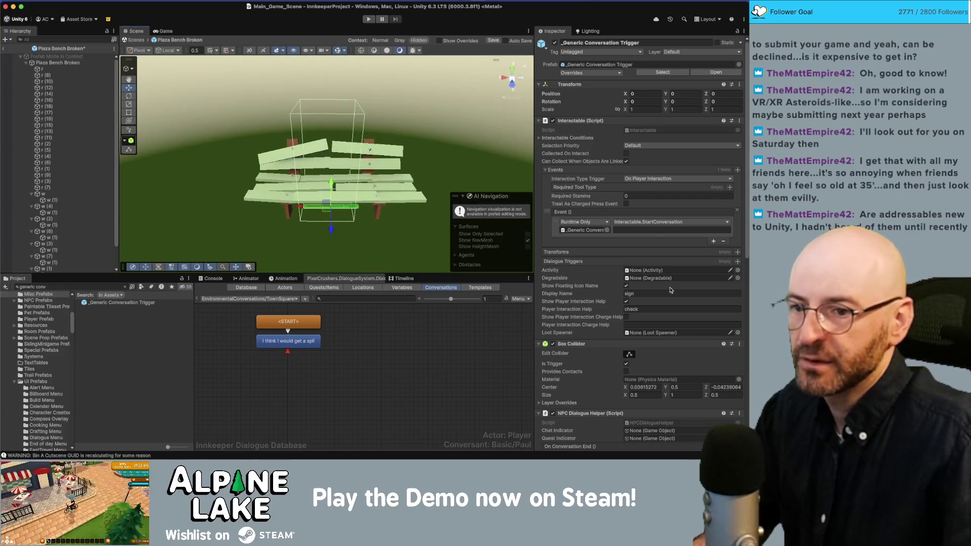
pyautogui.scroll(-2, 640, 252)
pyautogui.click(641, 366)
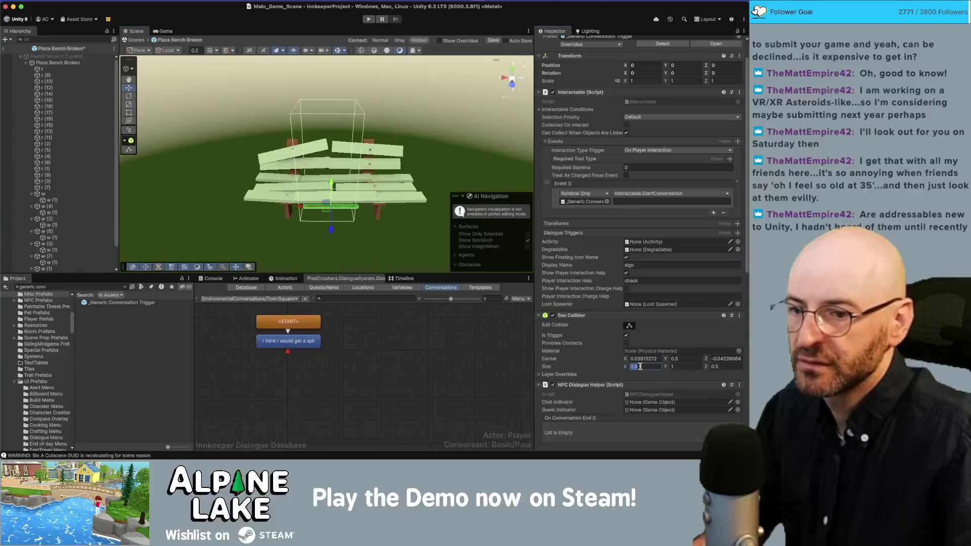
pyautogui.write('2')
pyautogui.press('BackSpace')
pyautogui.write('1')
pyautogui.moveTo(397, 203); pyautogui.dragTo(396, 222)
pyautogui.click(649, 363)
pyautogui.write('1.5')
pyautogui.scroll(-1, 605, 337)
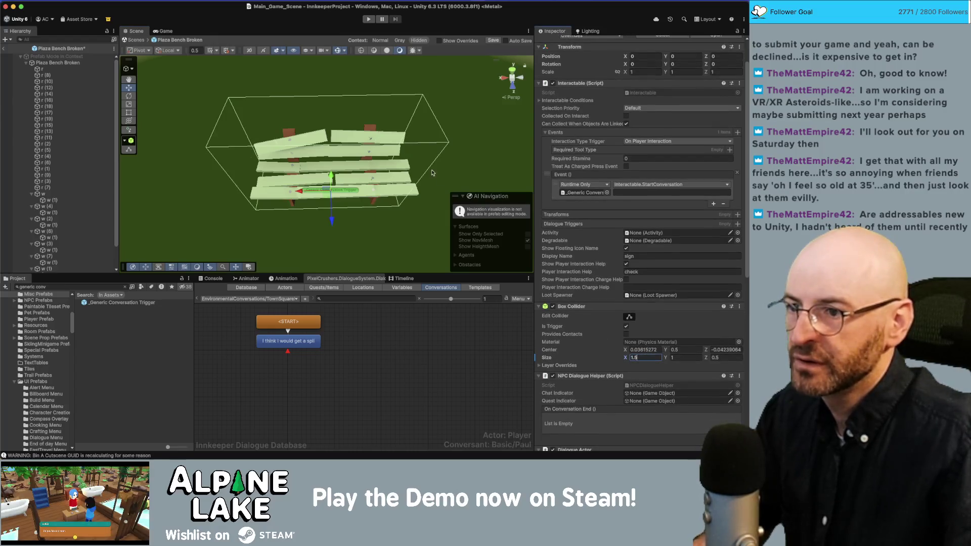
pyautogui.scroll(-2, 432, 173)
pyautogui.scroll(3, 635, 160)
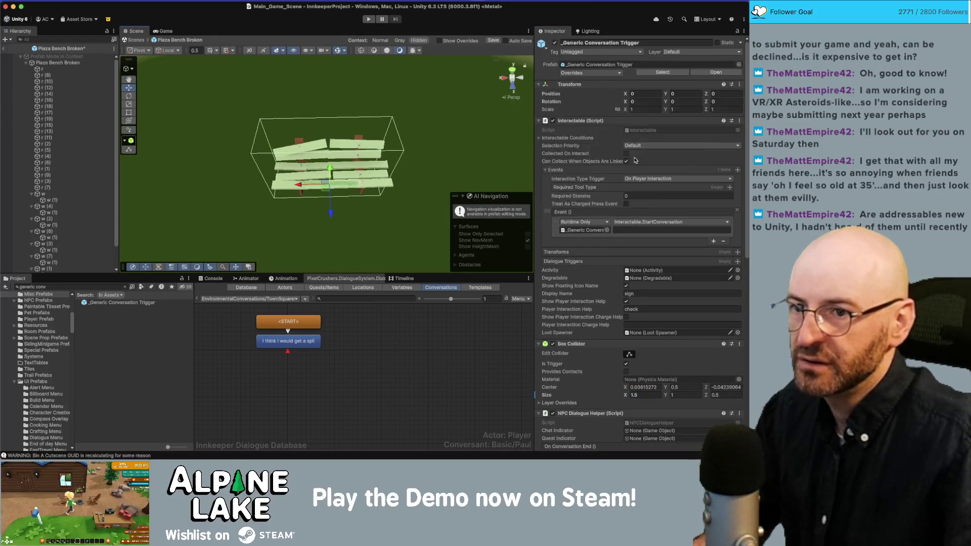
pyautogui.write('EnvironmentalConversations/Fountain')
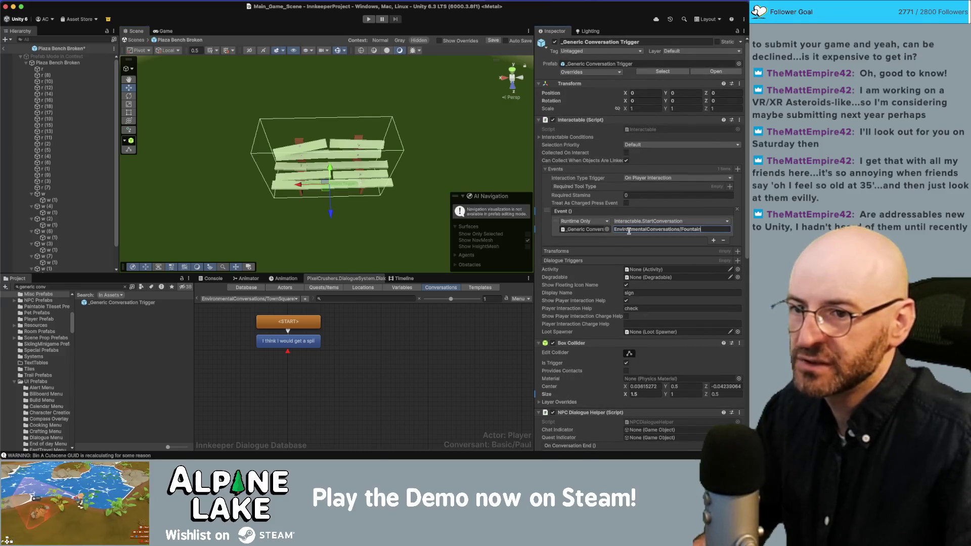
# Set the Event string to TownSquareBench and pick that conversation in the Conversation dropdown
pyautogui.write('TownSquareBench')
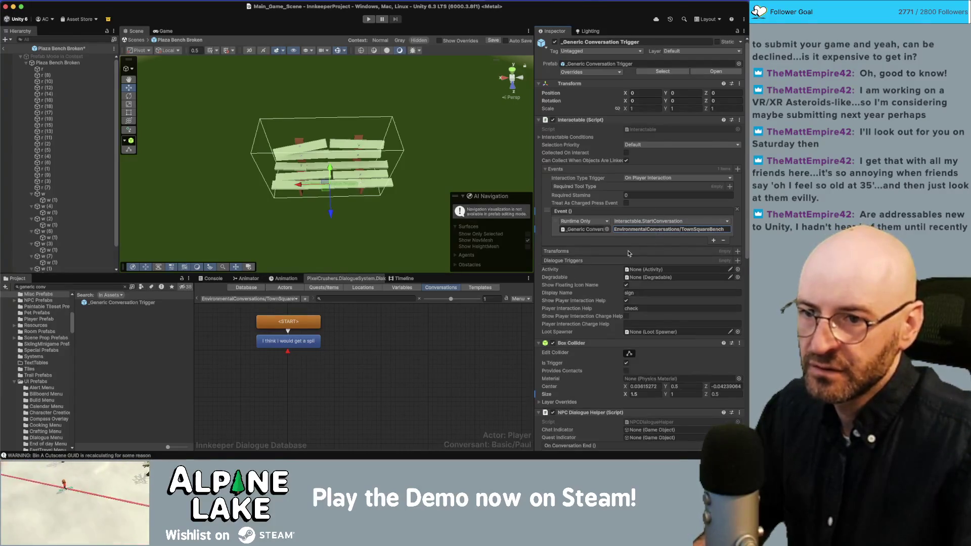
pyautogui.scroll(-10, 630, 253)
pyautogui.click(678, 325)
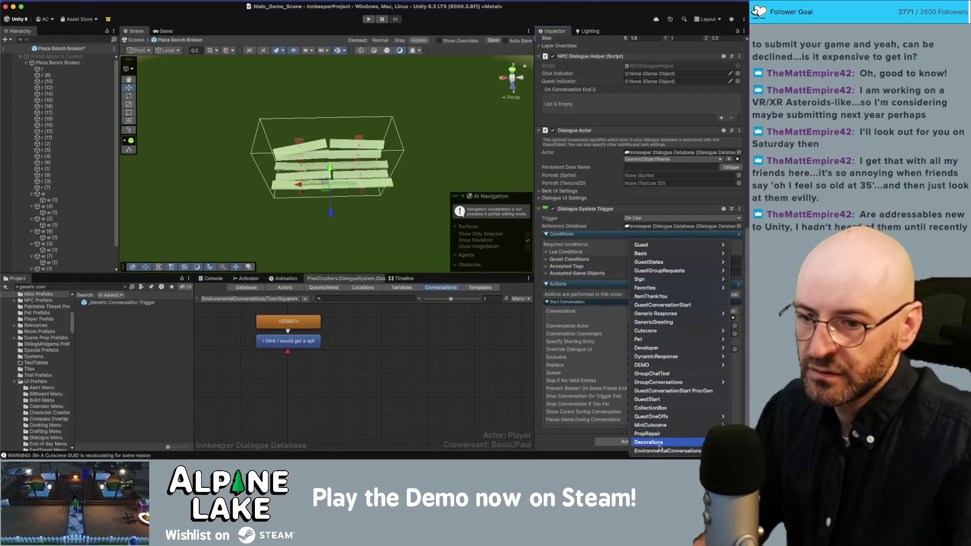
pyautogui.moveTo(660, 451)
pyautogui.click(604, 446)
# Set the trigger's Display Name to 'broken bench' and check the bench dialogue line
pyautogui.click(641, 166)
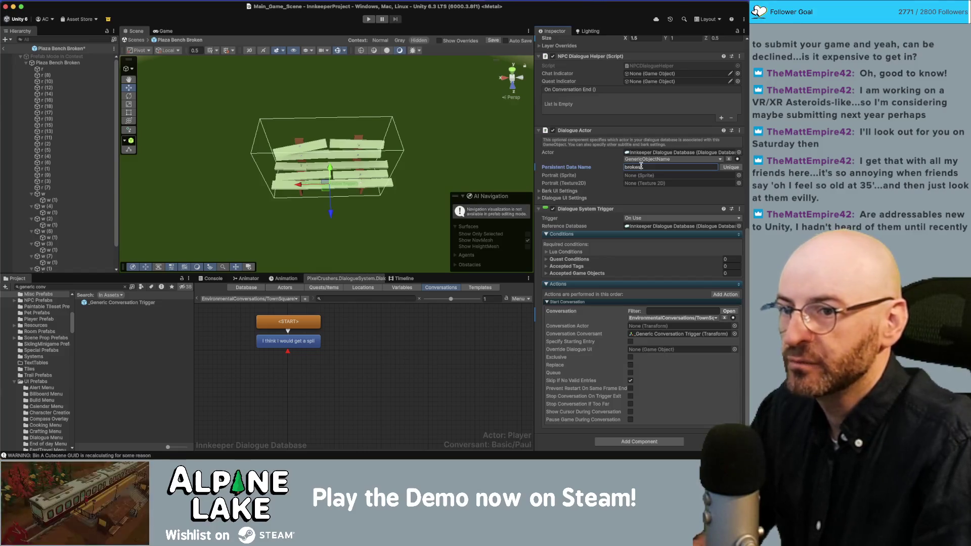
pyautogui.scroll(15, 596, 166)
pyautogui.click(645, 293)
pyautogui.write('broken bench')
pyautogui.press('Tab')
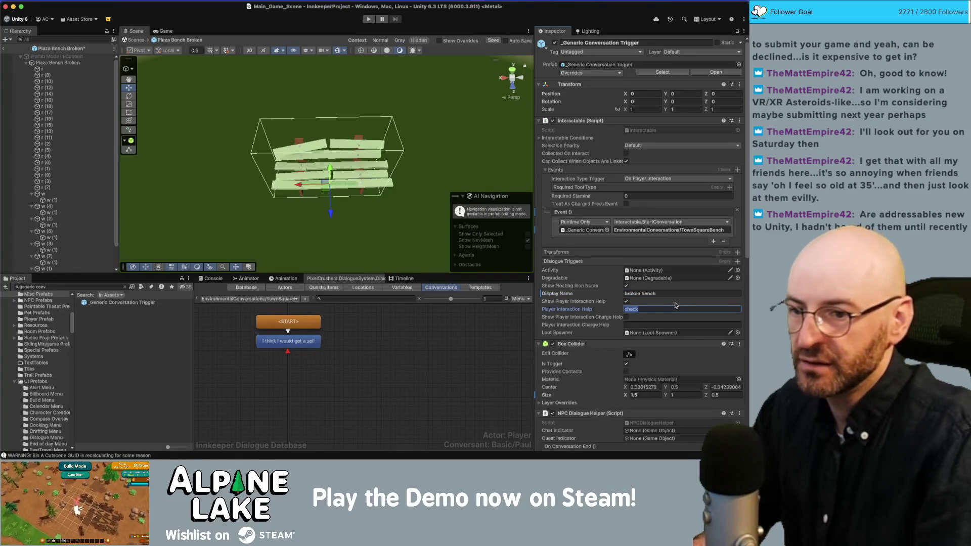
pyautogui.scroll(-10, 608, 342)
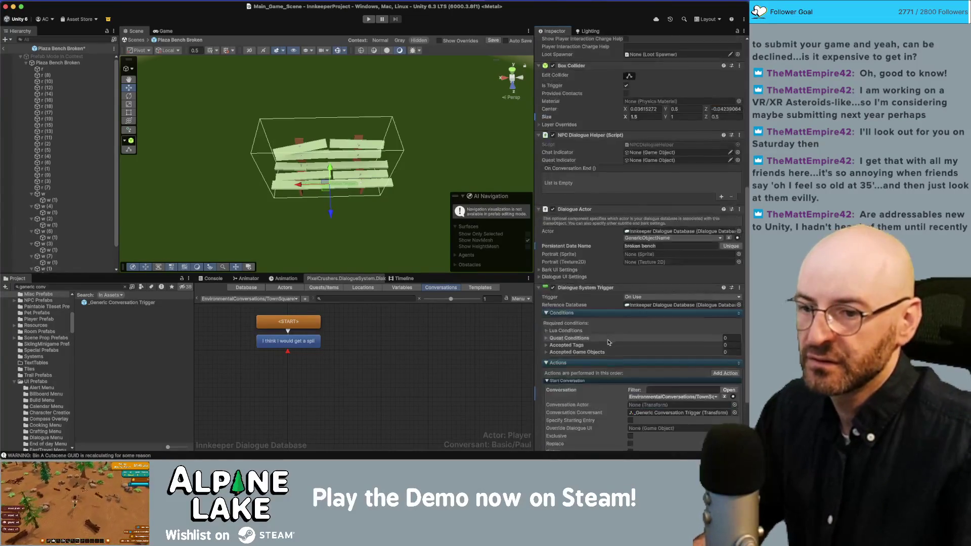
pyautogui.scroll(-3, 608, 342)
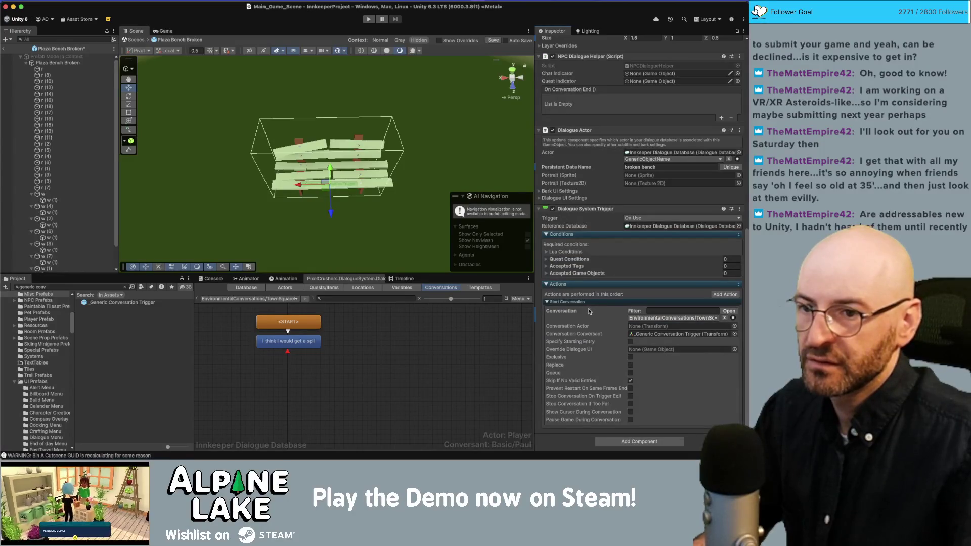
pyautogui.click(494, 347)
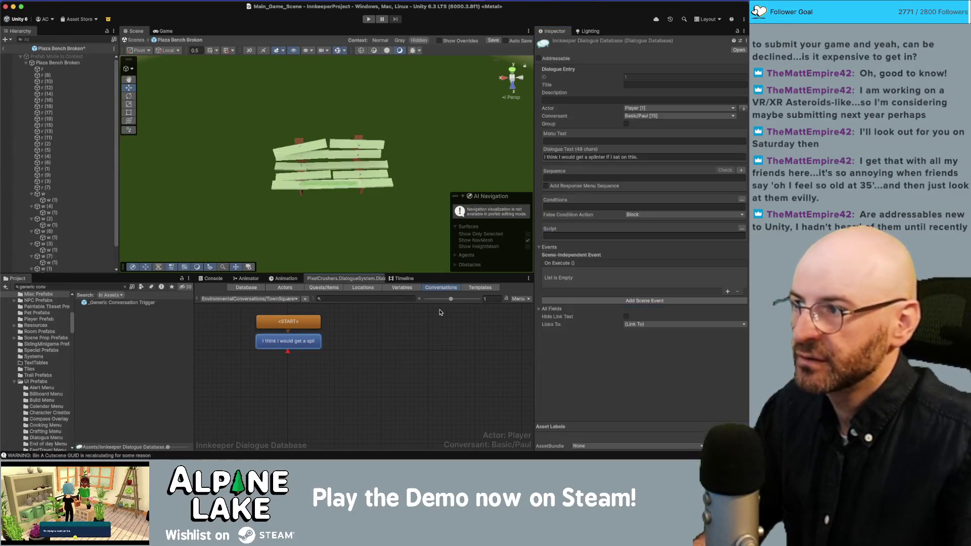
# Exit Prefab Mode back to the town scene and start Play mode
pyautogui.click(25, 63)
pyautogui.click(25, 64)
pyautogui.scroll(-1, 30, 80)
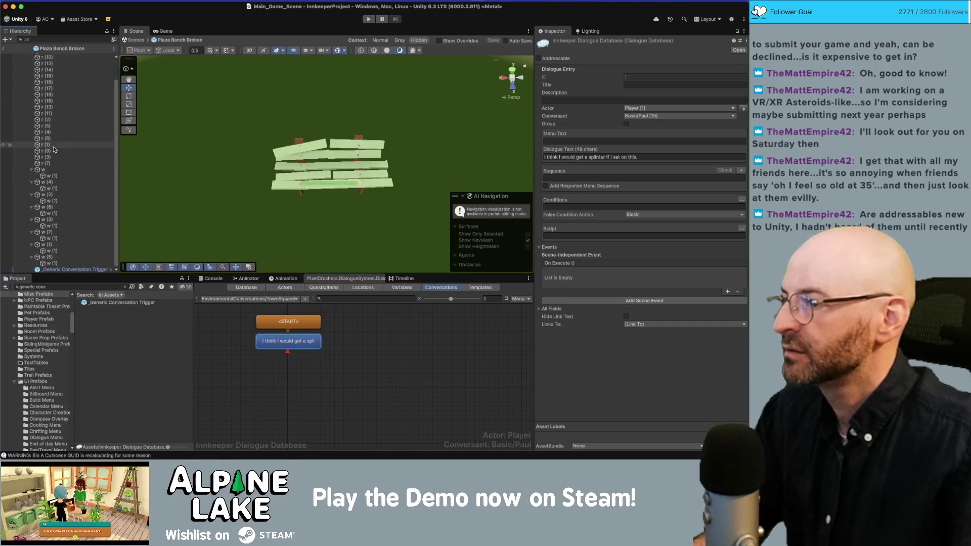
pyautogui.scroll(1, 29, 80)
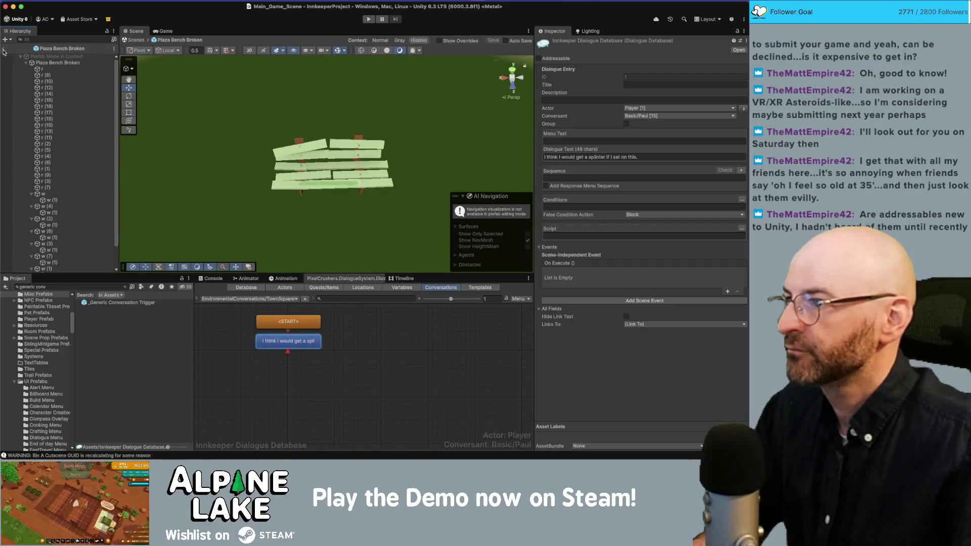
pyautogui.click(5, 49)
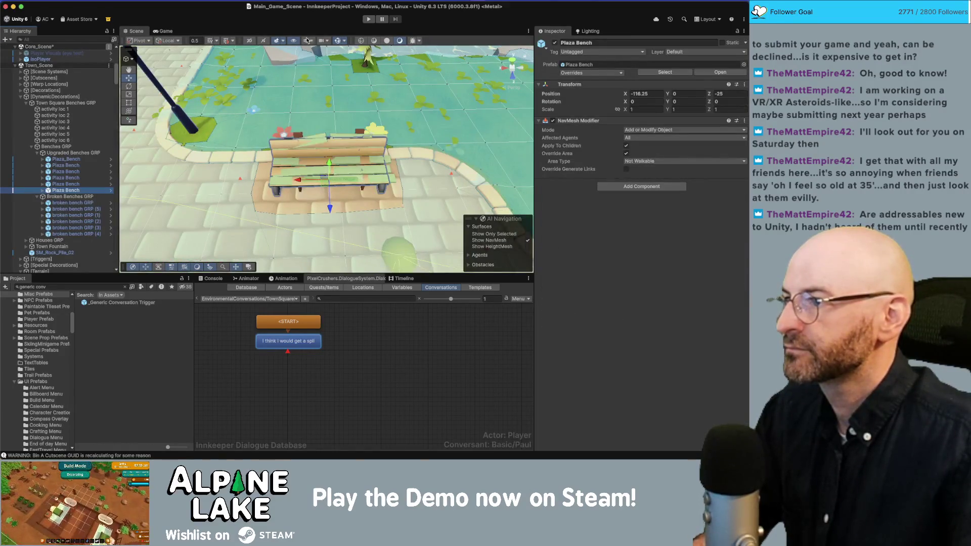
pyautogui.click(368, 20)
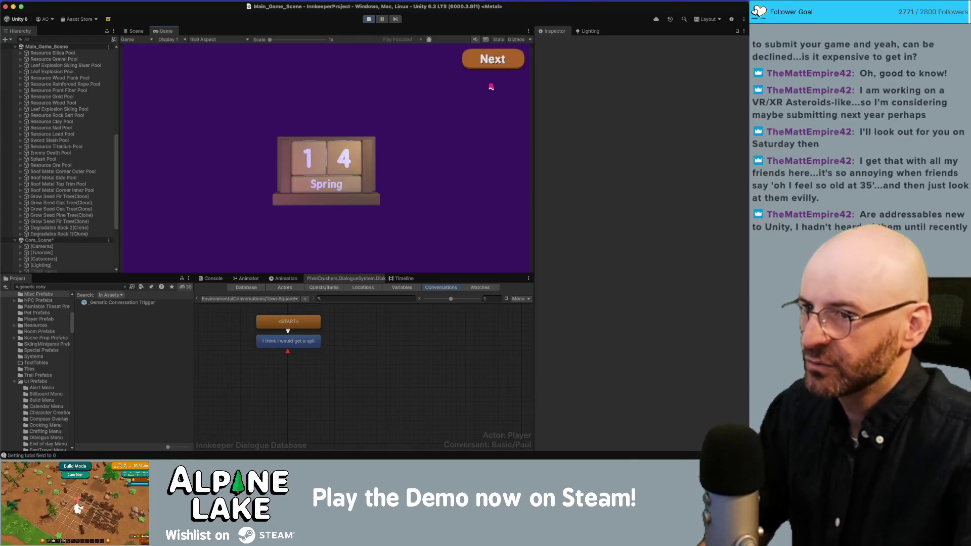
# Dismiss the end-of-day summary screens to resume the day
pyautogui.click(491, 61)
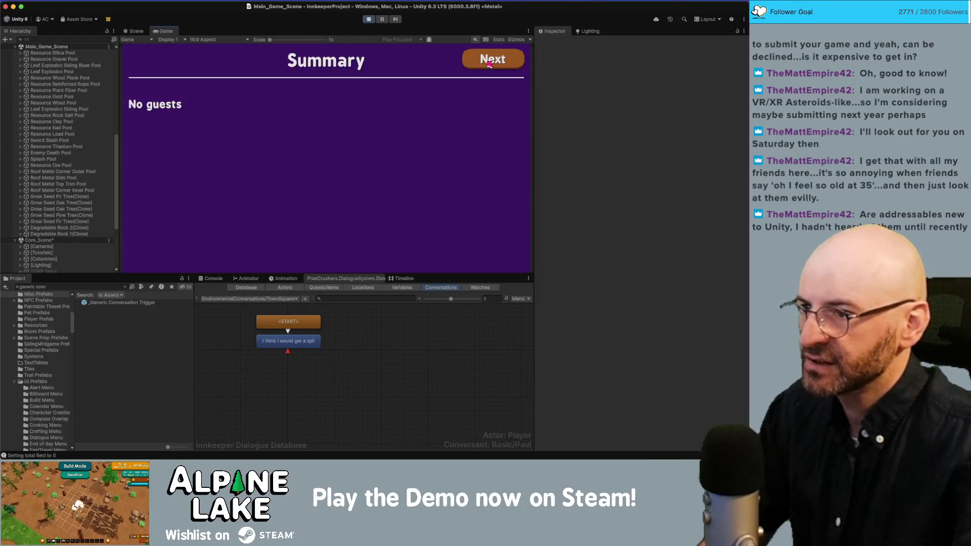
pyautogui.click(490, 62)
pyautogui.click(490, 63)
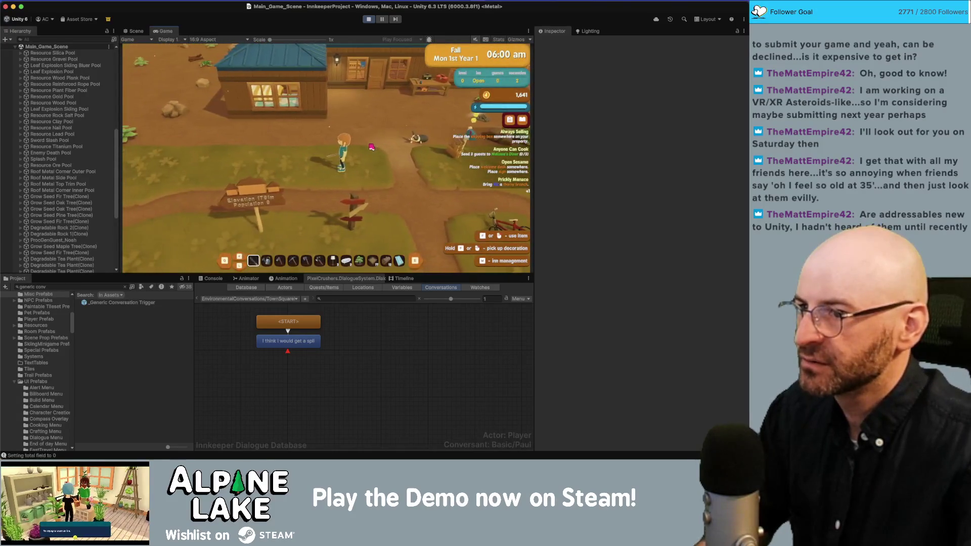
# Walk the player past the inn, across the bridge into the fountain plaza, then stop playing
pyautogui.press('w')
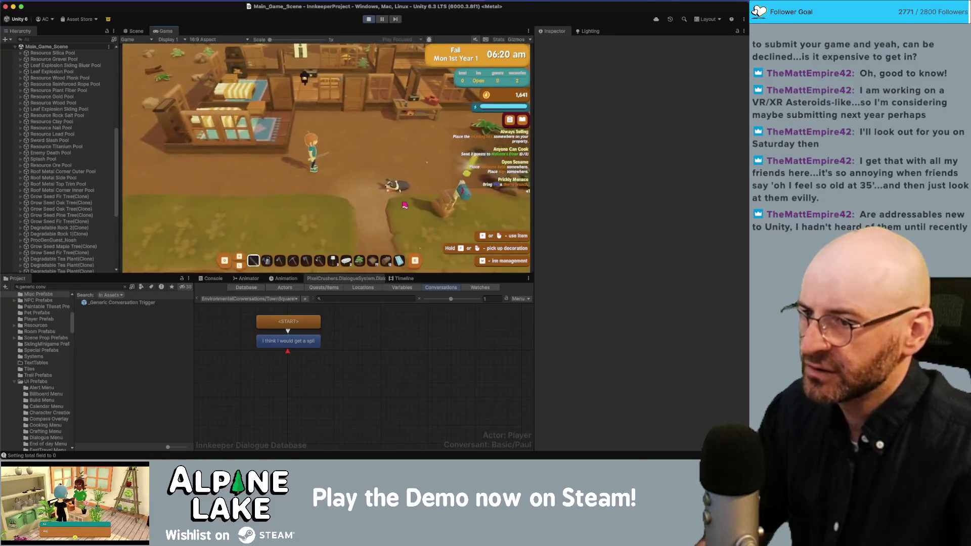
pyautogui.press('w')
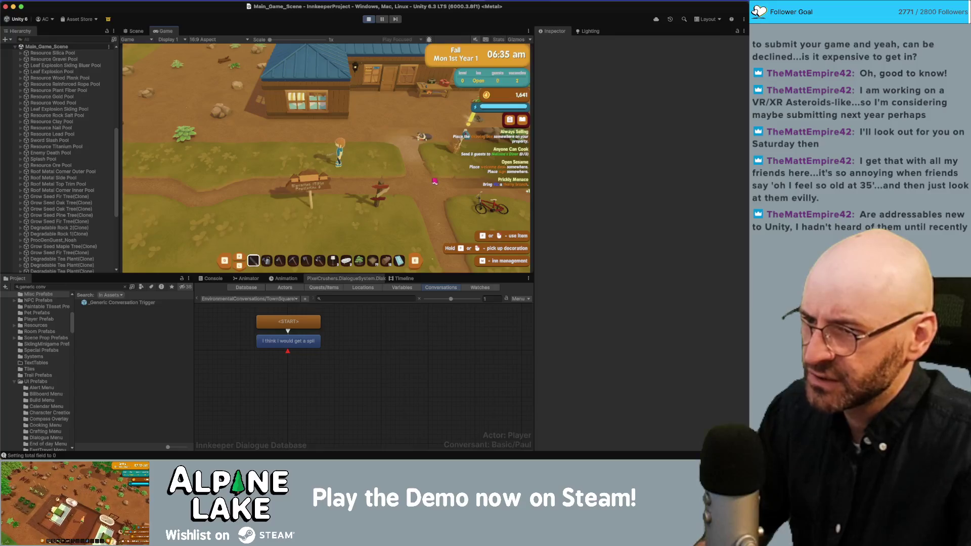
pyautogui.press('w')
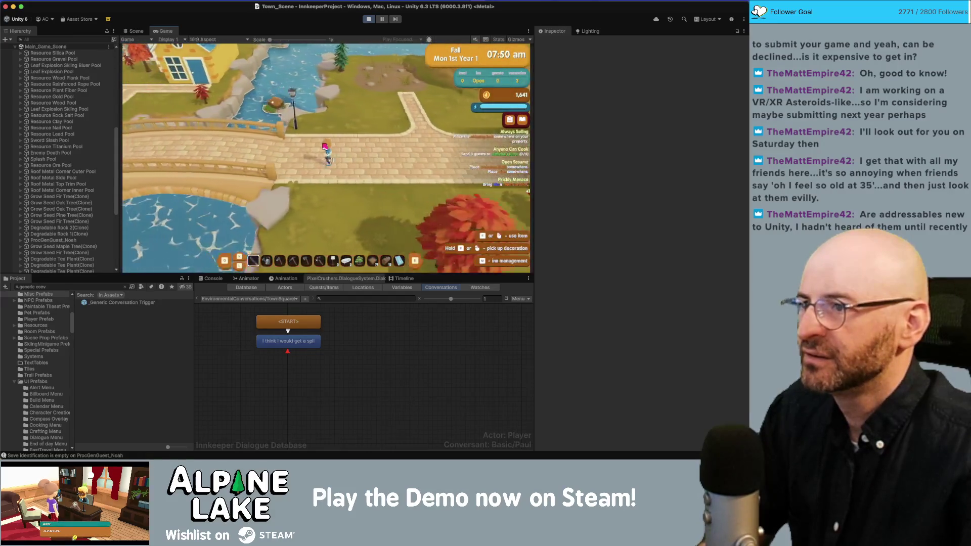
pyautogui.press('a')
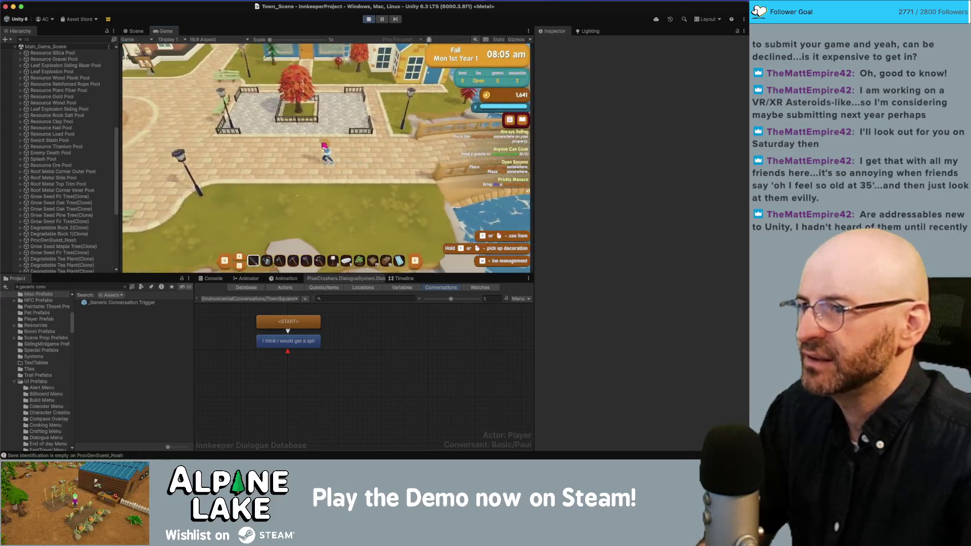
pyautogui.press('a')
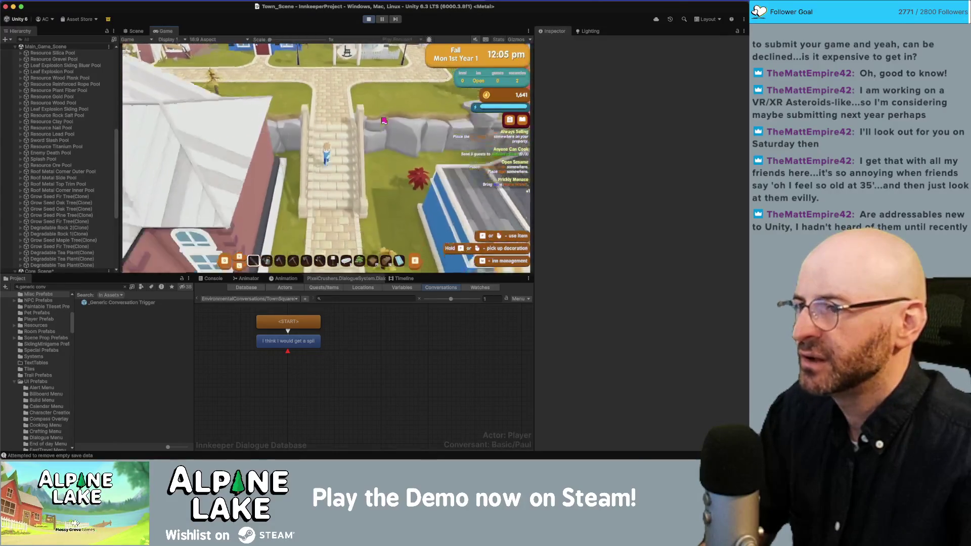
pyautogui.click(369, 19)
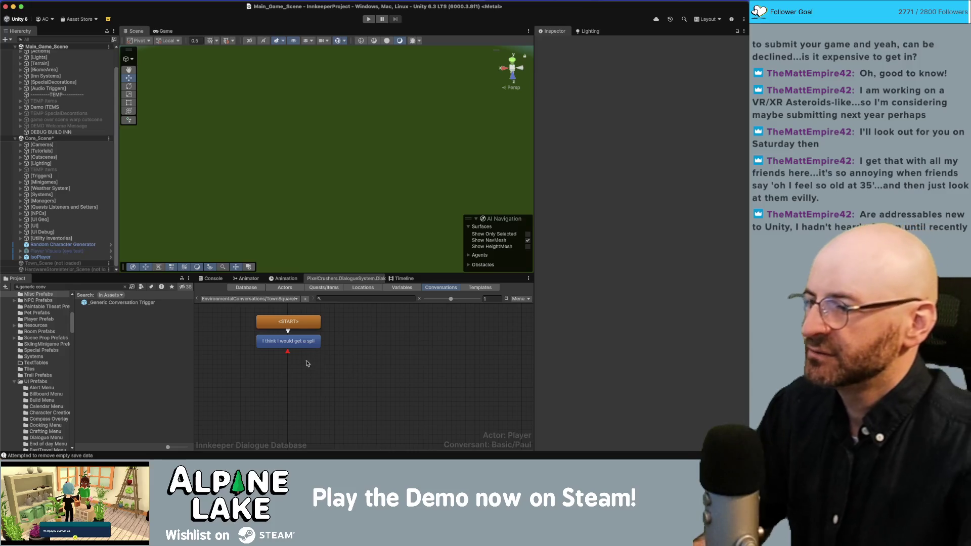
pyautogui.press('super+Tab')
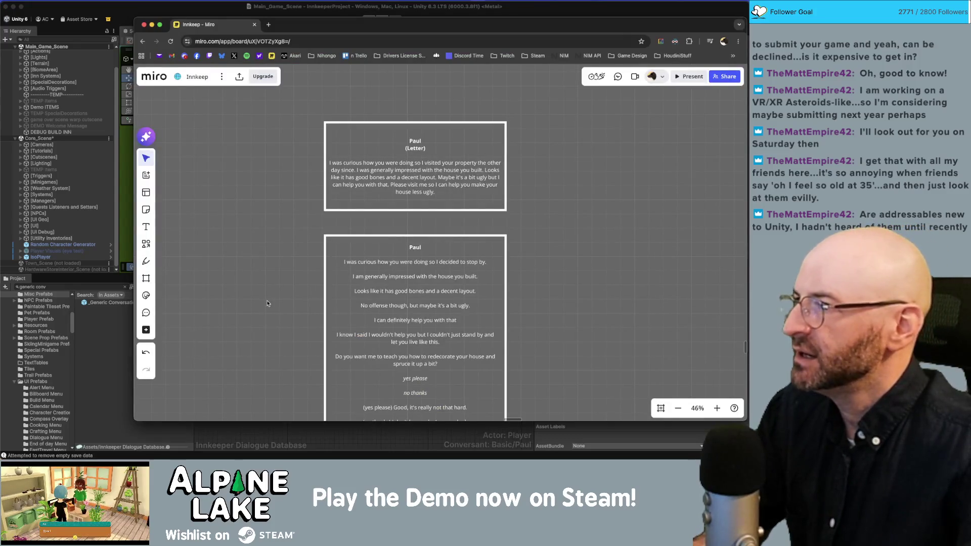
# Load the unloaded Town_Scene via its Hierarchy context menu and view the town from above
pyautogui.click(112, 46)
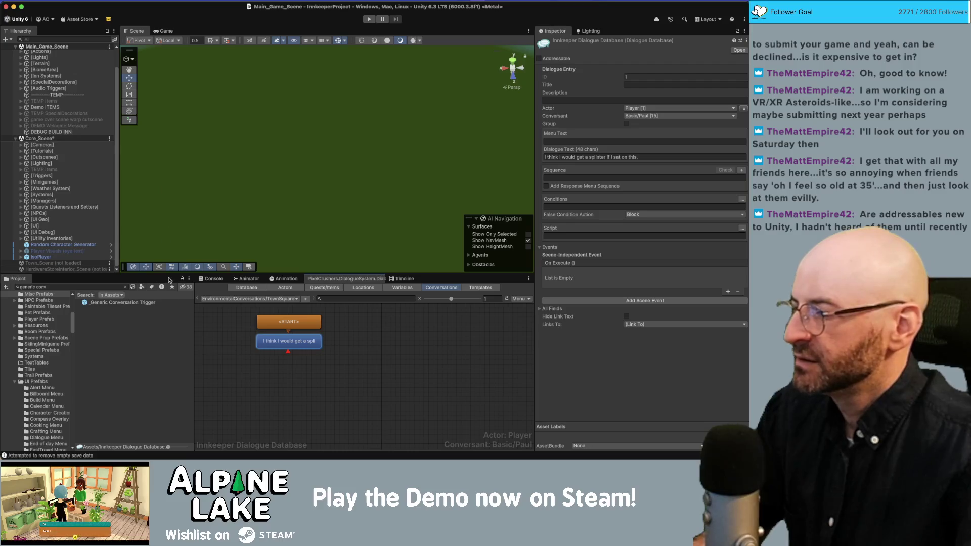
pyautogui.click(257, 371)
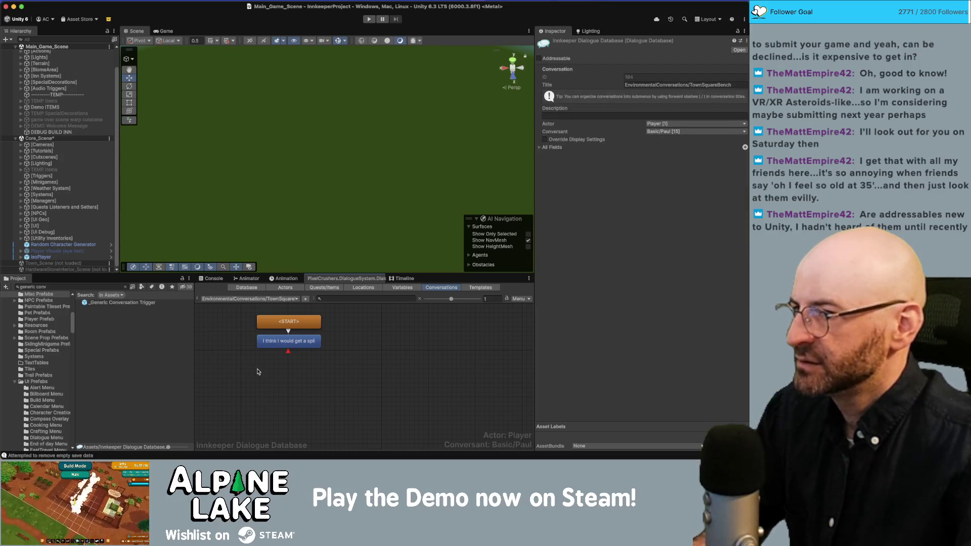
pyautogui.rightClick(63, 263)
pyautogui.click(74, 266)
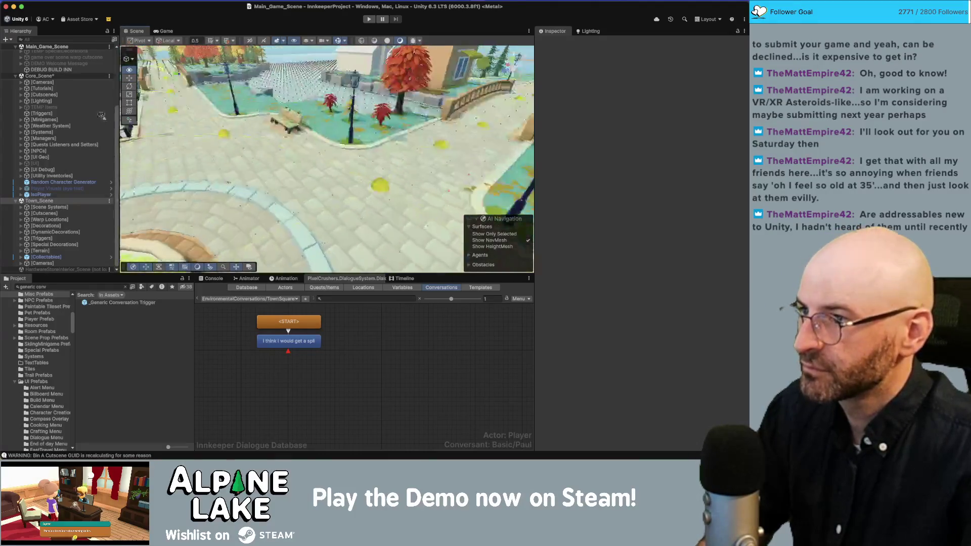
pyautogui.moveTo(253, 156)
pyautogui.mouseDown()
pyautogui.moveTo(353, 137)
pyautogui.moveTo(661, 185)
pyautogui.moveTo(620, 176)
pyautogui.moveTo(618, 147)
pyautogui.moveTo(485, 122)
pyautogui.mouseUp()
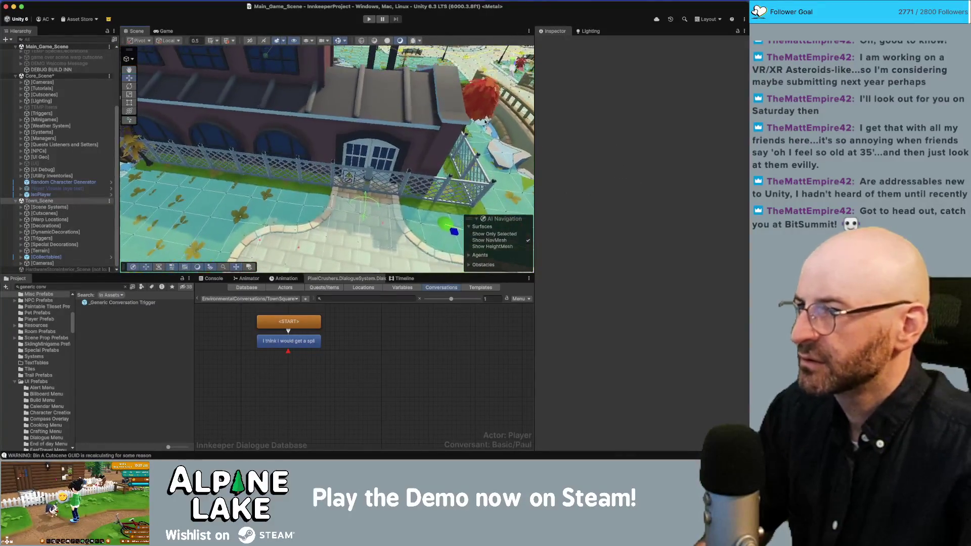
# Select Factory_A, then enable the factory's House Frame Stage
pyautogui.click(401, 118)
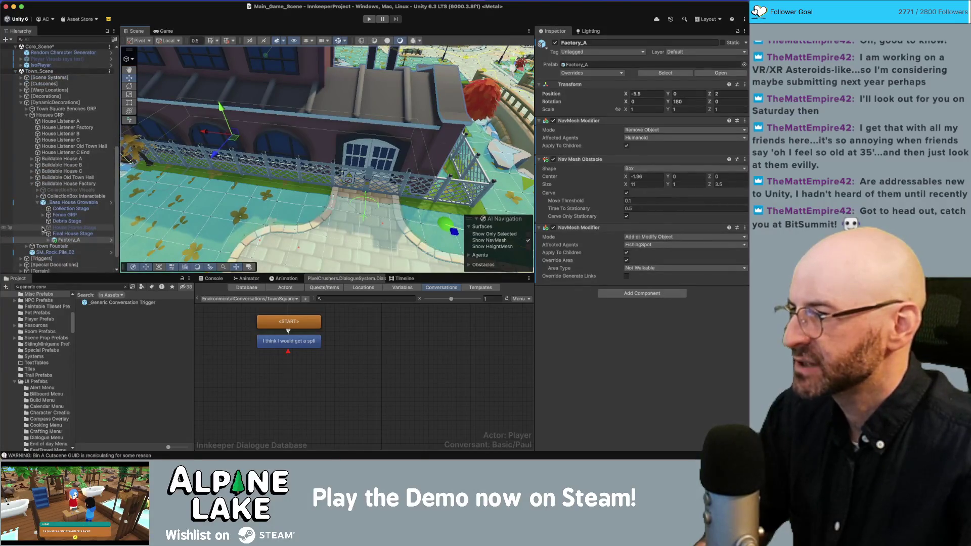
pyautogui.click(65, 229)
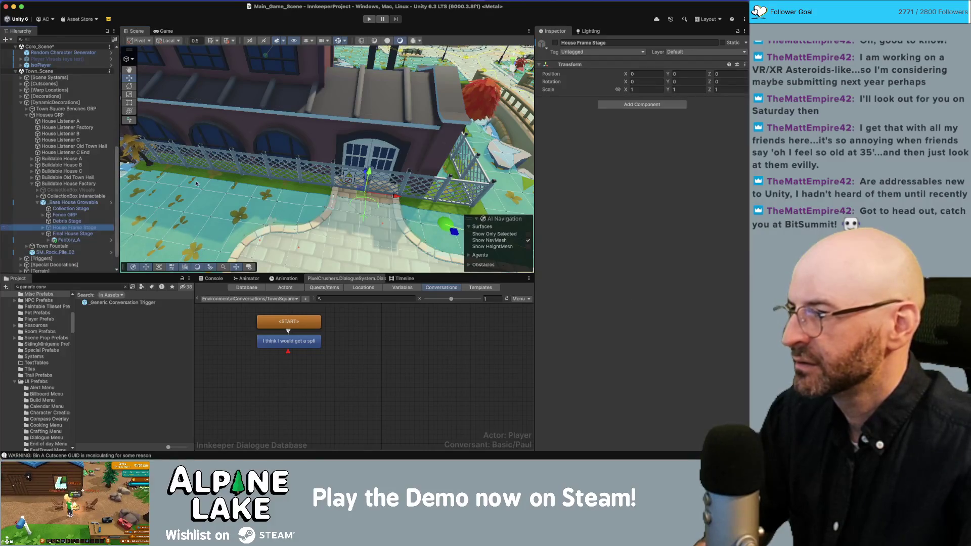
pyautogui.click(554, 44)
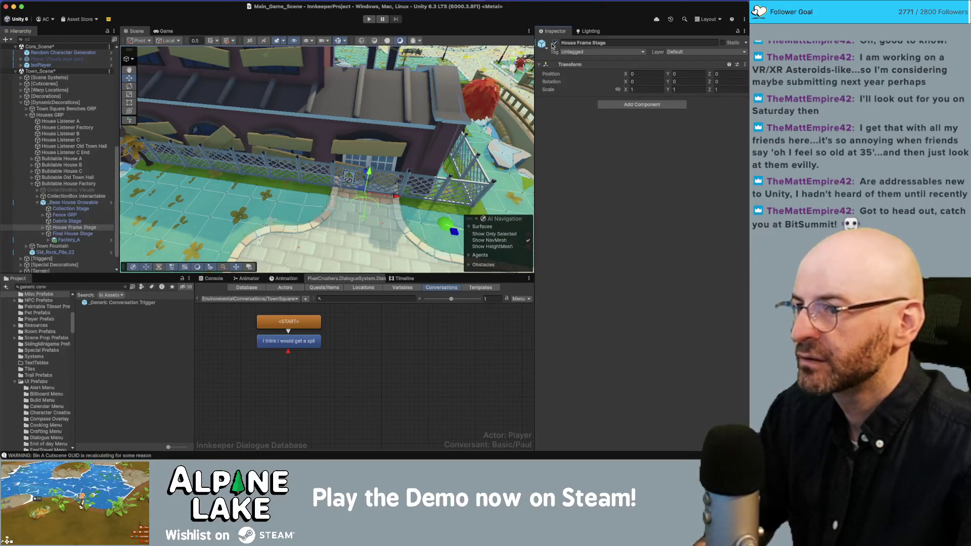
# Toggle the Final House Stage off and on to compare it with the frame
pyautogui.click(48, 241)
pyautogui.click(48, 241)
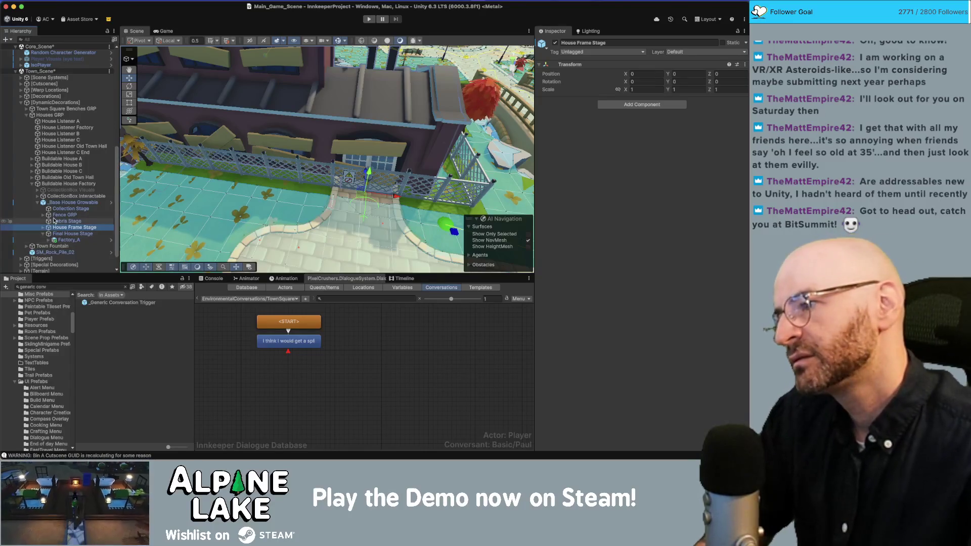
pyautogui.click(66, 234)
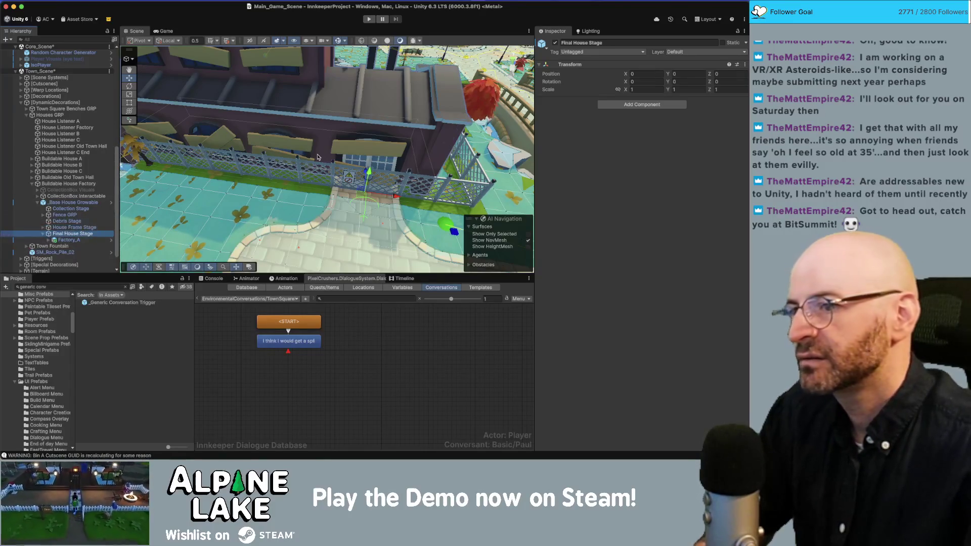
pyautogui.click(556, 43)
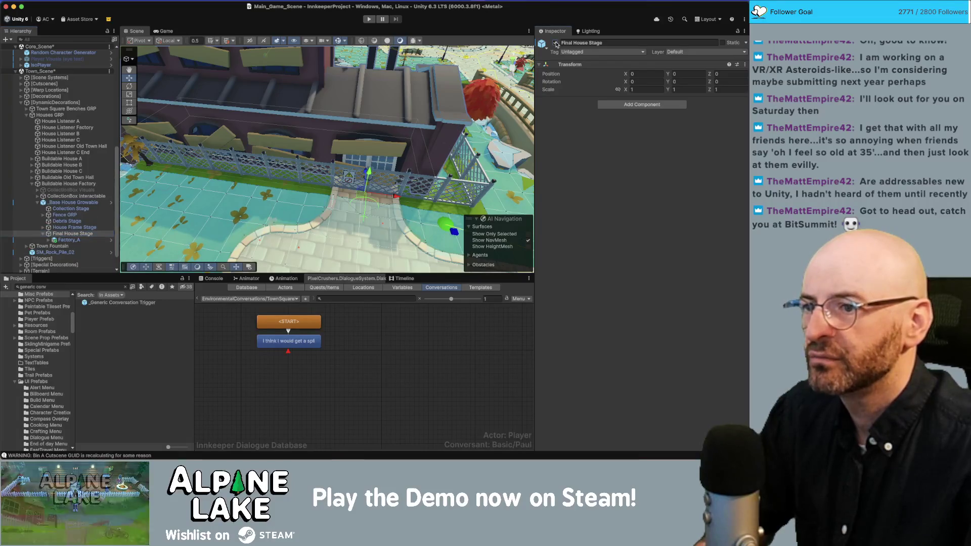
pyautogui.click(555, 43)
pyautogui.moveTo(455, 129)
pyautogui.mouseDown()
pyautogui.moveTo(435, 135)
pyautogui.moveTo(501, 52)
pyautogui.mouseUp()
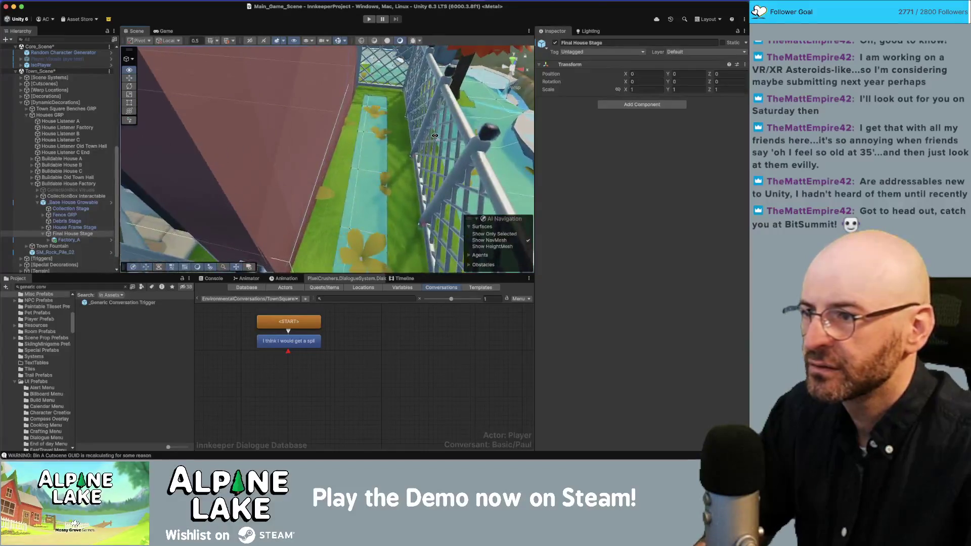
pyautogui.click(555, 43)
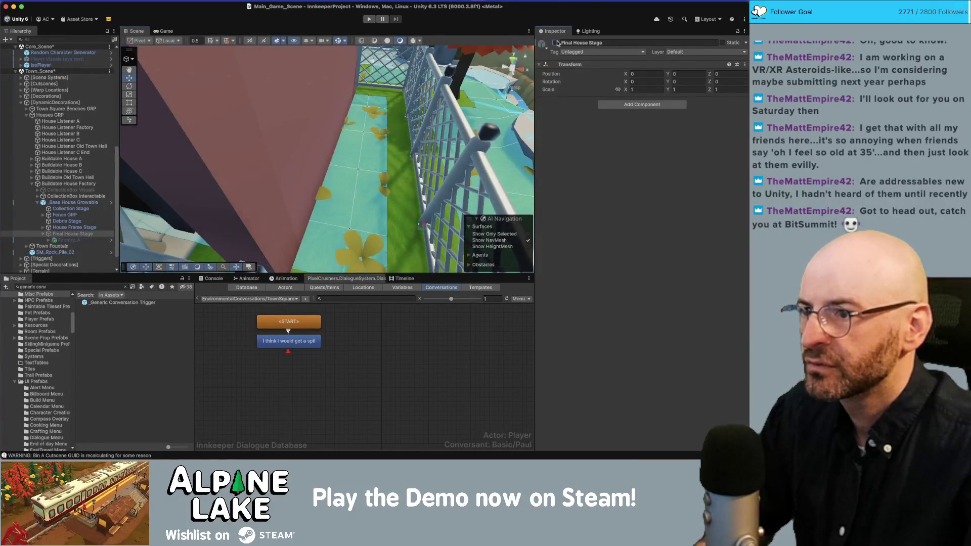
pyautogui.click(555, 43)
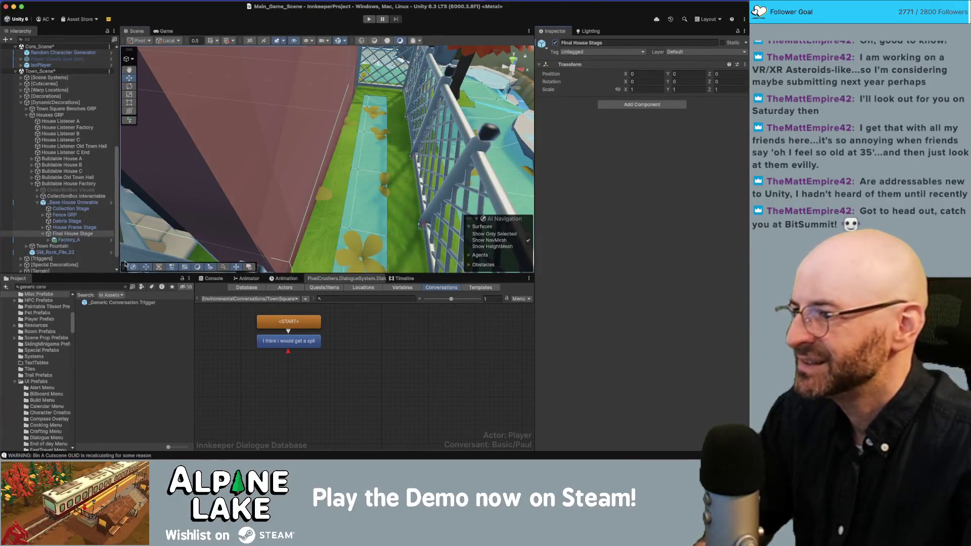
# Inspect Factory_A's model parts and components, then duplicate it as Factory_A_01
pyautogui.click(49, 240)
pyautogui.click(55, 246)
pyautogui.scroll(-5, 58, 242)
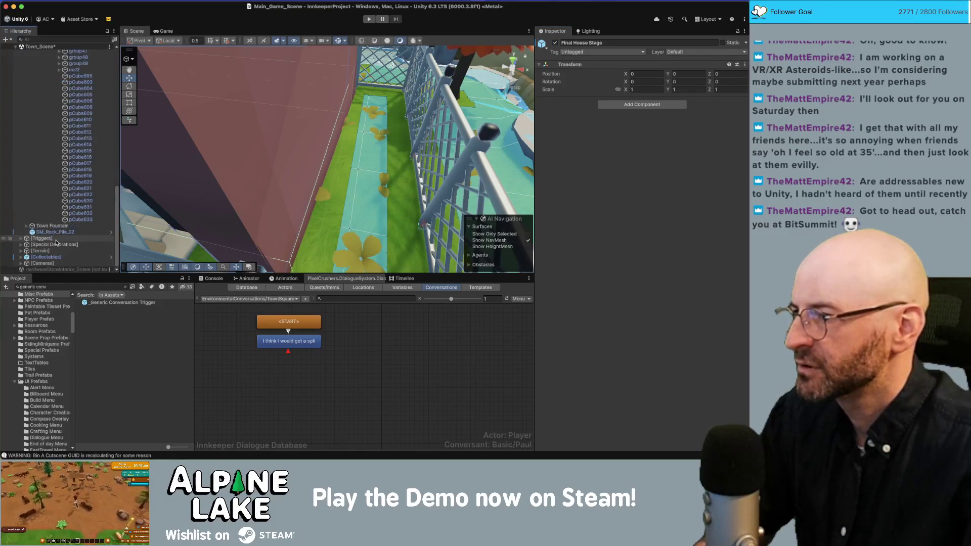
pyautogui.scroll(3, 58, 241)
pyautogui.click(51, 130)
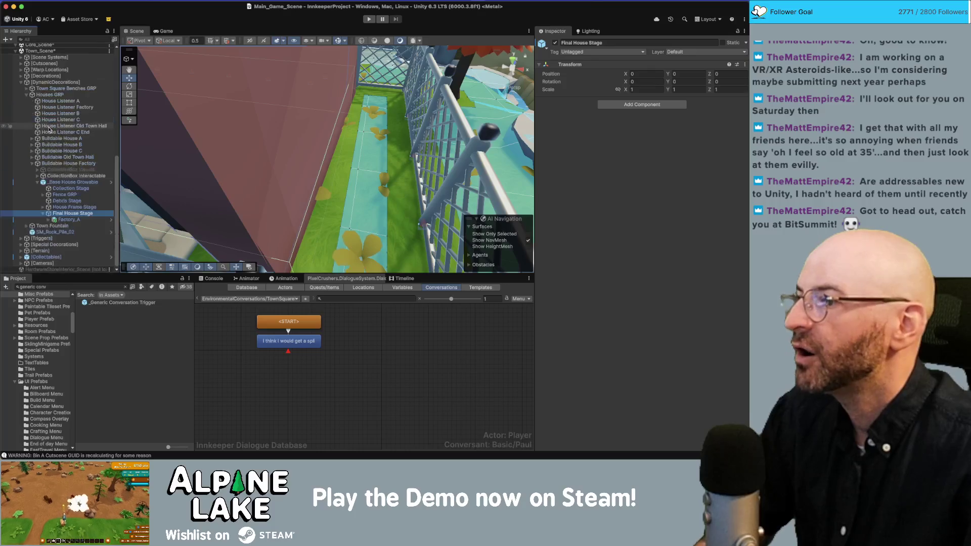
pyautogui.click(69, 219)
pyautogui.click(70, 214)
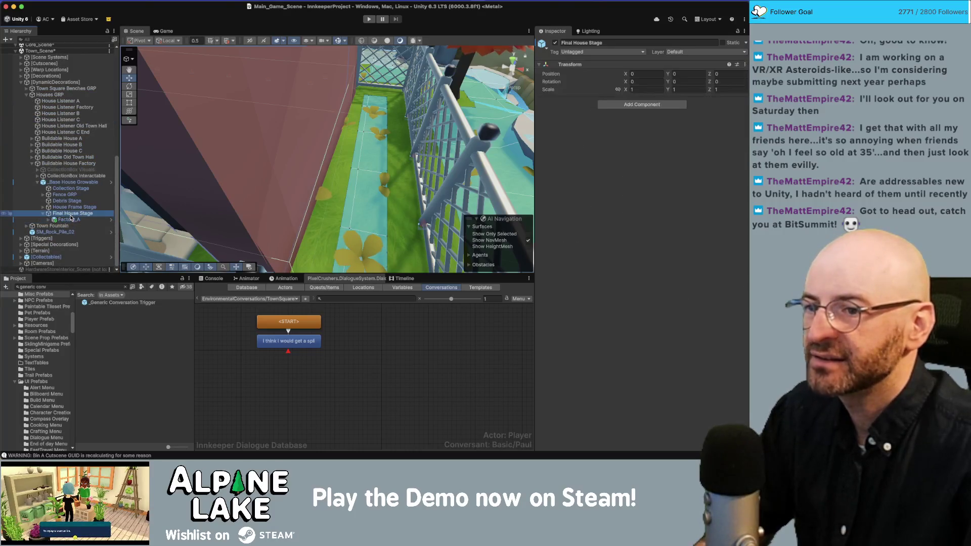
pyautogui.click(71, 221)
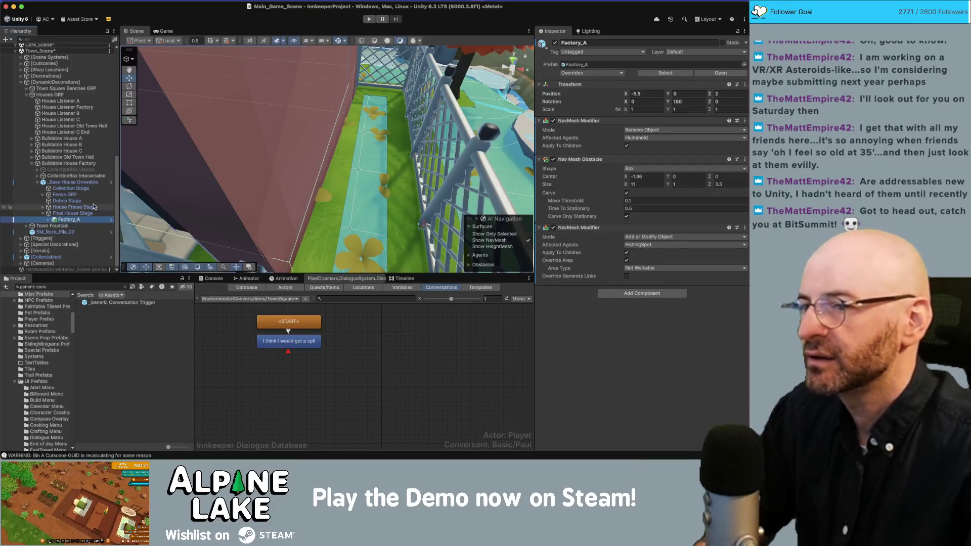
pyautogui.press('super+d')
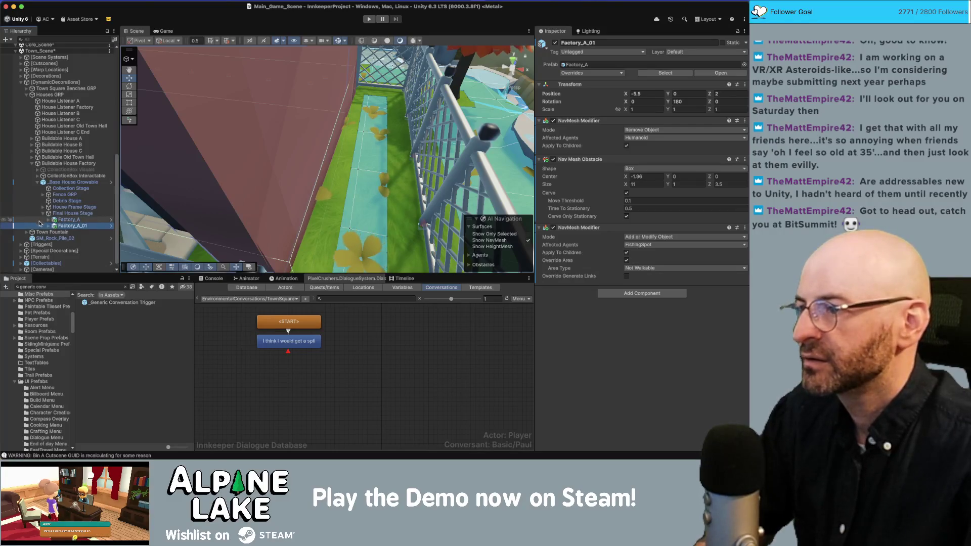
# Fully unpack the Factory_A_01 copy from its prefab and delete its model child
pyautogui.rightClick(62, 228)
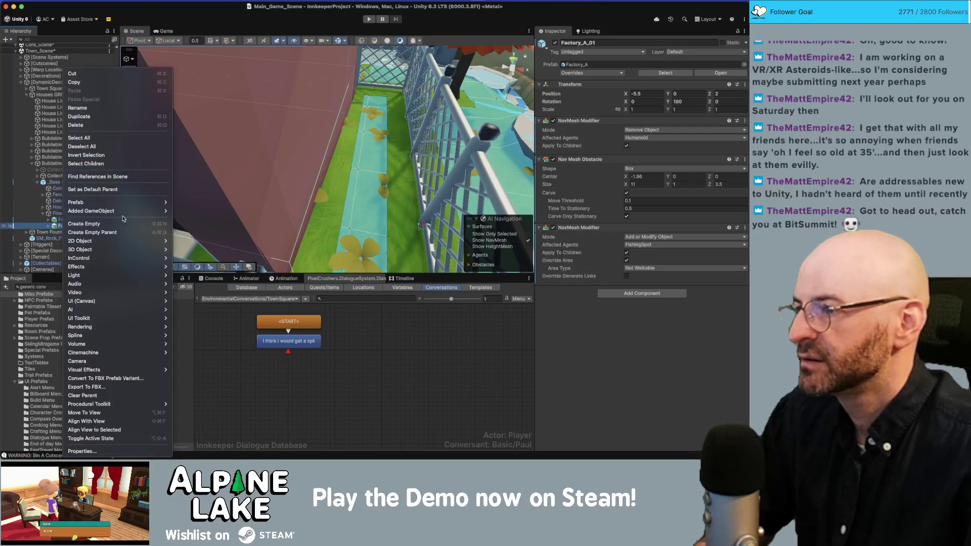
pyautogui.moveTo(127, 203)
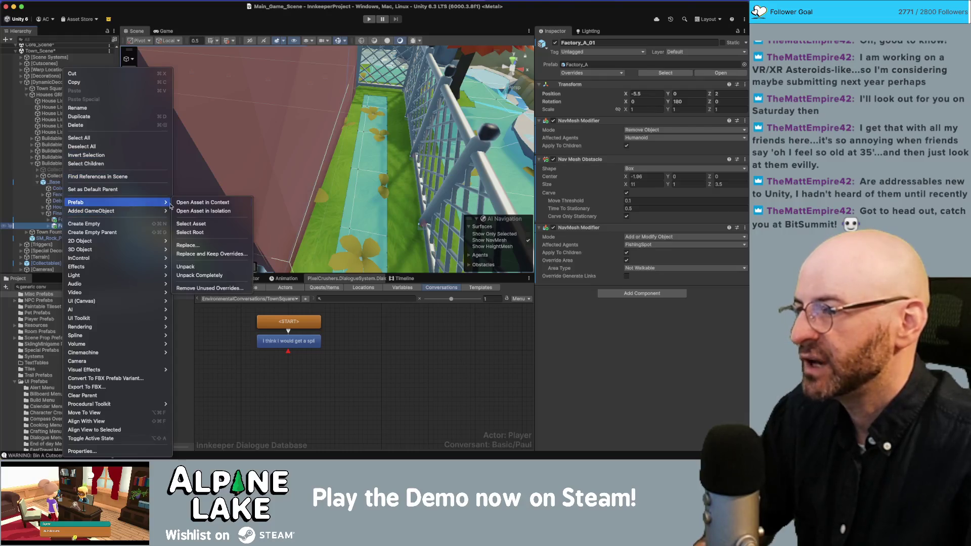
pyautogui.click(207, 267)
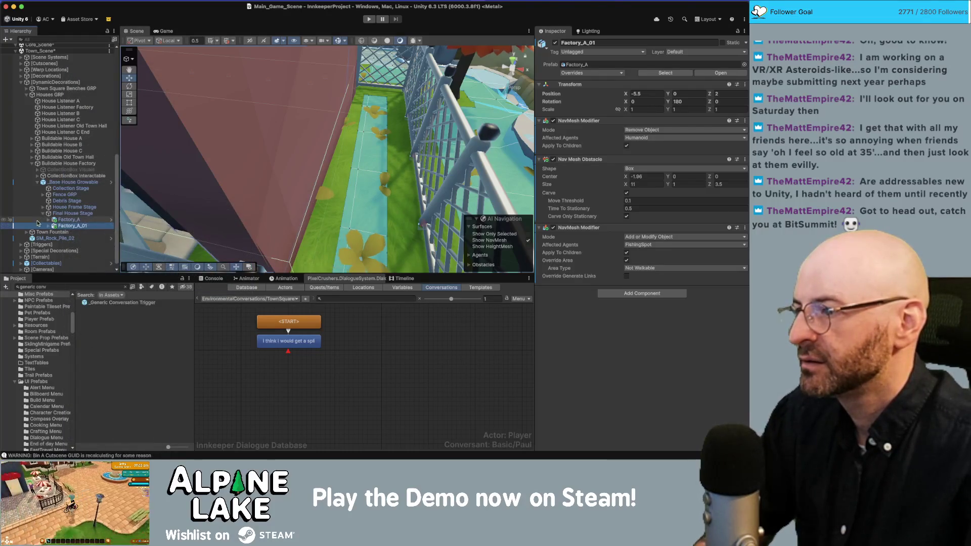
pyautogui.rightClick(57, 227)
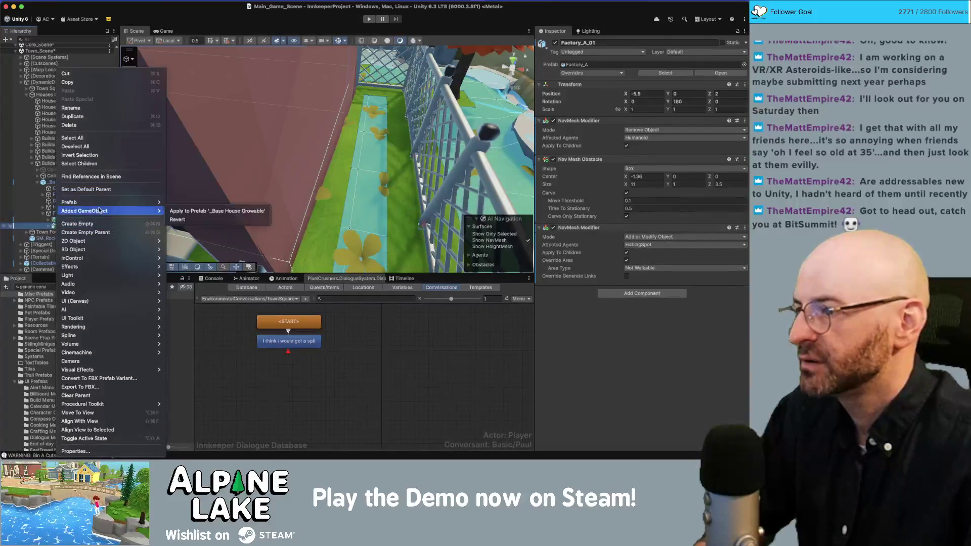
pyautogui.moveTo(99, 202)
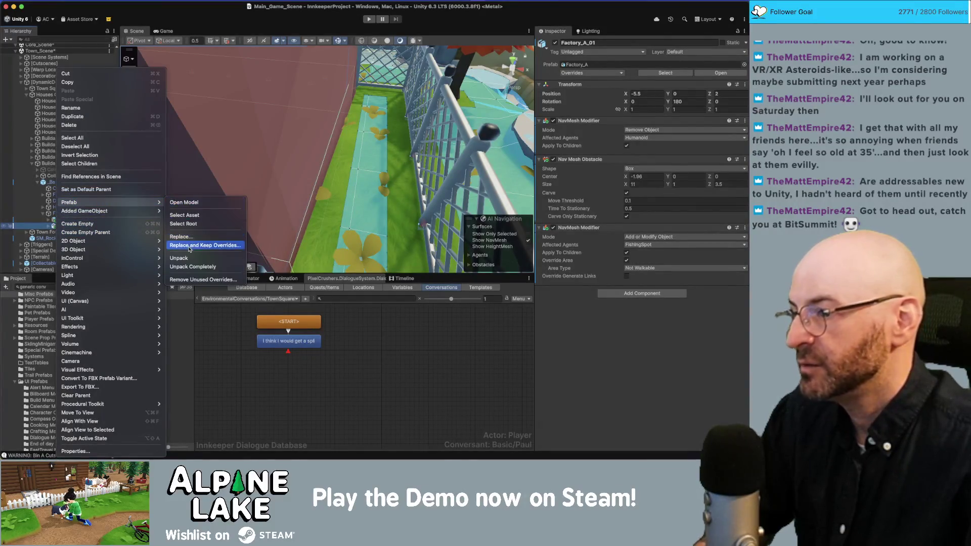
pyautogui.click(187, 264)
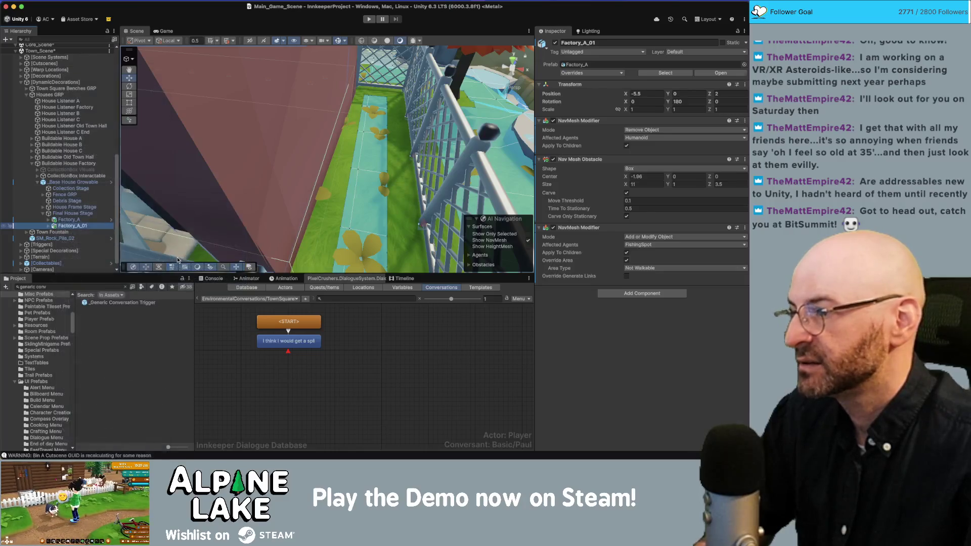
pyautogui.click(55, 226)
pyautogui.click(75, 232)
pyautogui.press('Delete')
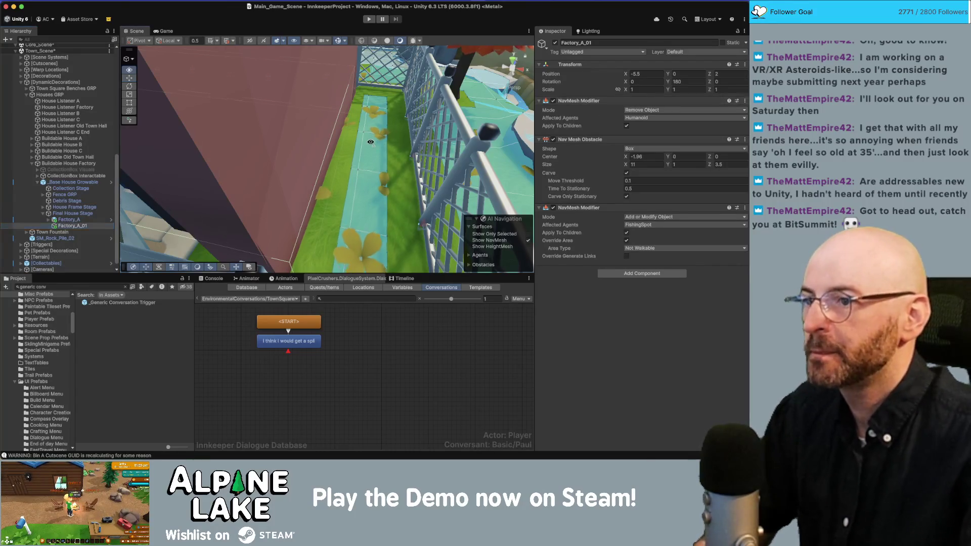
# Move Factory_A_01 under the House Frame Stage, leaving Factory_A under Final House Stage
pyautogui.press('f')
pyautogui.moveTo(372, 142); pyautogui.dragTo(406, 132)
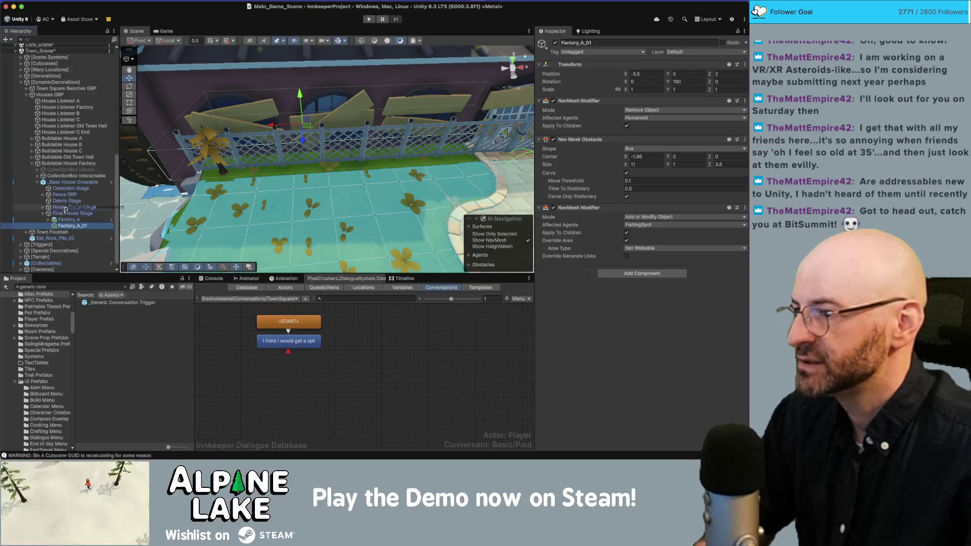
pyautogui.moveTo(65, 209); pyautogui.dragTo(66, 208)
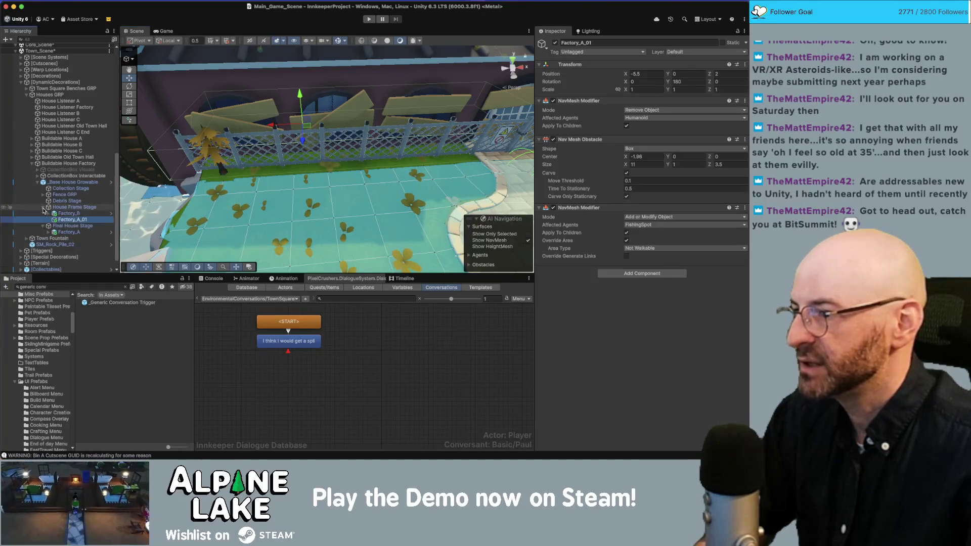
pyautogui.click(64, 226)
pyautogui.moveTo(435, 124)
pyautogui.mouseDown()
pyautogui.moveTo(413, 121)
pyautogui.moveTo(278, 218)
pyautogui.mouseUp()
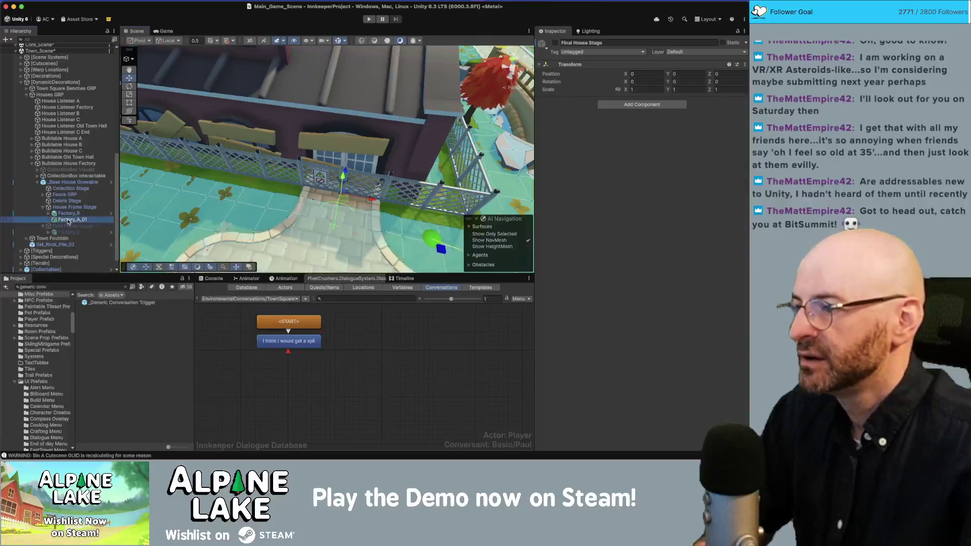
# Rename Factory_A_01 to 'navmesh obstacle', collapse both stage groups, and start Play mode
pyautogui.click(96, 220)
pyautogui.write('navmesh obstacl')
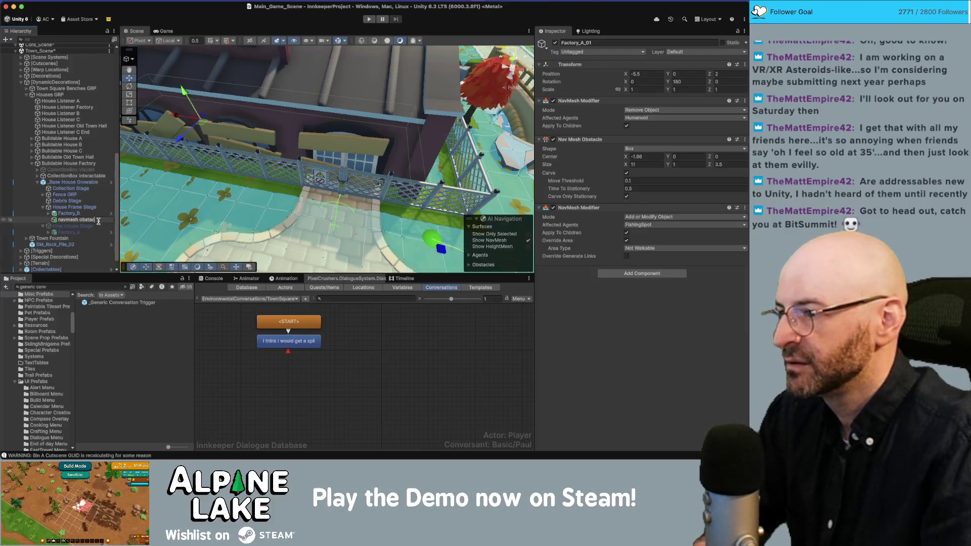
pyautogui.press('Return')
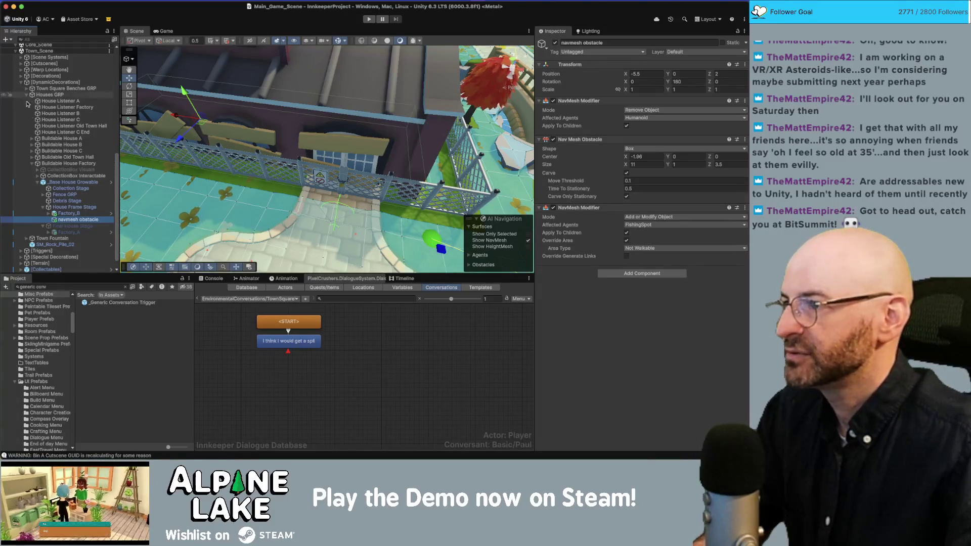
pyautogui.click(43, 225)
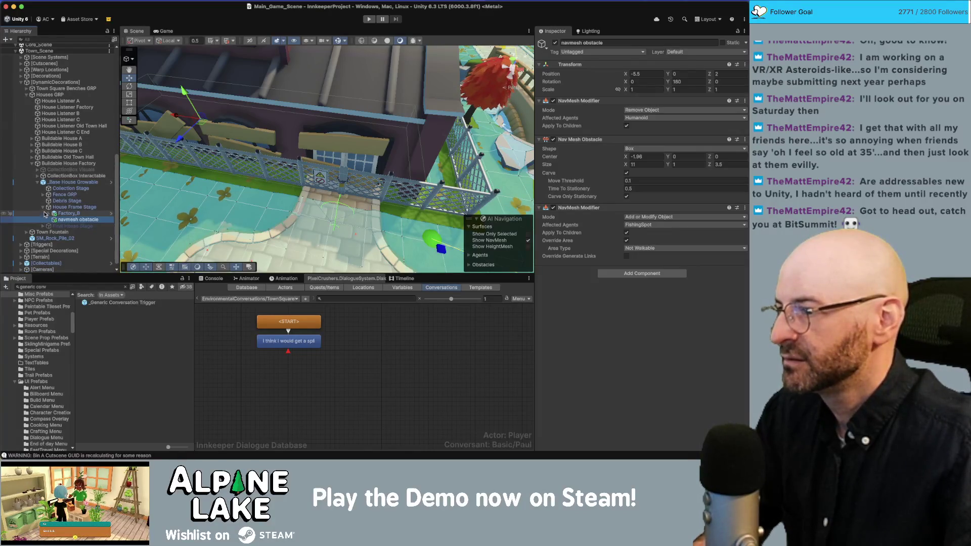
pyautogui.click(42, 207)
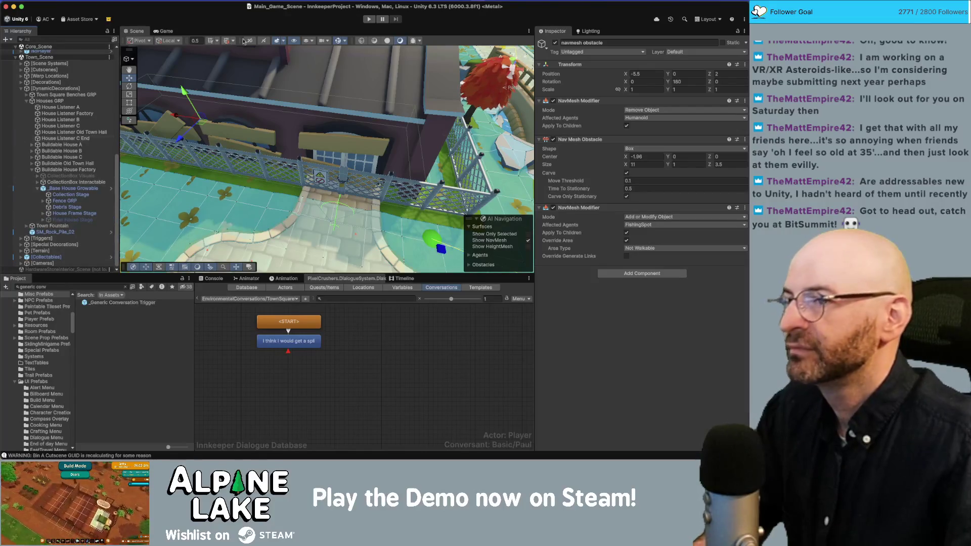
pyautogui.click(368, 20)
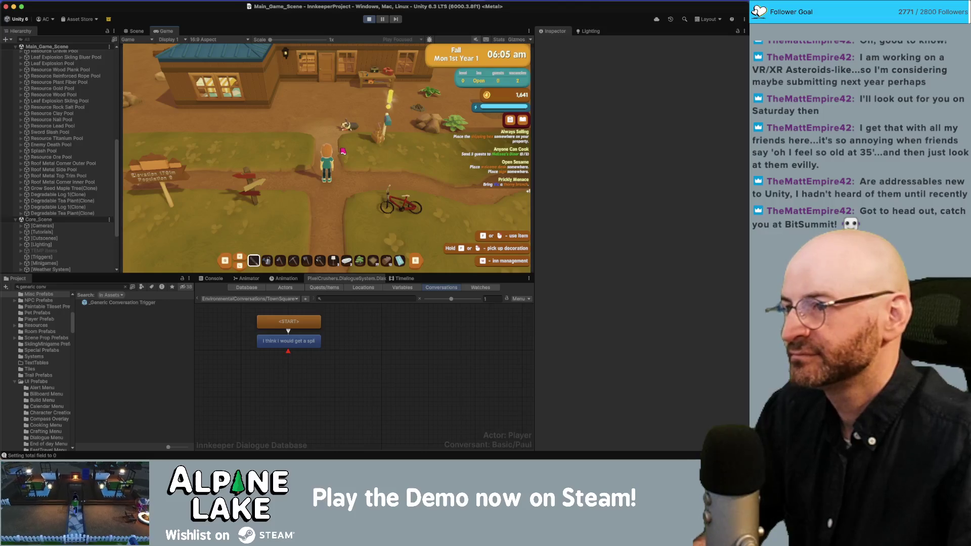
pyautogui.press('a')
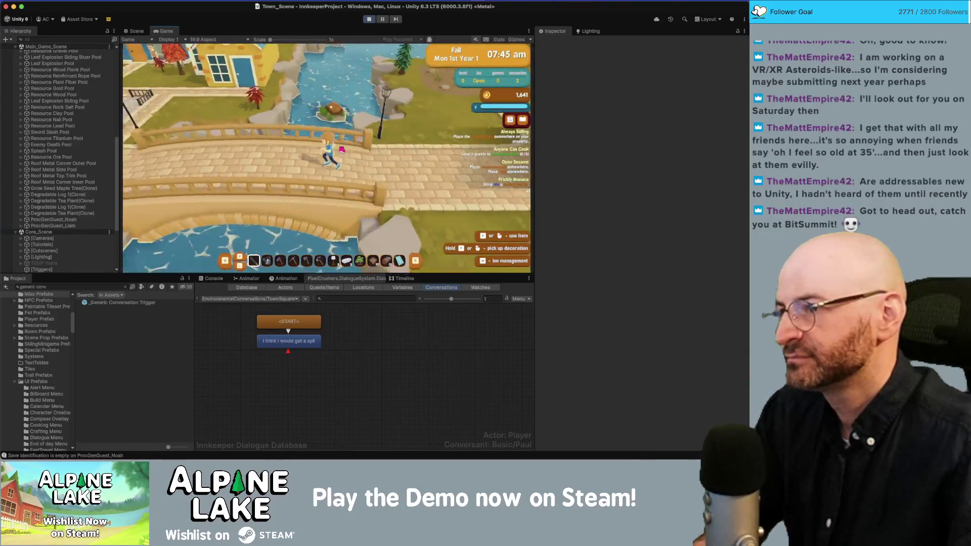
pyautogui.press('w')
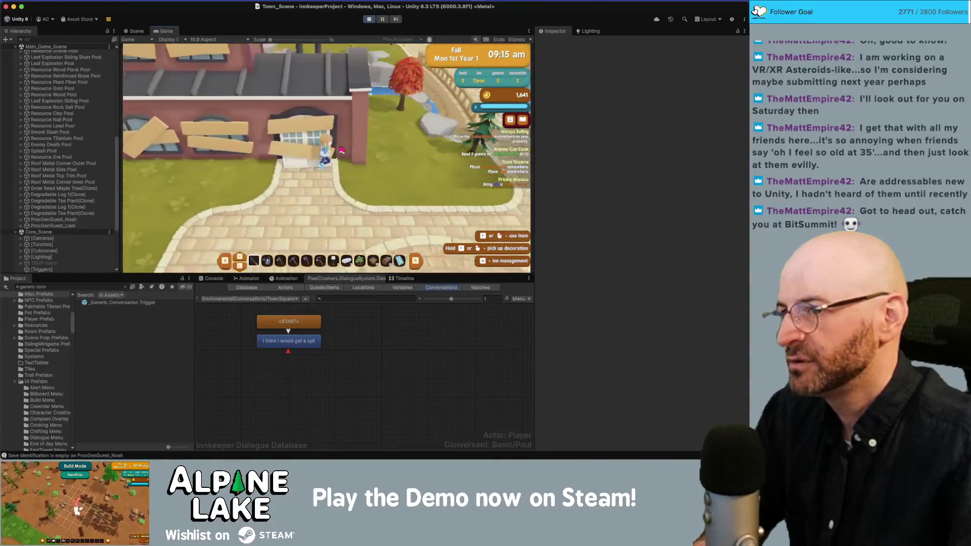
pyautogui.press('w')
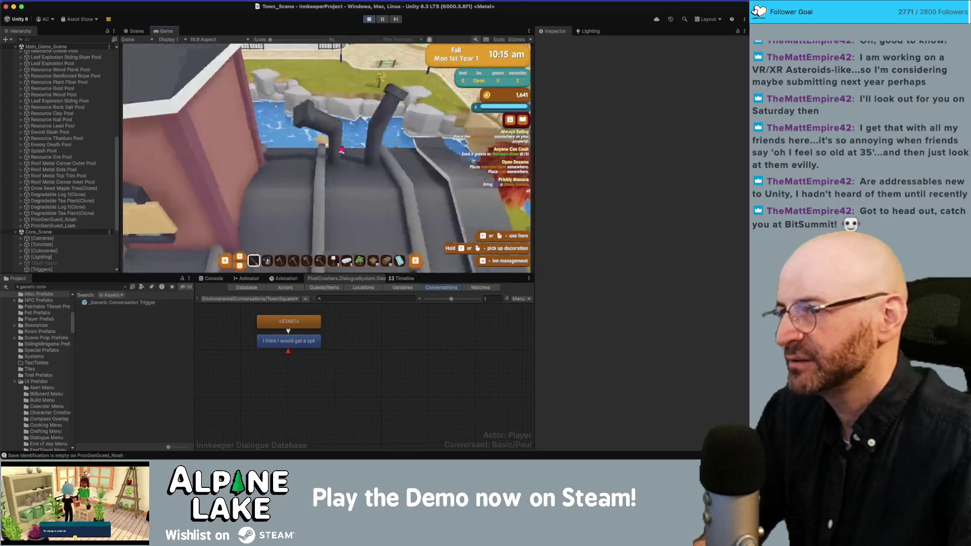
pyautogui.press('w')
pyautogui.press('w')
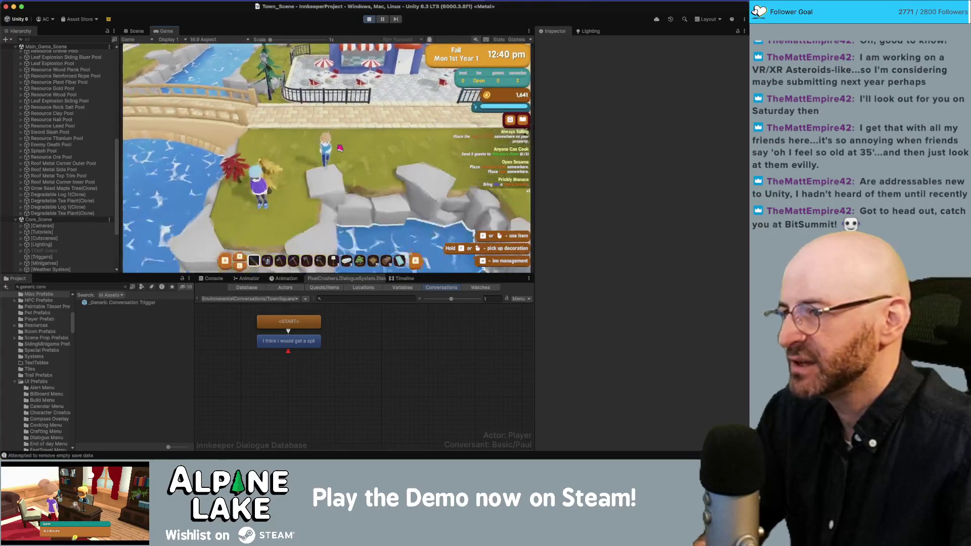
pyautogui.press('s')
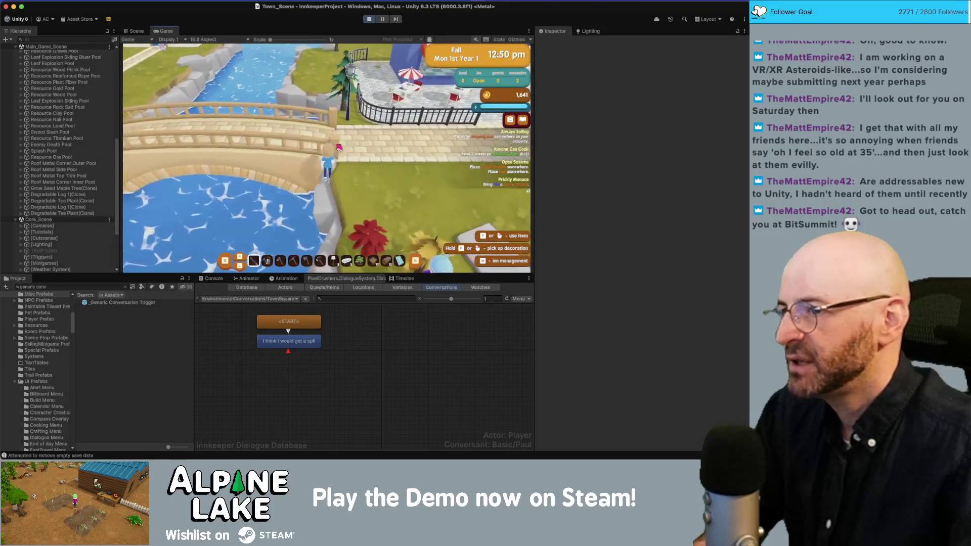
pyautogui.press('d')
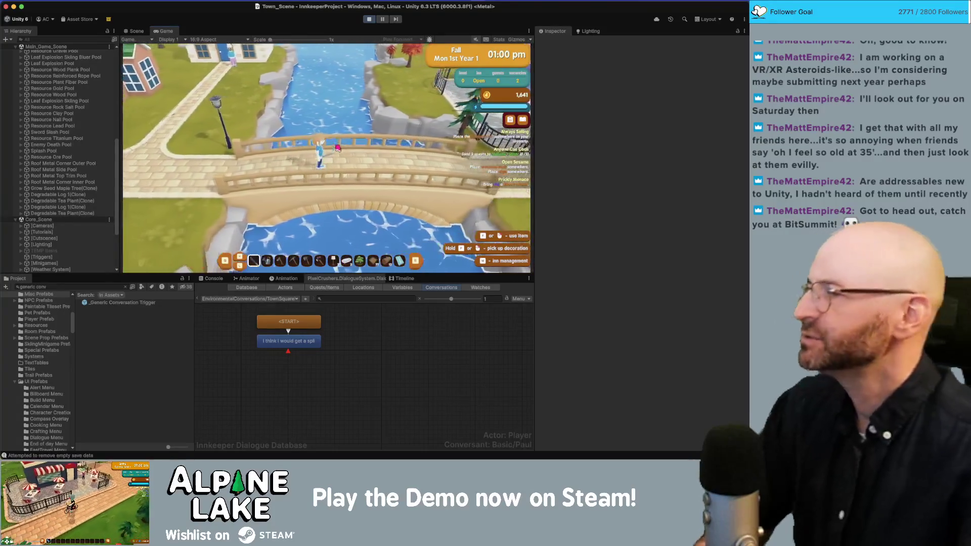
pyautogui.click(371, 19)
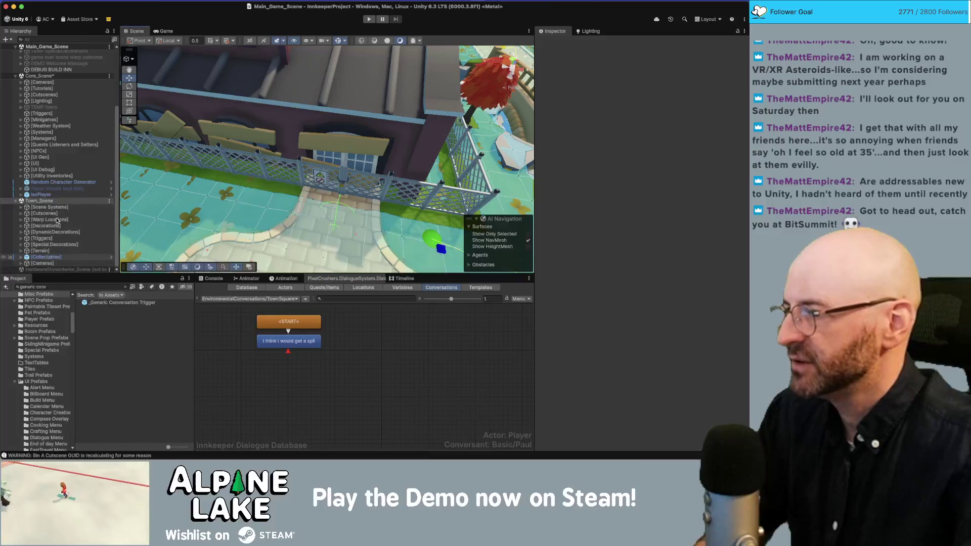
# Drag the Benji Staring place hotspot onto the bridge beside the waypoints
pyautogui.moveTo(267, 202); pyautogui.dragTo(304, 176)
pyautogui.scroll(5, 299, 188)
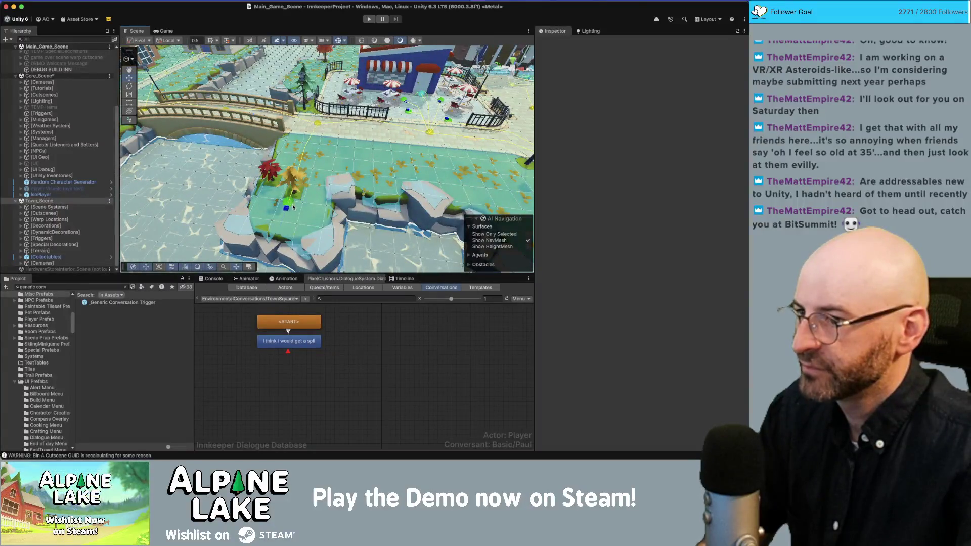
pyautogui.click(293, 207)
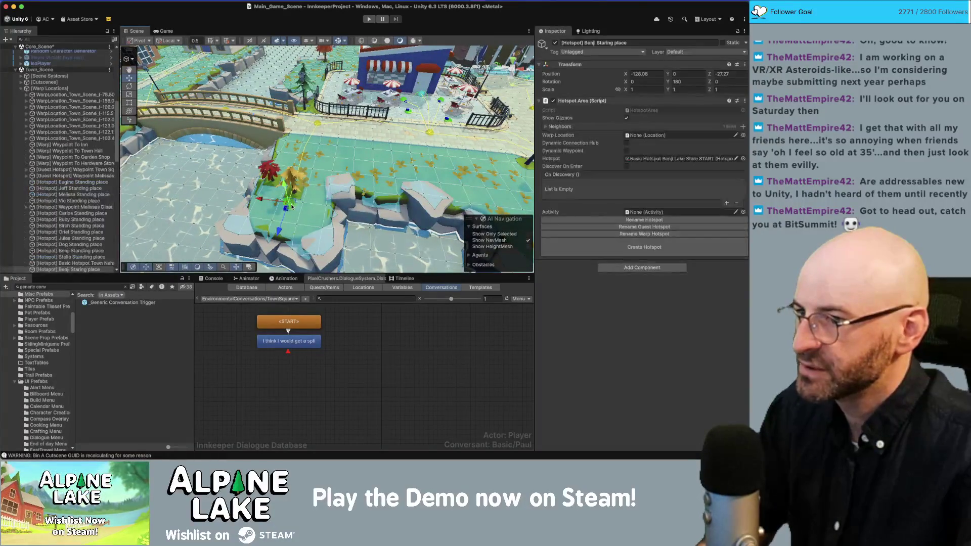
pyautogui.moveTo(292, 208); pyautogui.dragTo(246, 122)
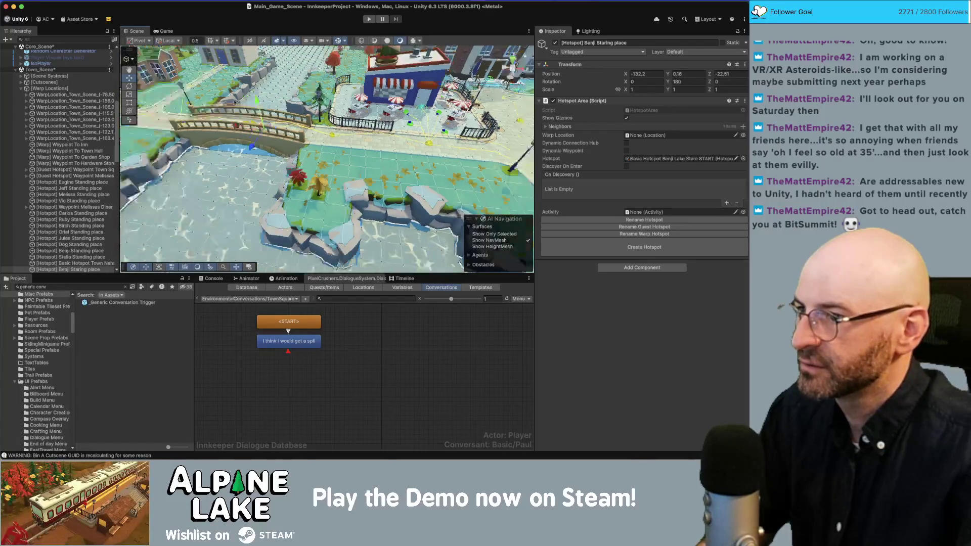
pyautogui.press('f')
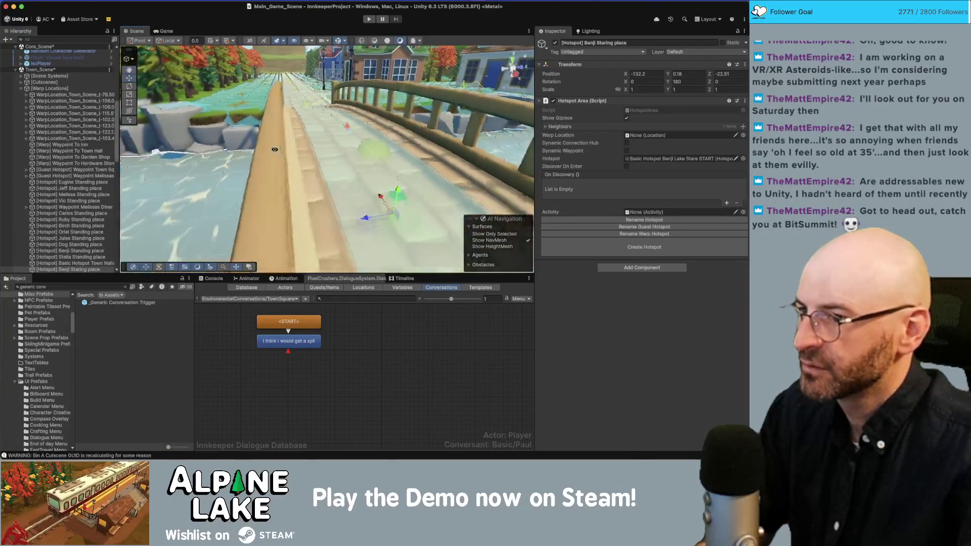
pyautogui.moveTo(357, 191)
pyautogui.mouseDown()
pyautogui.moveTo(351, 198)
pyautogui.moveTo(384, 216)
pyautogui.moveTo(525, 255)
pyautogui.mouseUp()
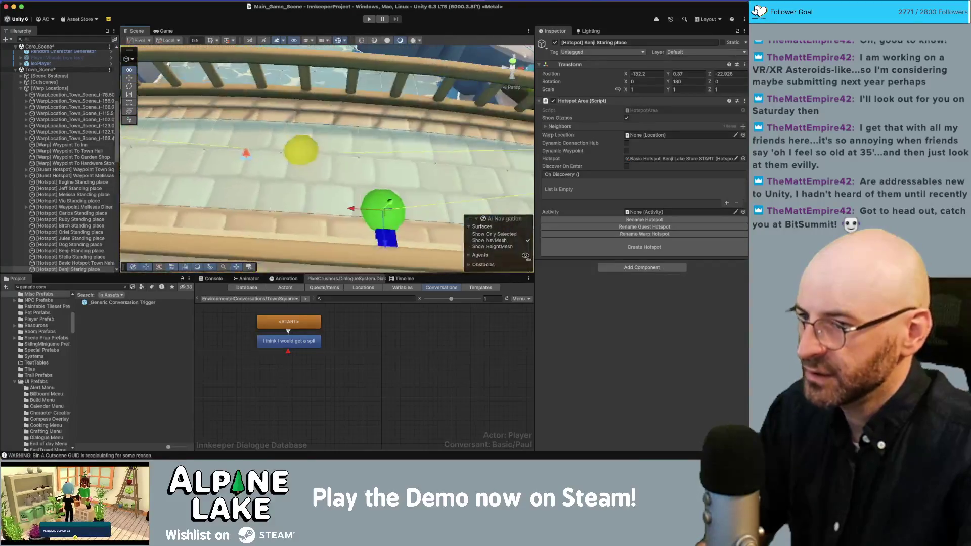
# Select the yellow bridge waypoint together with the Benji hotspot
pyautogui.moveTo(377, 186); pyautogui.dragTo(304, 156)
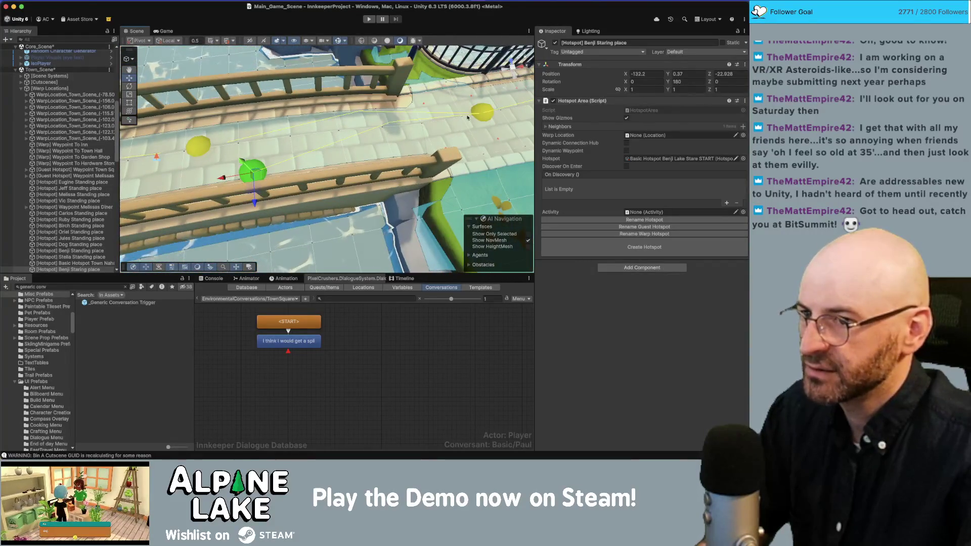
pyautogui.click(198, 148)
pyautogui.keyDown('shift'); pyautogui.click(251, 170); pyautogui.keyUp('shift')
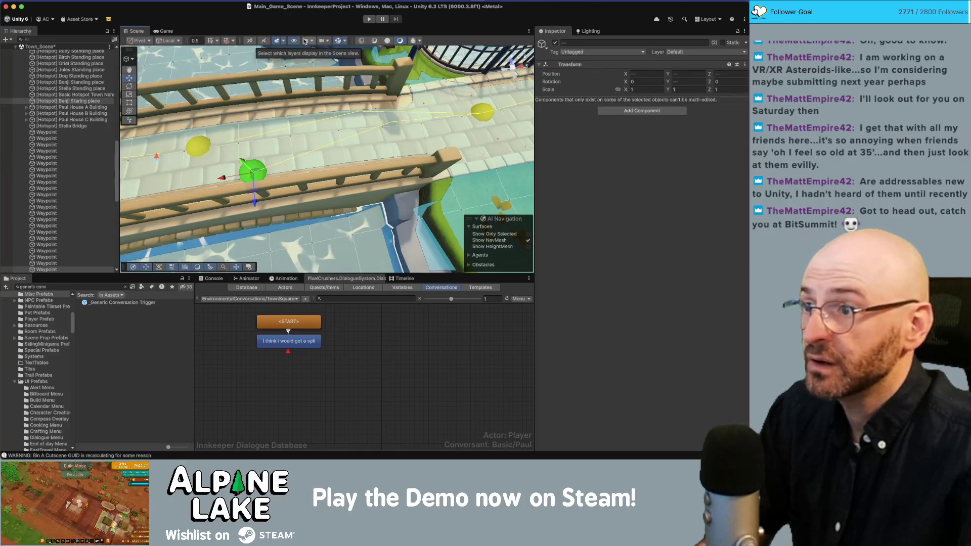
pyautogui.click(371, 1)
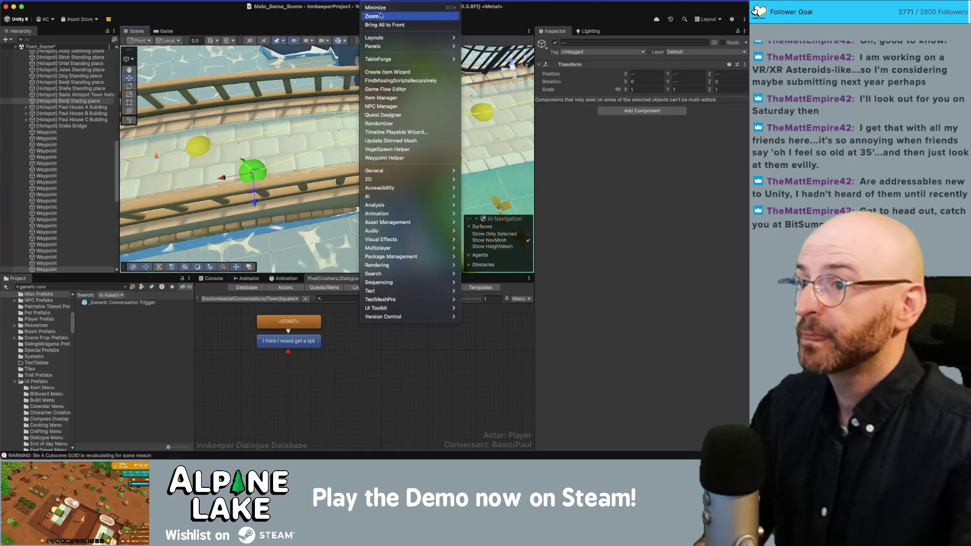
# Dock the Waypoint Helper and connect the Benji hotspot to the yellow waypoint as neighbours
pyautogui.click(411, 157)
pyautogui.moveTo(468, 120)
pyautogui.mouseDown()
pyautogui.moveTo(556, 115)
pyautogui.moveTo(611, 35)
pyautogui.mouseUp()
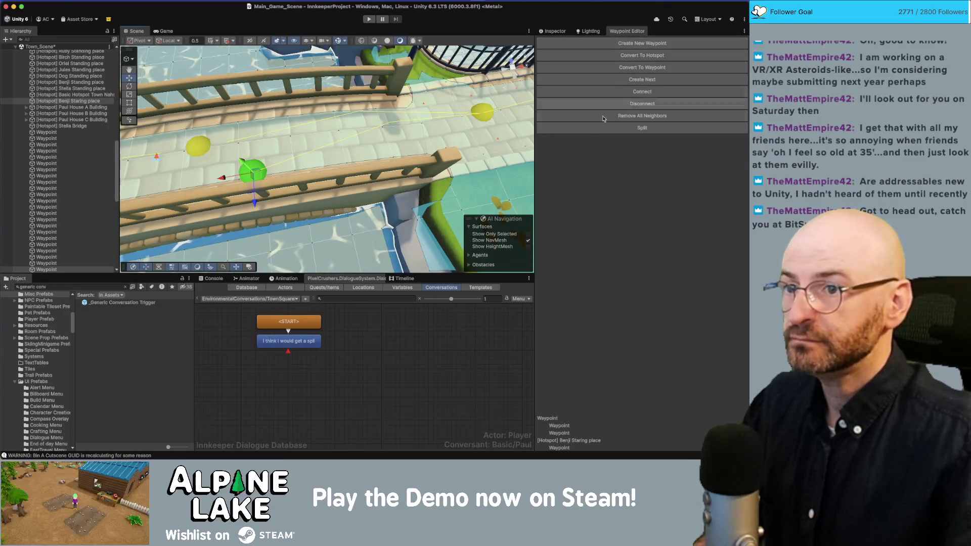
pyautogui.click(482, 111)
pyautogui.click(253, 172)
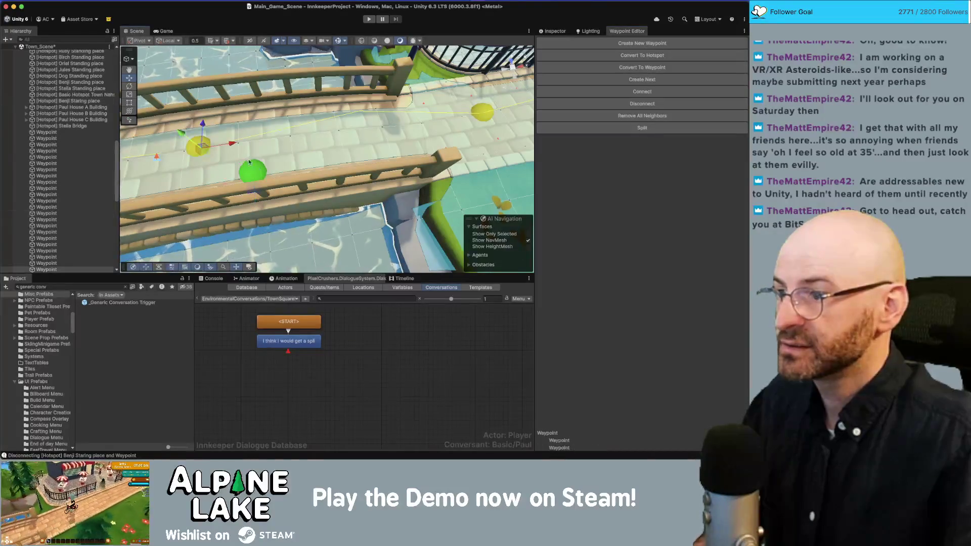
pyautogui.click(643, 92)
# Reselect the Benji Staring place hotspot to check it, then return to the dialogue editor
pyautogui.moveTo(413, 106)
pyautogui.mouseDown()
pyautogui.moveTo(316, 167)
pyautogui.moveTo(383, 163)
pyautogui.moveTo(263, 163)
pyautogui.moveTo(191, 86)
pyautogui.moveTo(285, 151)
pyautogui.mouseUp()
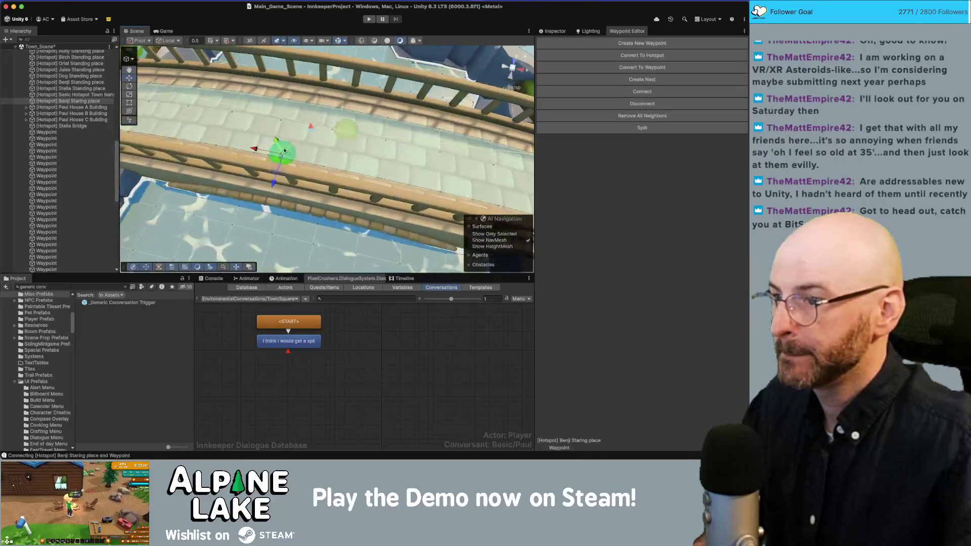
pyautogui.click(227, 143)
pyautogui.click(253, 149)
pyautogui.moveTo(253, 149)
pyautogui.mouseDown()
pyautogui.moveTo(261, 141)
pyautogui.moveTo(185, 75)
pyautogui.moveTo(201, 172)
pyautogui.moveTo(327, 178)
pyautogui.moveTo(217, 71)
pyautogui.moveTo(327, 150)
pyautogui.moveTo(303, 145)
pyautogui.mouseUp()
pyautogui.press('super+Tab')
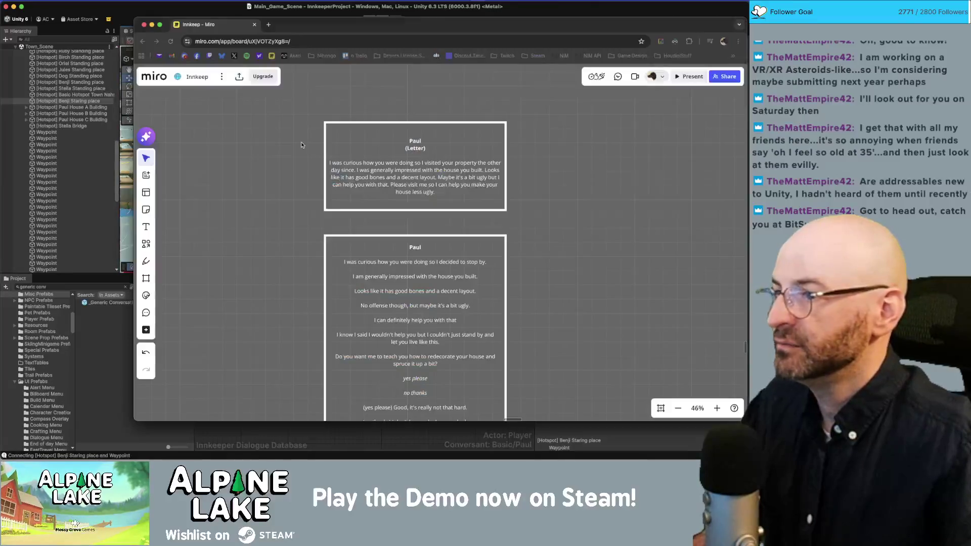
pyautogui.click(233, 8)
pyautogui.rightClick(348, 314)
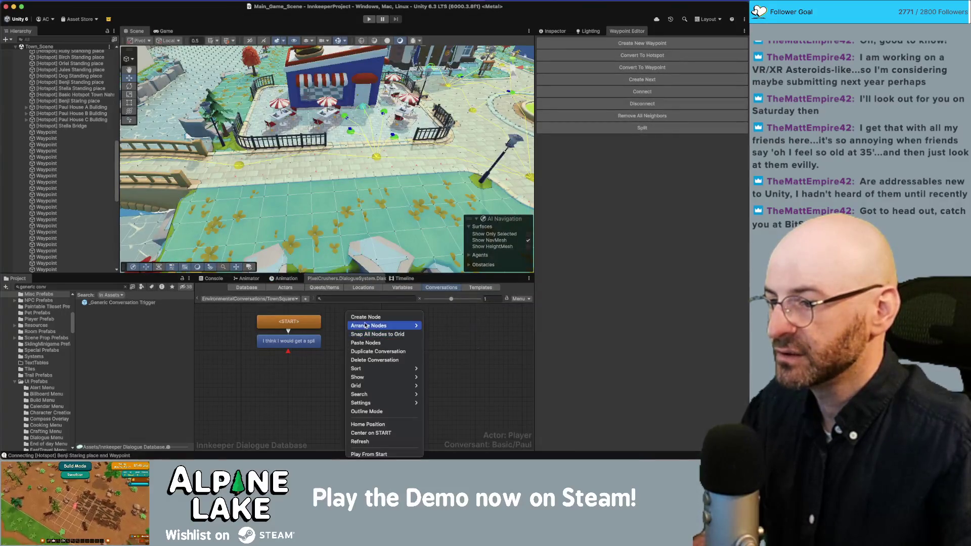
# Duplicate the TownSquareBench conversation
pyautogui.click(362, 334)
pyautogui.rightClick(366, 336)
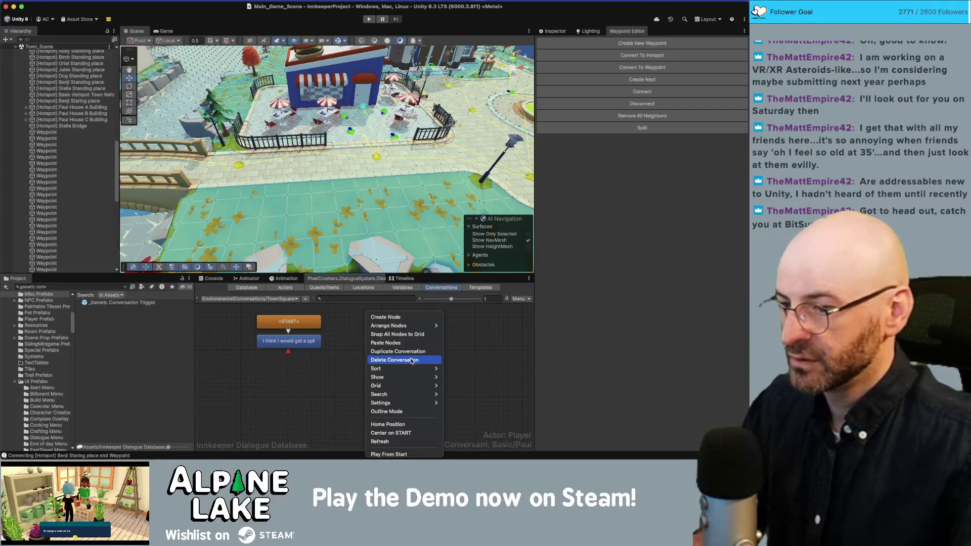
pyautogui.click(410, 351)
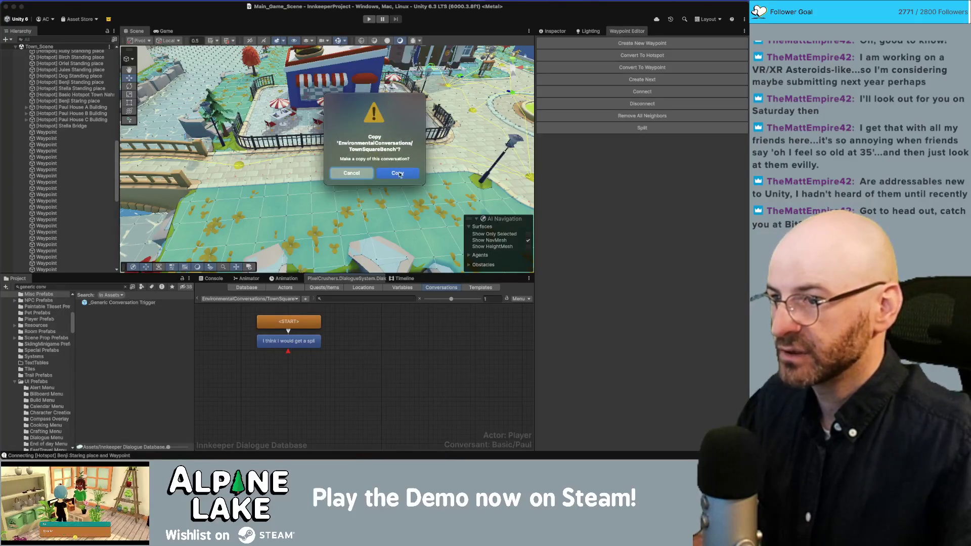
pyautogui.click(398, 173)
# Retitle the copied conversation EnvironmentalConversations/BrokenFactory
pyautogui.click(560, 31)
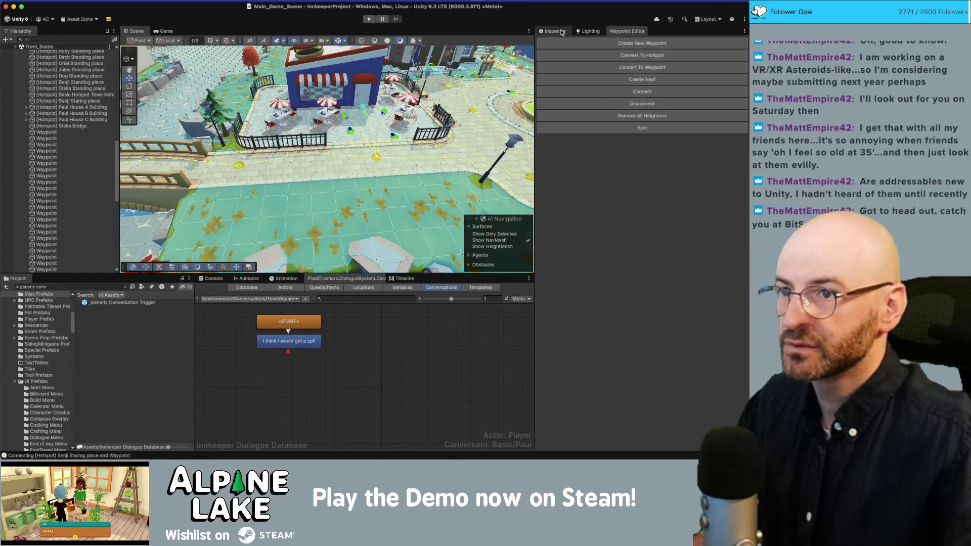
pyautogui.click(693, 85)
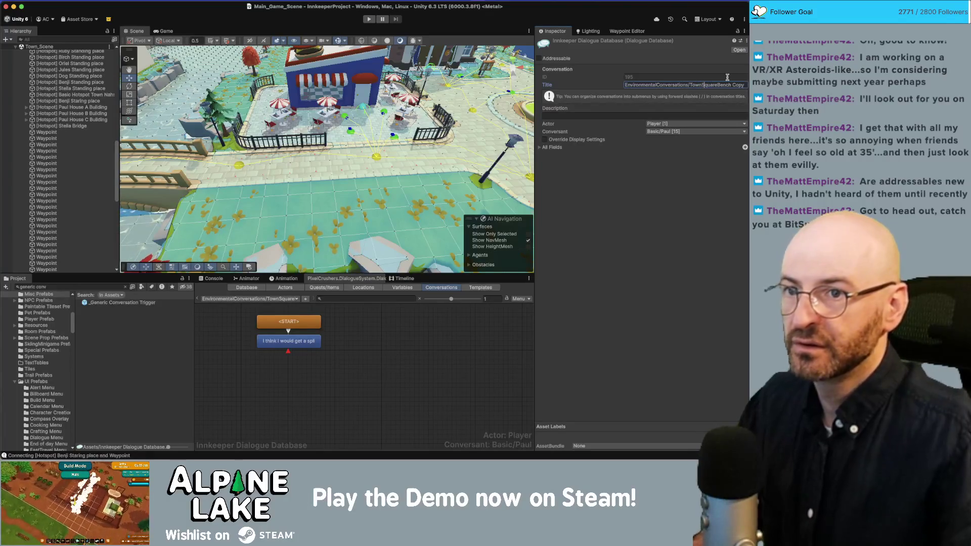
pyautogui.hotkey('shift', 'Home')
pyautogui.hotkey('shift', 'alt', 'Right')
pyautogui.hotkey('shift', 'End')
pyautogui.press('BackSpace')
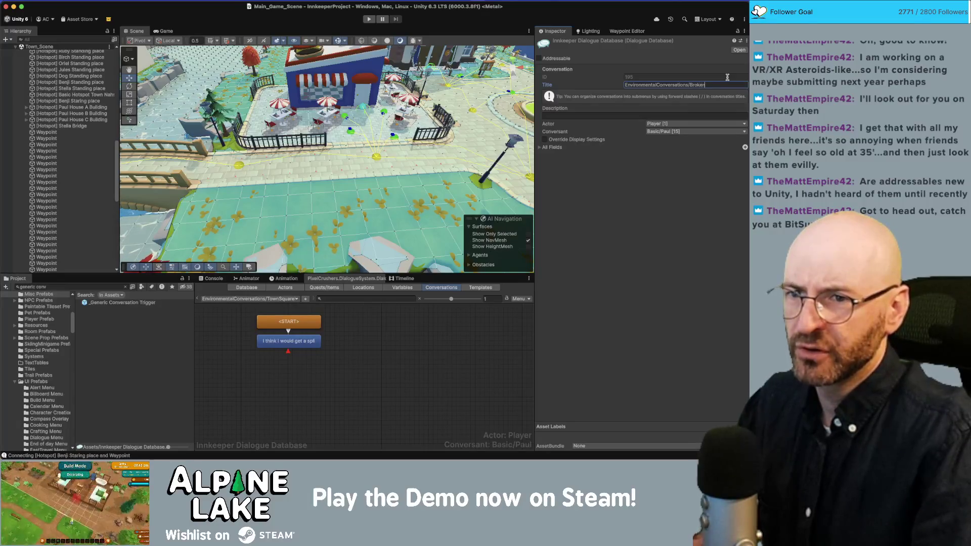
pyautogui.write('Factory')
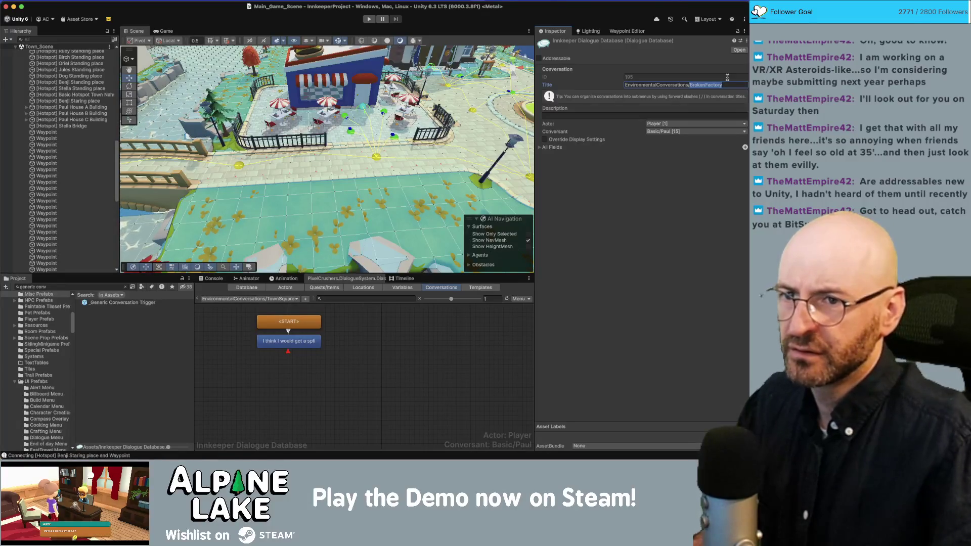
pyautogui.press('Return')
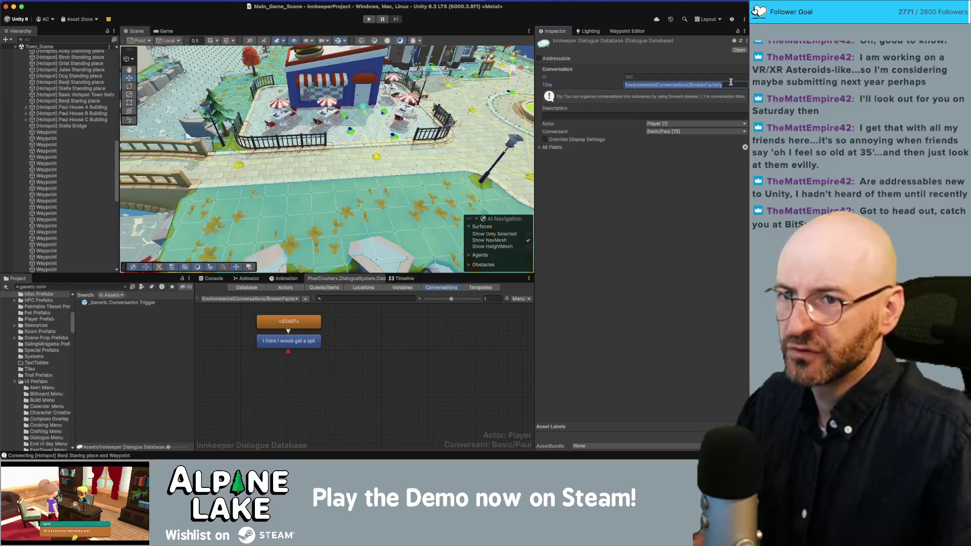
# Replace the opening line with 'I wonder what kind of factory this used to be'
pyautogui.click(289, 341)
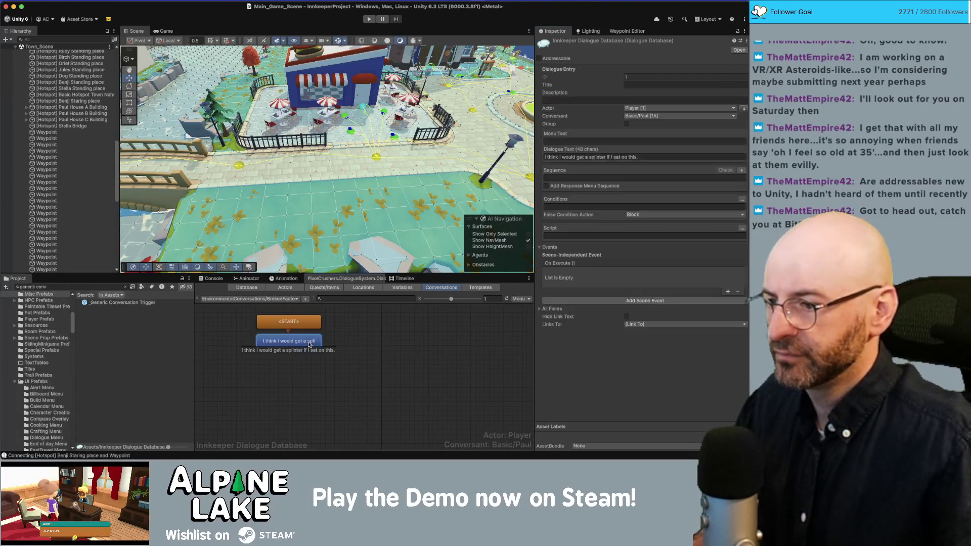
pyautogui.tripleClick(594, 157)
pyautogui.write('I wonder what kind of factor')
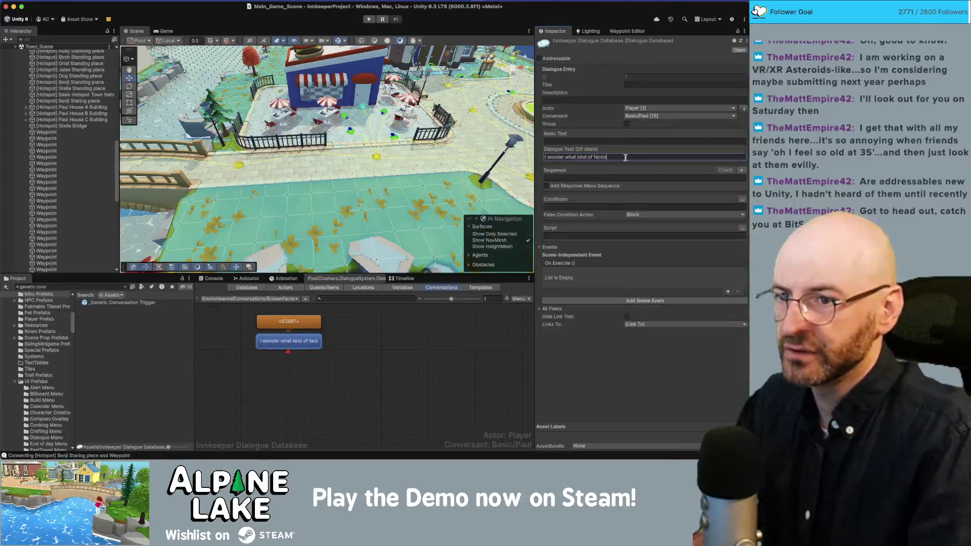
pyautogui.click(406, 408)
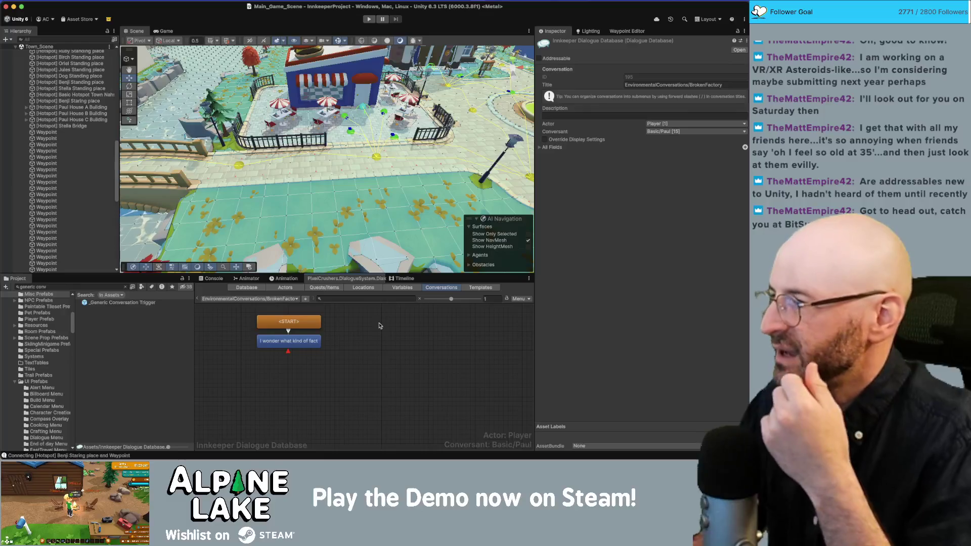
# Orbit the scene, collapse the Hierarchy back to Town_Scene and expand its [Triggers] group
pyautogui.moveTo(224, 98)
pyautogui.mouseDown()
pyautogui.moveTo(251, 160)
pyautogui.moveTo(230, 140)
pyautogui.mouseUp()
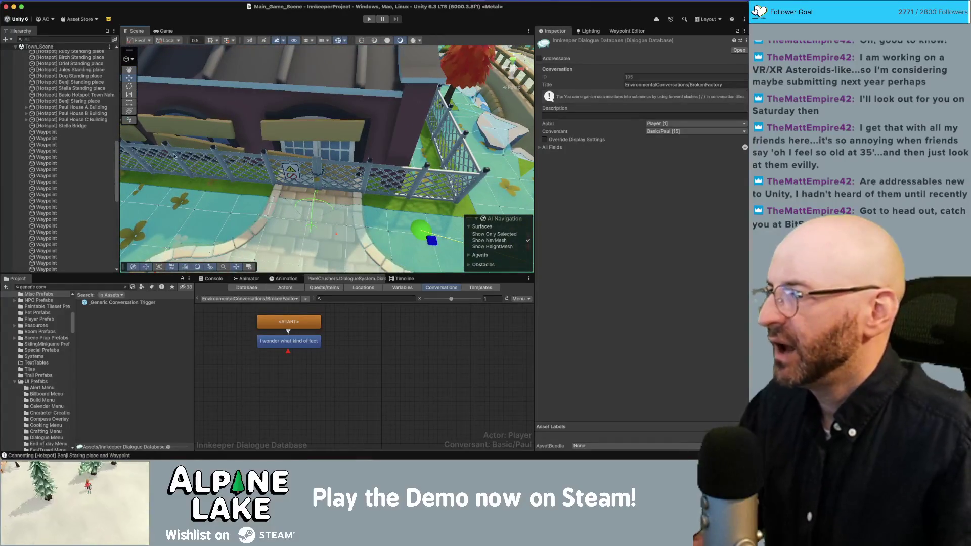
pyautogui.click(63, 138)
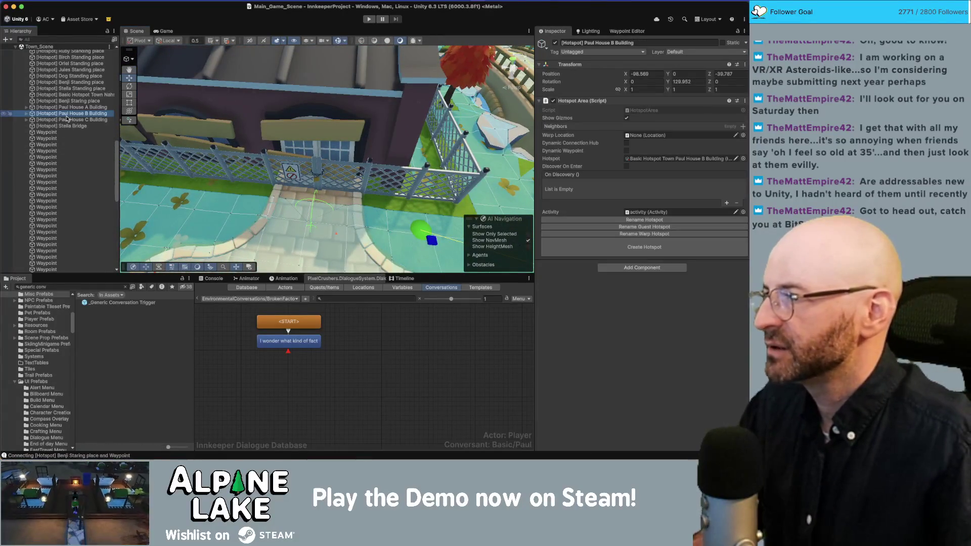
pyautogui.press('Left')
pyautogui.press('Down')
pyautogui.press('Down')
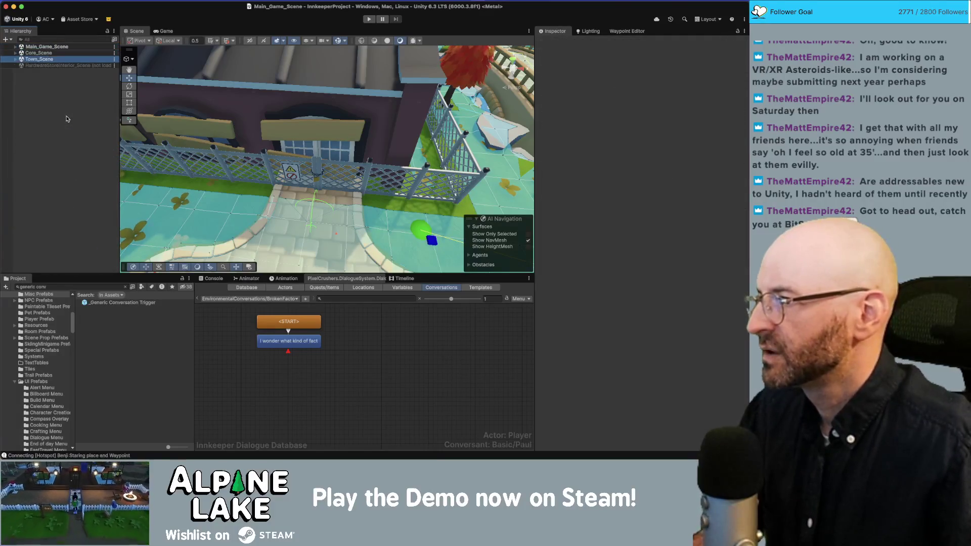
pyautogui.press('Right')
pyautogui.click(71, 97)
pyautogui.press('Right')
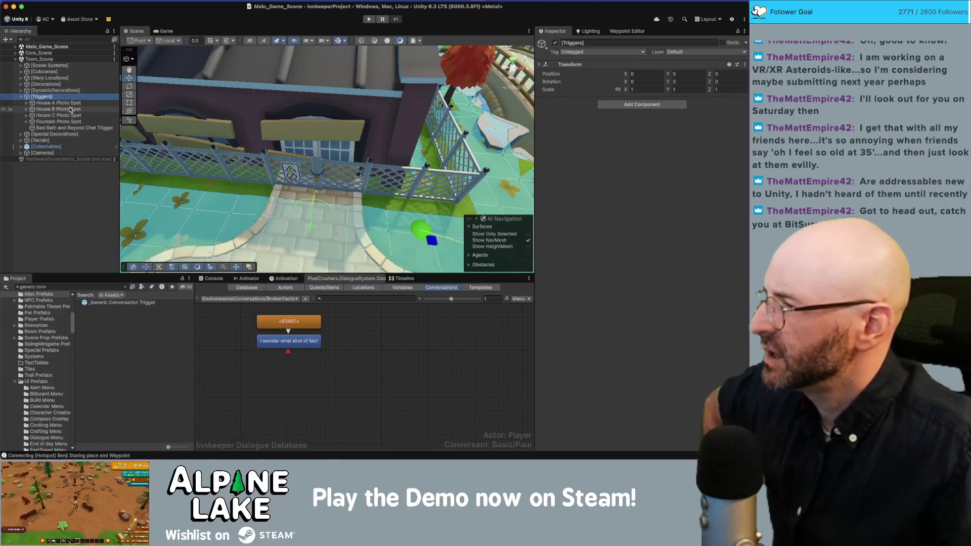
# Expand DynamicDecorations, Houses GRP and Buildable House Factory to show the factory's children
pyautogui.click(70, 90)
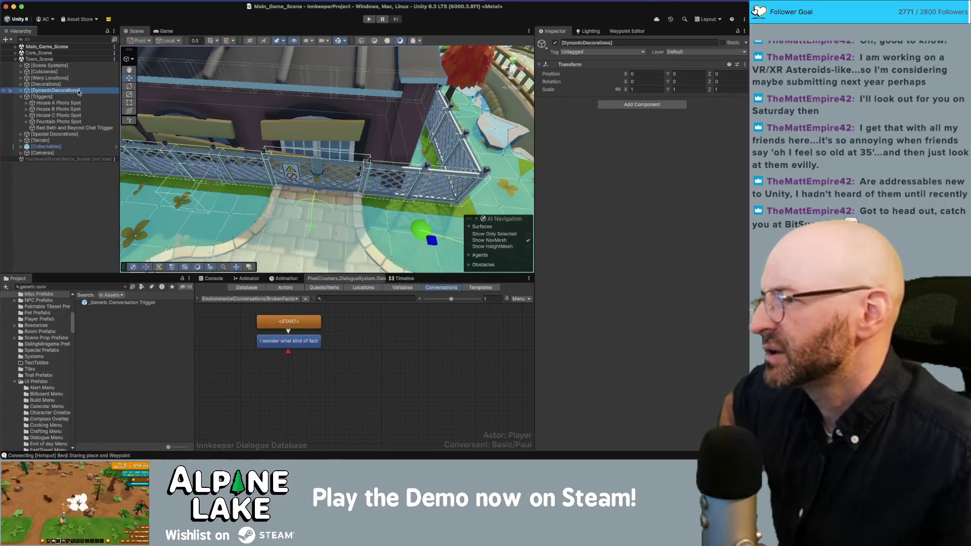
pyautogui.press('Right')
pyautogui.click(78, 103)
pyautogui.press('Right')
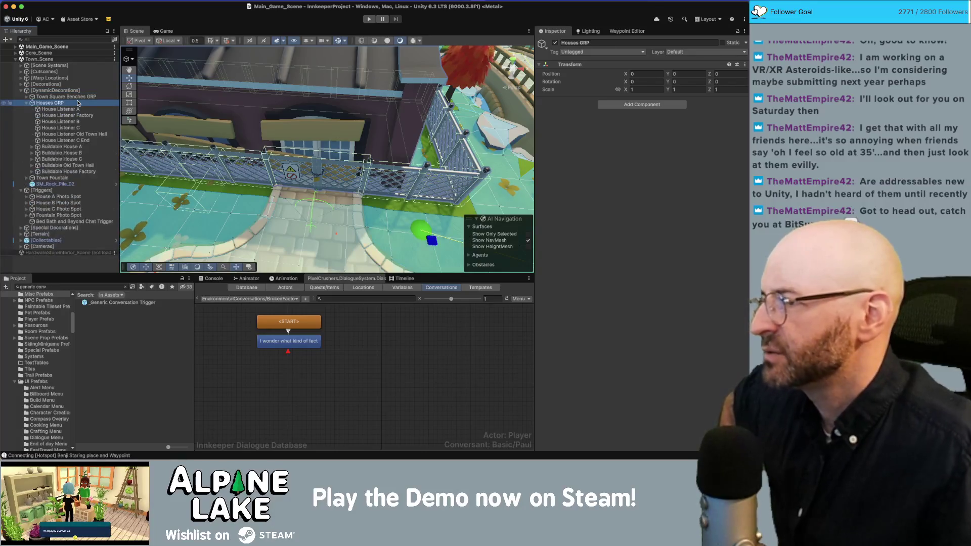
pyautogui.click(68, 171)
pyautogui.press('Right')
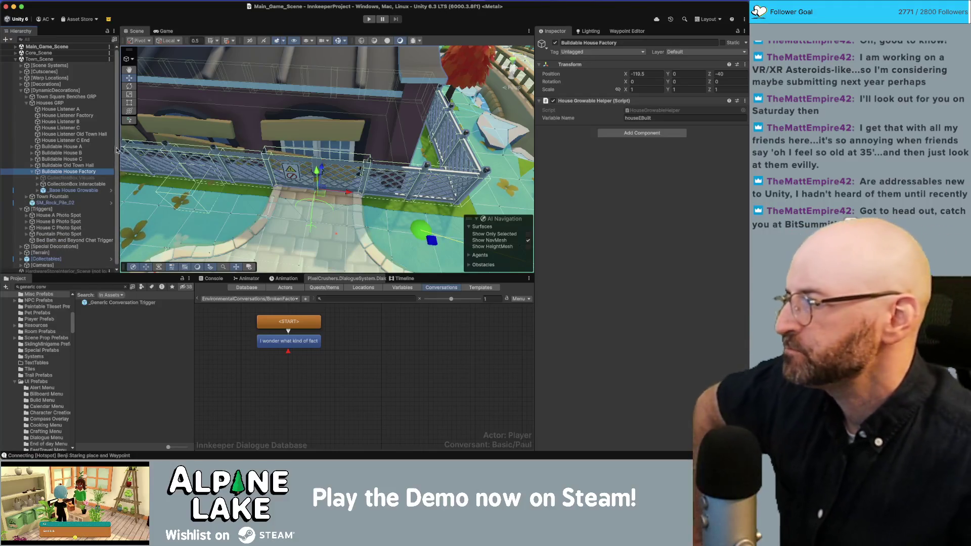
# Inspect the CollectionBox Interactable's children, then expand _Base House Growable's build stages
pyautogui.press('Down')
pyautogui.press('Down')
pyautogui.press('Right')
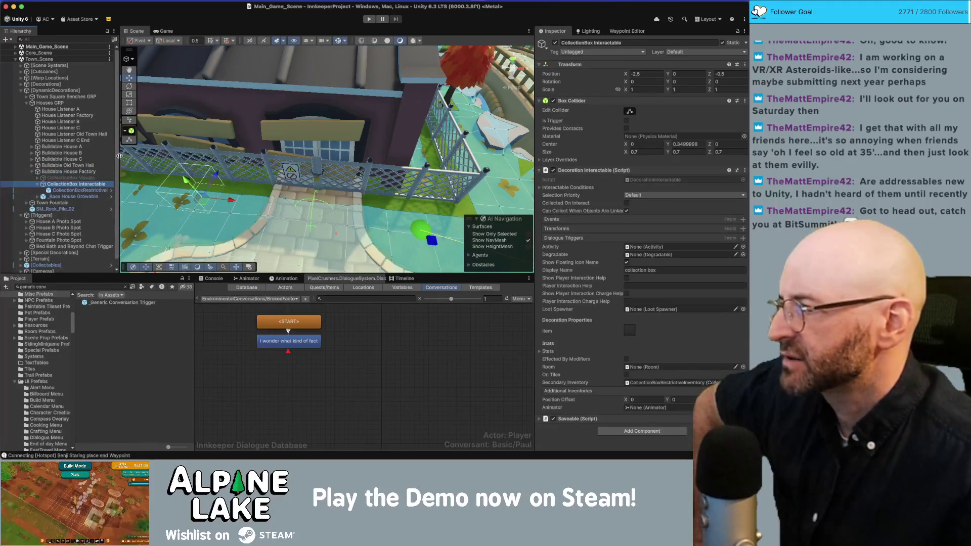
pyautogui.press('Down')
pyautogui.press('Up')
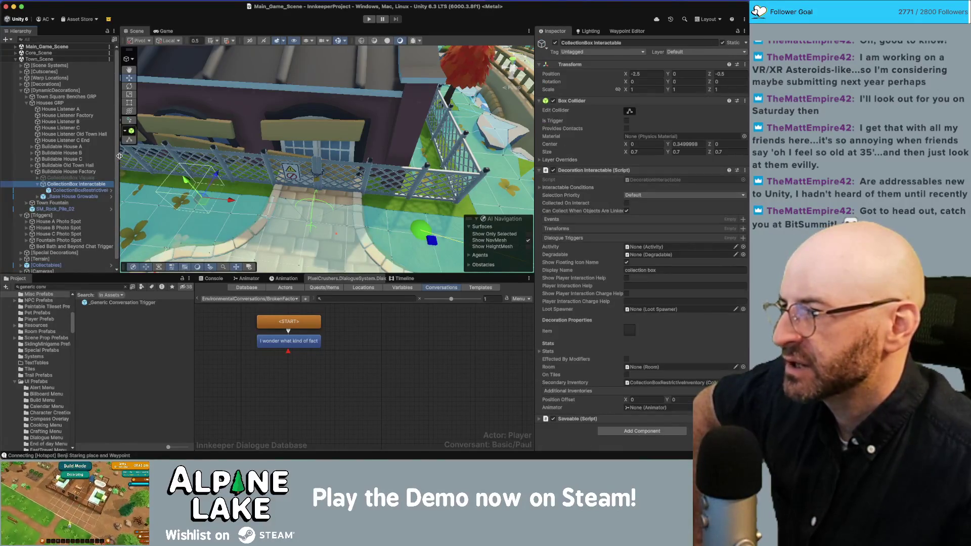
pyautogui.press('Left')
pyautogui.press('Down')
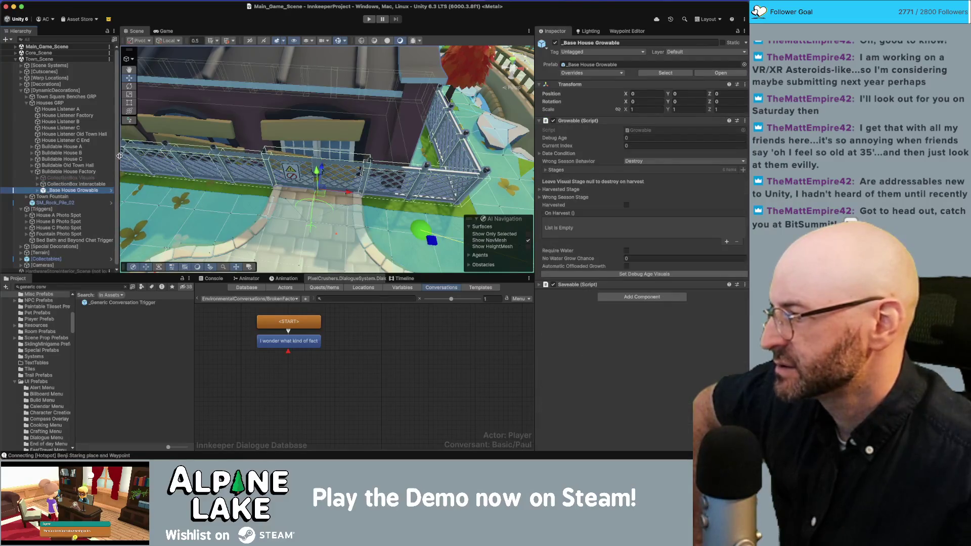
pyautogui.press('Right')
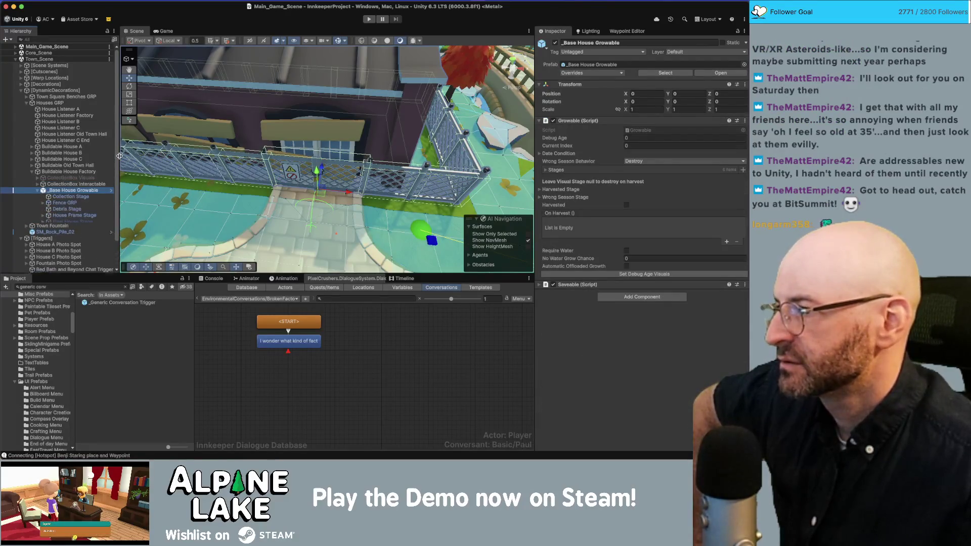
pyautogui.press('Down')
pyautogui.press('Down')
# Drill through House Frame Stage into Factory_B's model parts, then fold them back
pyautogui.press('Right')
pyautogui.press('Left')
pyautogui.press('Down')
pyautogui.press('Down')
pyautogui.press('Up')
pyautogui.press('Down')
pyautogui.press('Right')
pyautogui.press('Down')
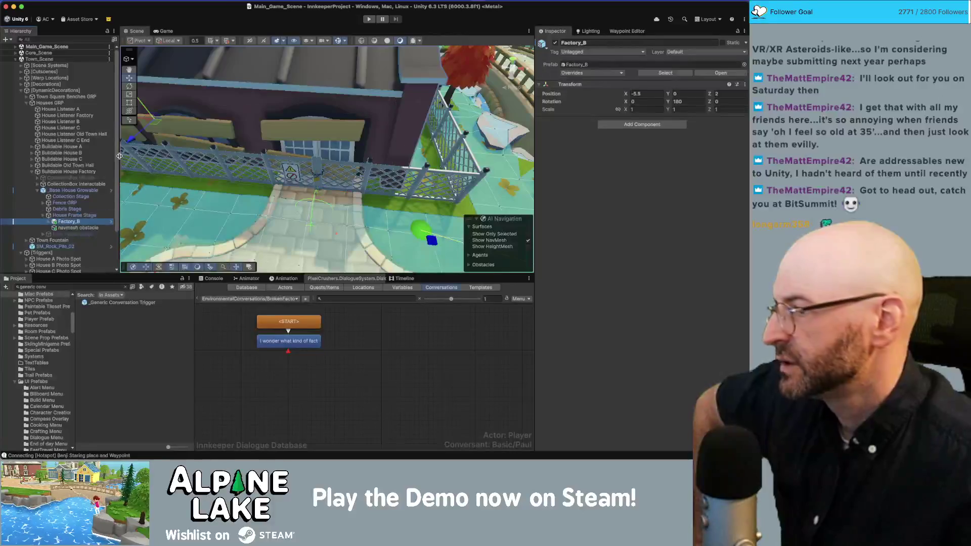
pyautogui.press('Right')
pyautogui.press('Down')
pyautogui.press('Right')
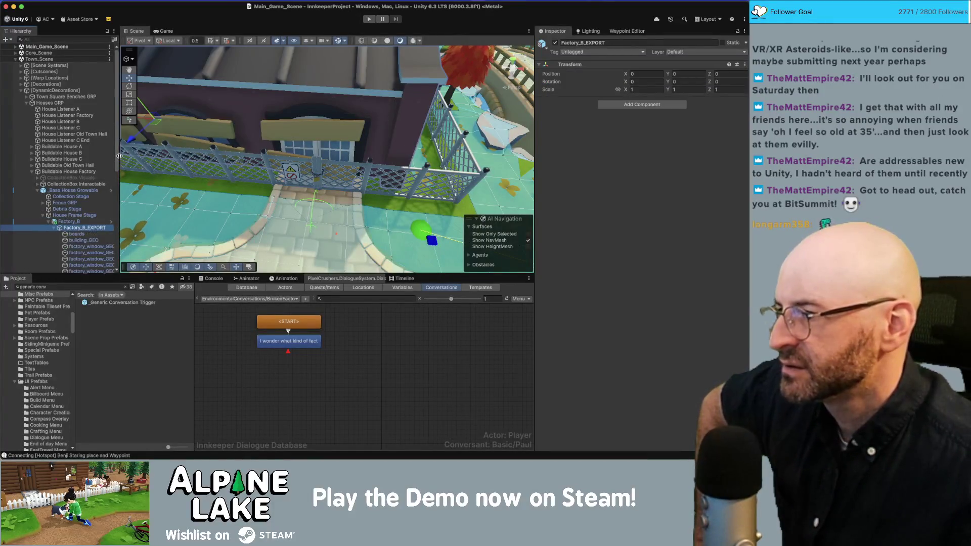
pyautogui.press('Left')
pyautogui.press('Left')
pyautogui.press('Left')
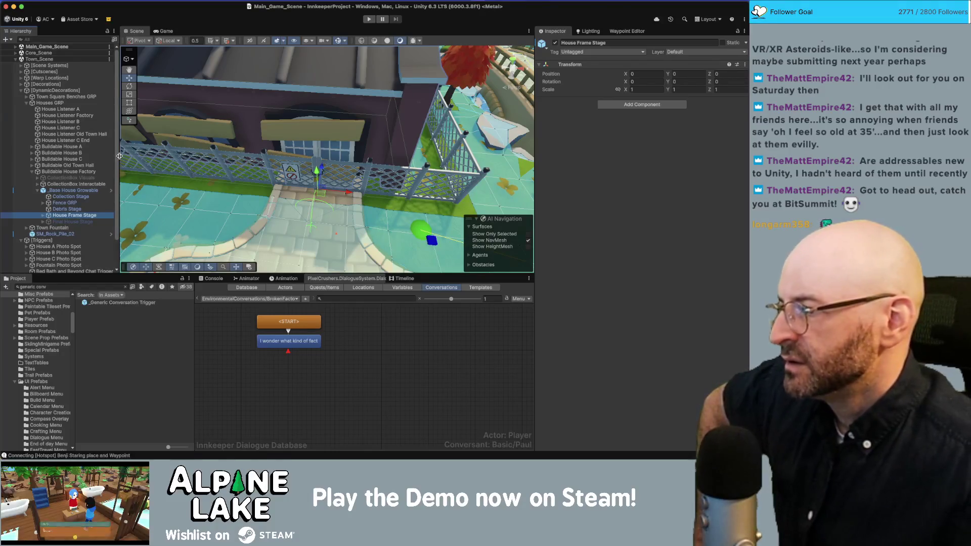
# Expand [Cutscenes] and [Special Decorations] and select the Old Factory Conversation Interactable
pyautogui.scroll(-1, 96, 197)
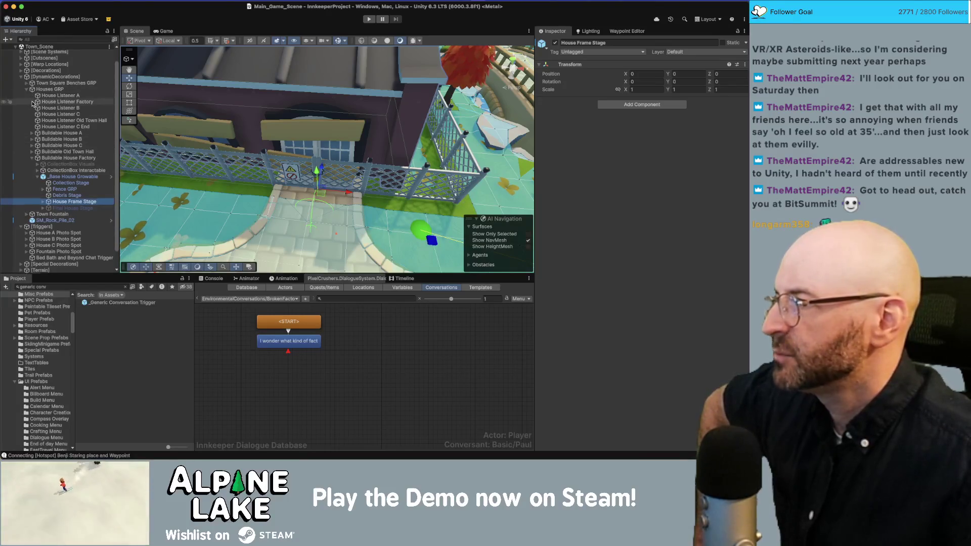
pyautogui.scroll(1, 32, 104)
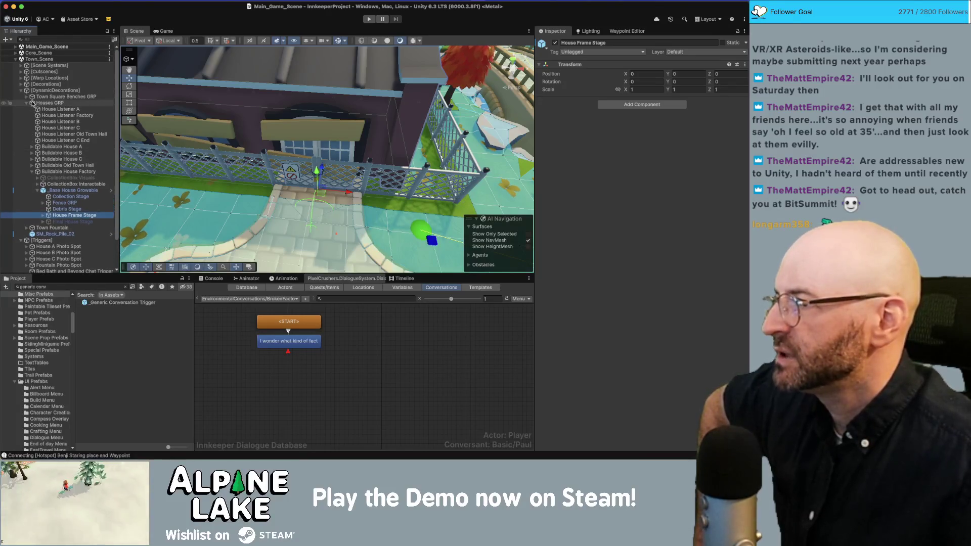
pyautogui.click(21, 73)
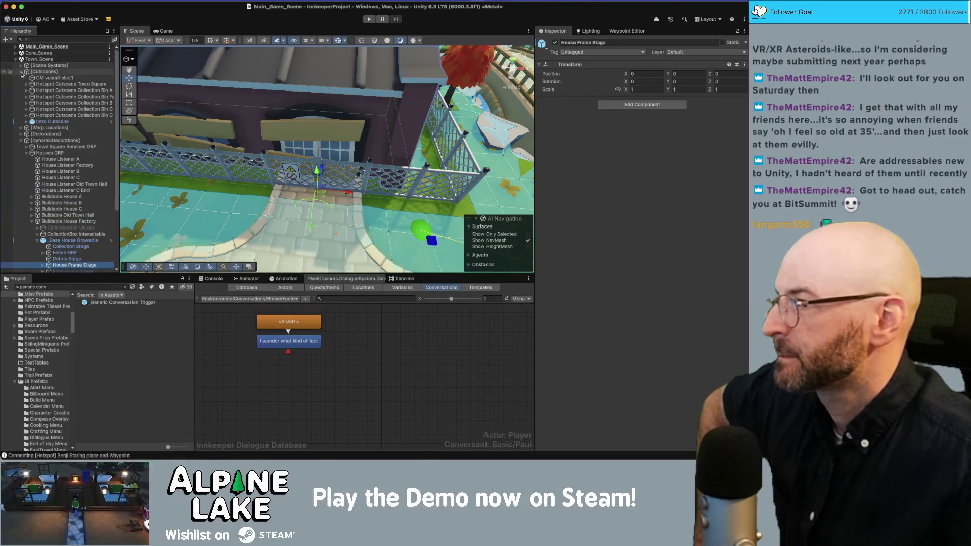
pyautogui.scroll(-5, 45, 203)
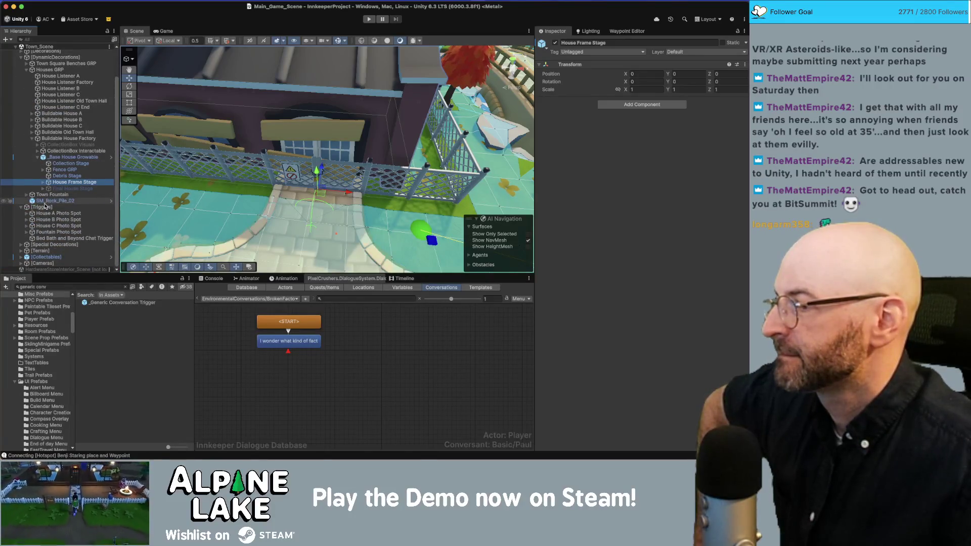
pyautogui.click(21, 245)
pyautogui.scroll(-2, 23, 227)
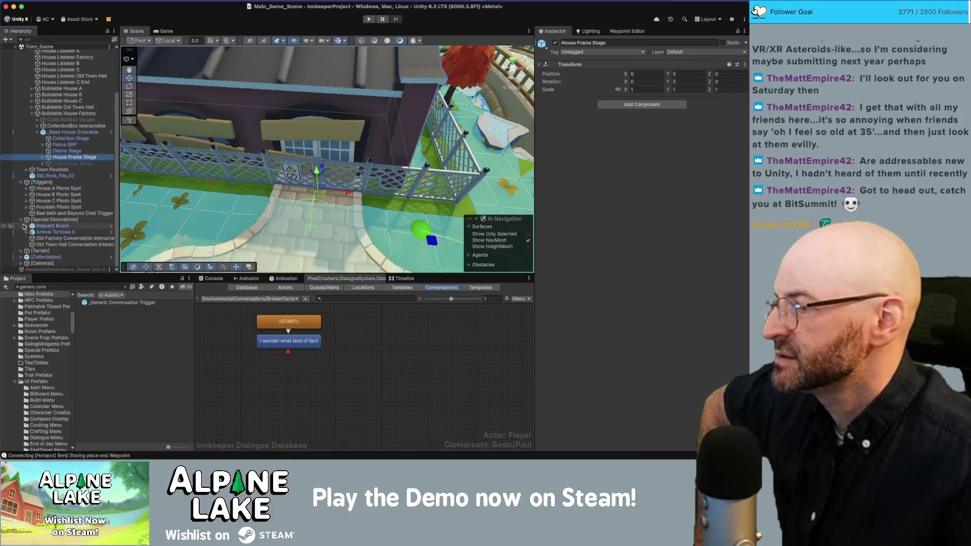
pyautogui.click(57, 239)
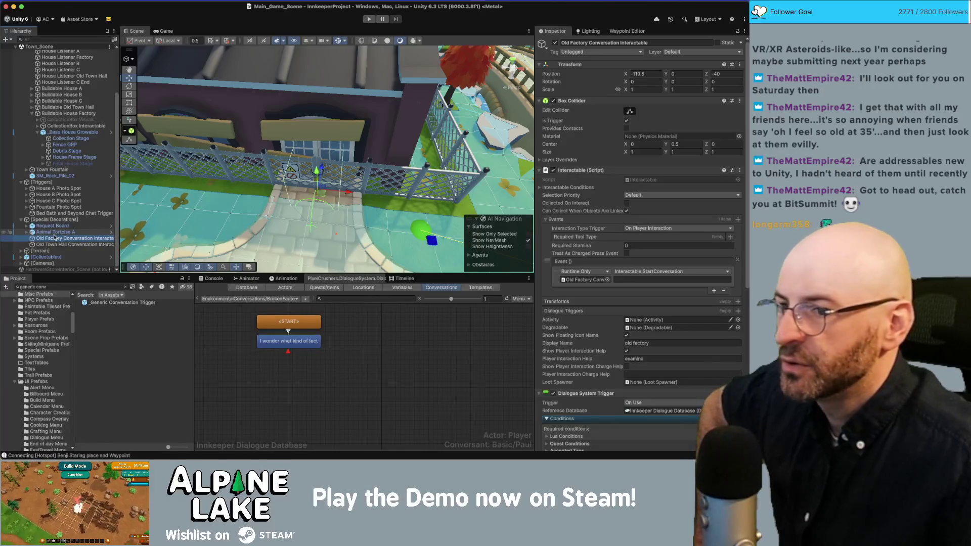
# Expand Interactable Conditions > Condition > Quest Conditions to review them, then collapse Condition
pyautogui.click(539, 188)
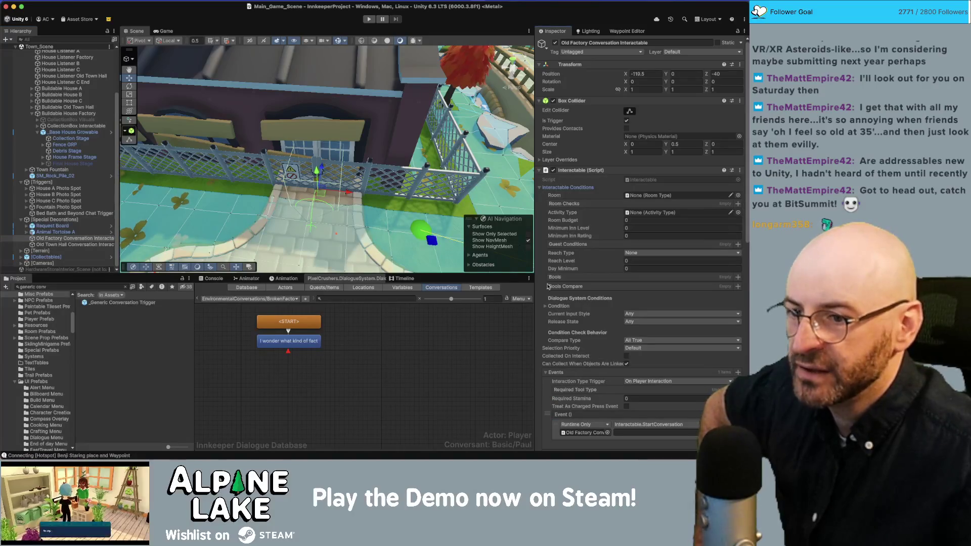
pyautogui.click(545, 307)
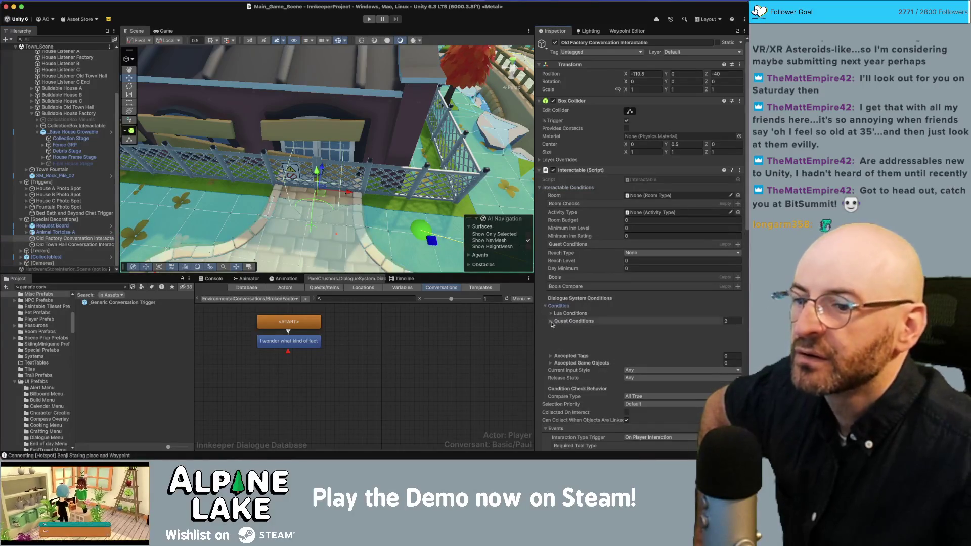
pyautogui.click(551, 322)
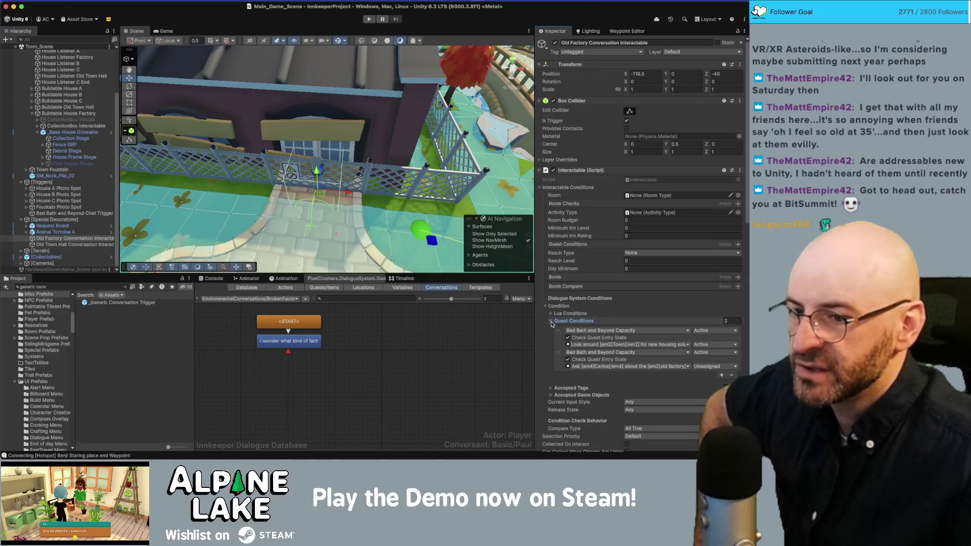
pyautogui.click(551, 322)
pyautogui.click(546, 307)
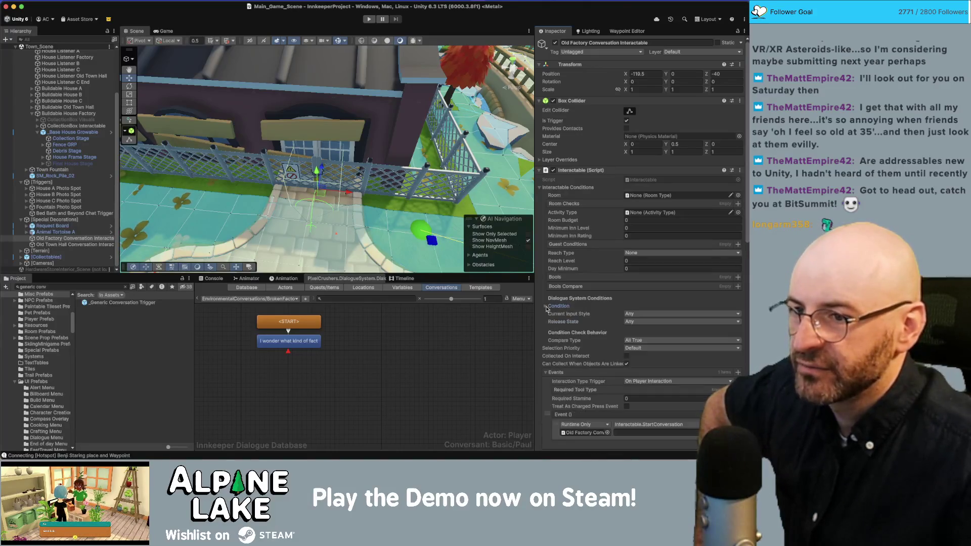
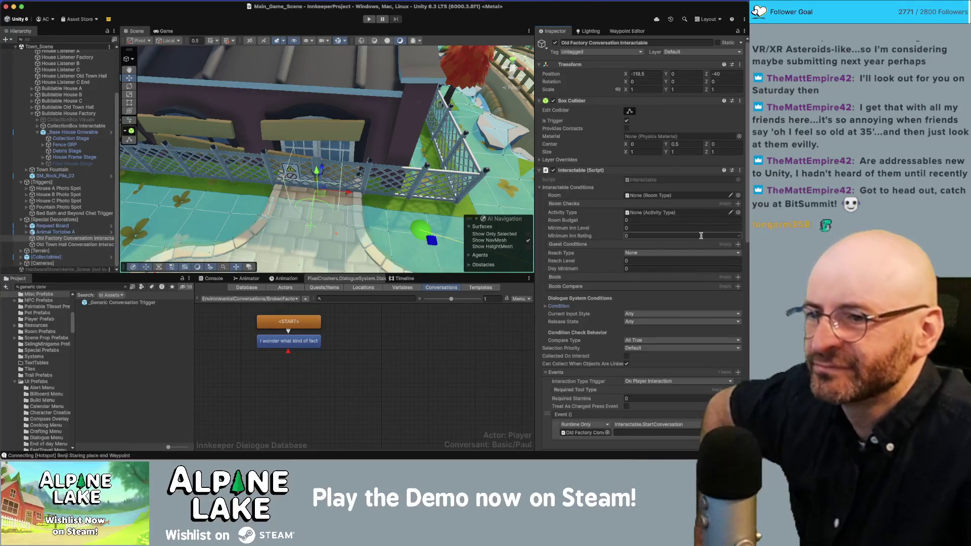
# Orbit the Scene view from the old factory across the plaza to the blue house's front door
pyautogui.scroll(-10, 667, 238)
pyautogui.scroll(-5, 668, 242)
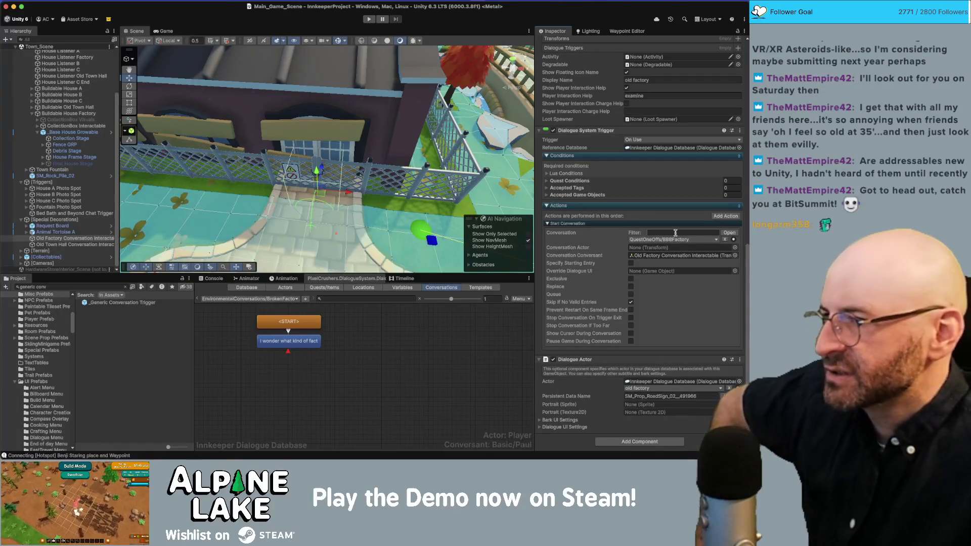
pyautogui.moveTo(283, 131)
pyautogui.mouseDown()
pyautogui.moveTo(296, 116)
pyautogui.moveTo(298, 127)
pyautogui.mouseUp()
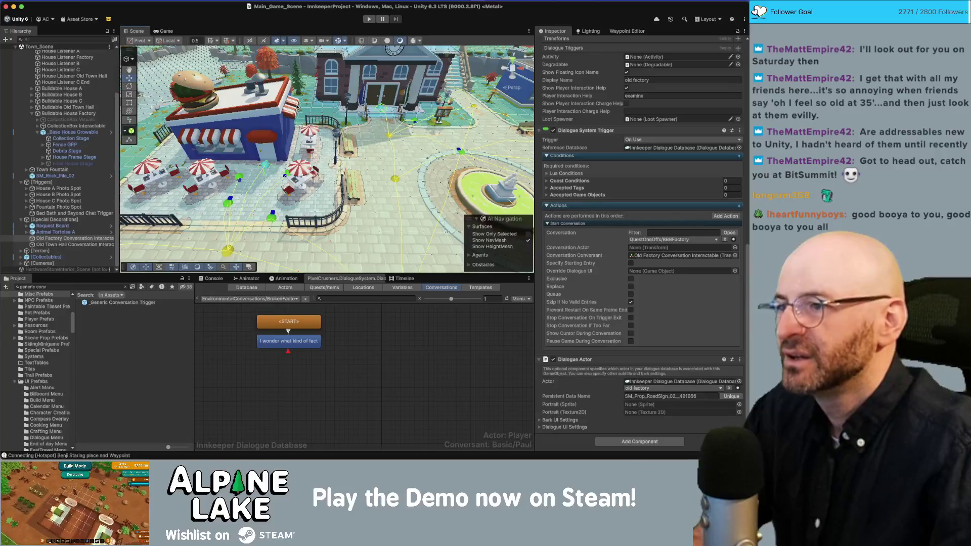
pyautogui.moveTo(304, 152)
pyautogui.mouseDown()
pyautogui.moveTo(199, 106)
pyautogui.moveTo(216, 130)
pyautogui.moveTo(297, 169)
pyautogui.moveTo(310, 165)
pyautogui.moveTo(300, 166)
pyautogui.mouseUp()
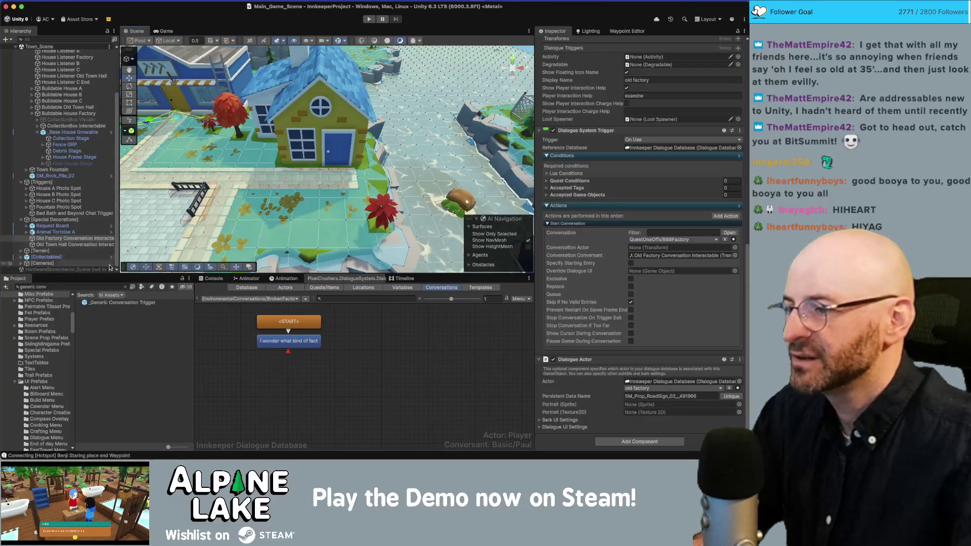
# Retitle the BrokenFactory conversation to HouseFrontDoor… and drop a _Generic Conversation Trigger by the blue house's door
pyautogui.click(349, 338)
pyautogui.click(349, 337)
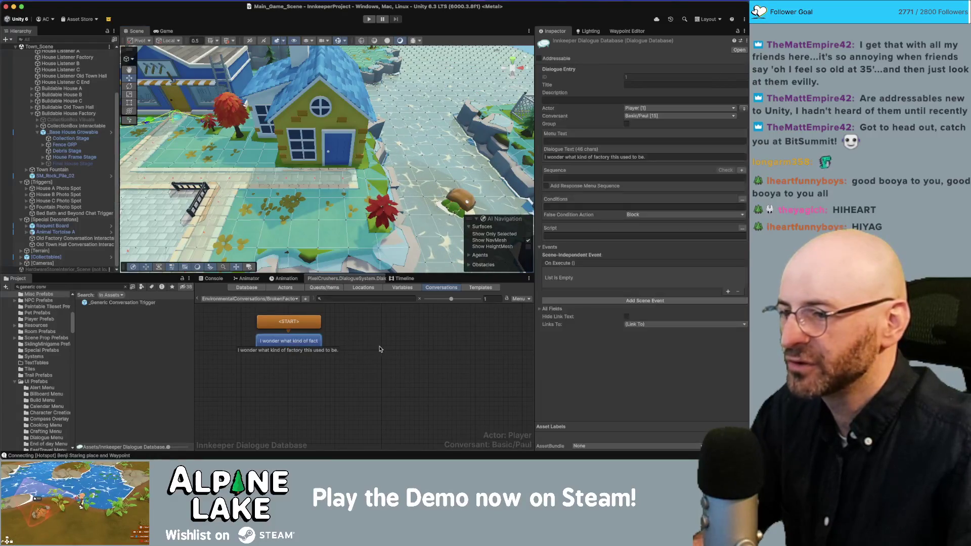
pyautogui.doubleClick(733, 84)
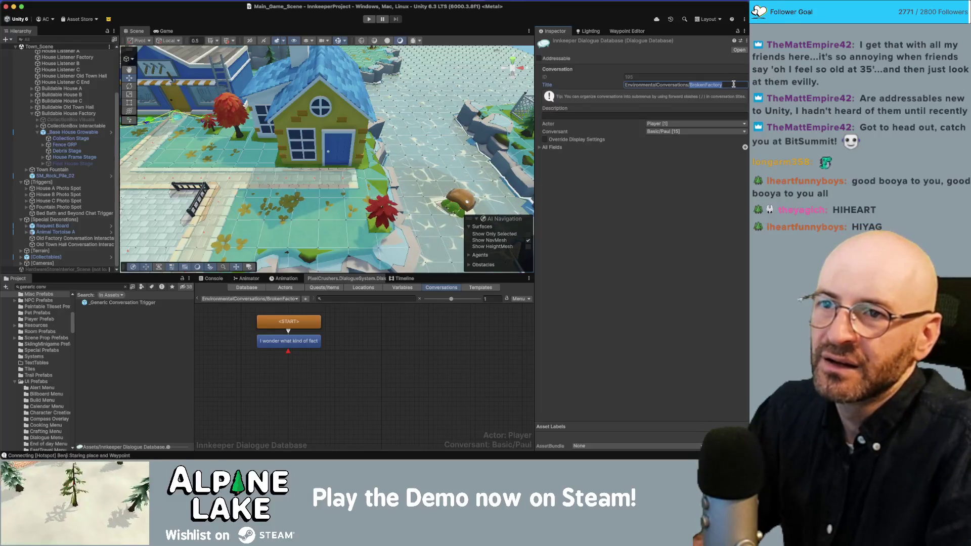
pyautogui.write('HouseF')
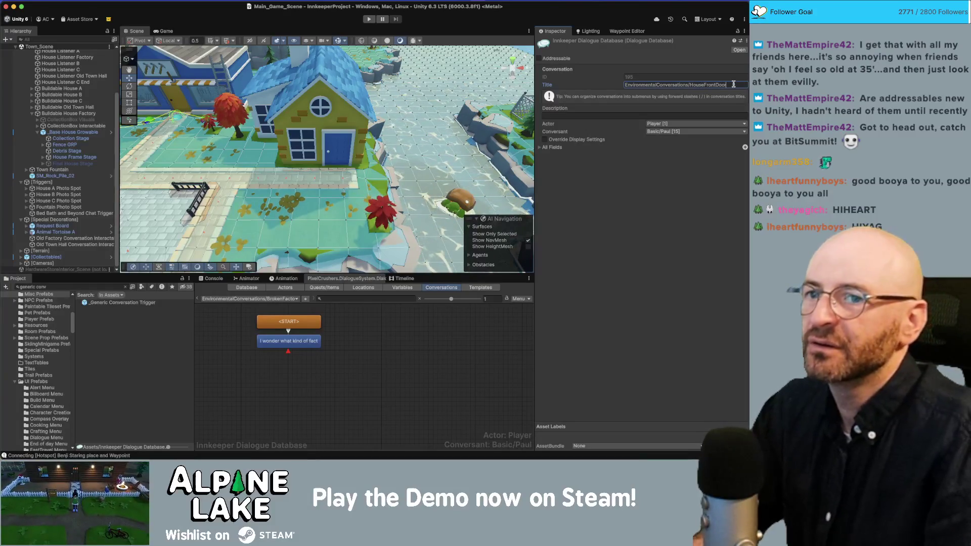
pyautogui.press('Return')
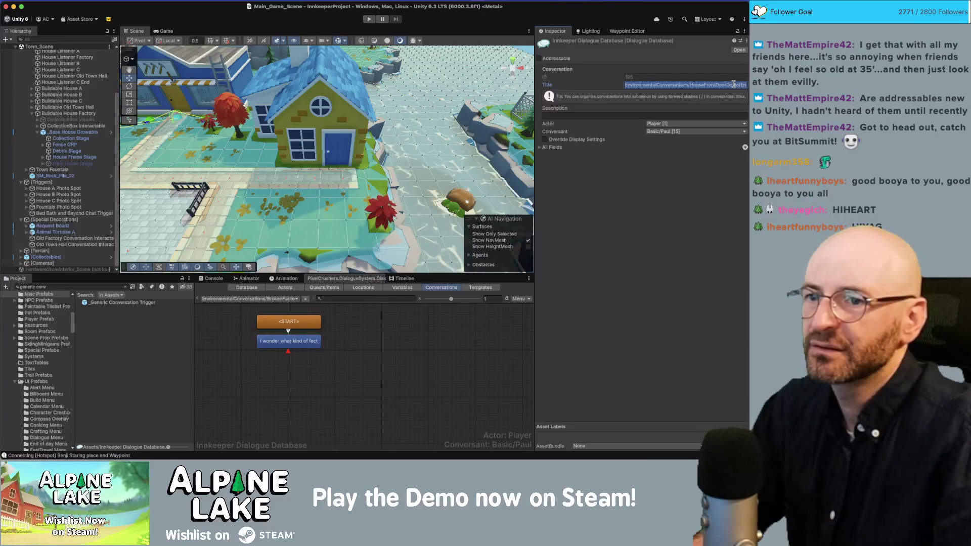
pyautogui.click(406, 357)
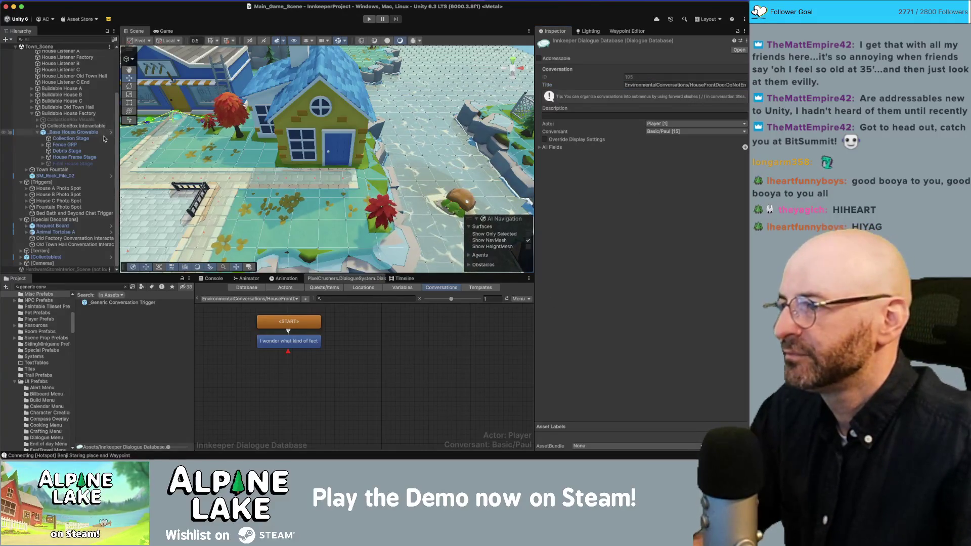
pyautogui.moveTo(106, 304)
pyautogui.mouseDown()
pyautogui.moveTo(152, 299)
pyautogui.moveTo(341, 178)
pyautogui.mouseUp()
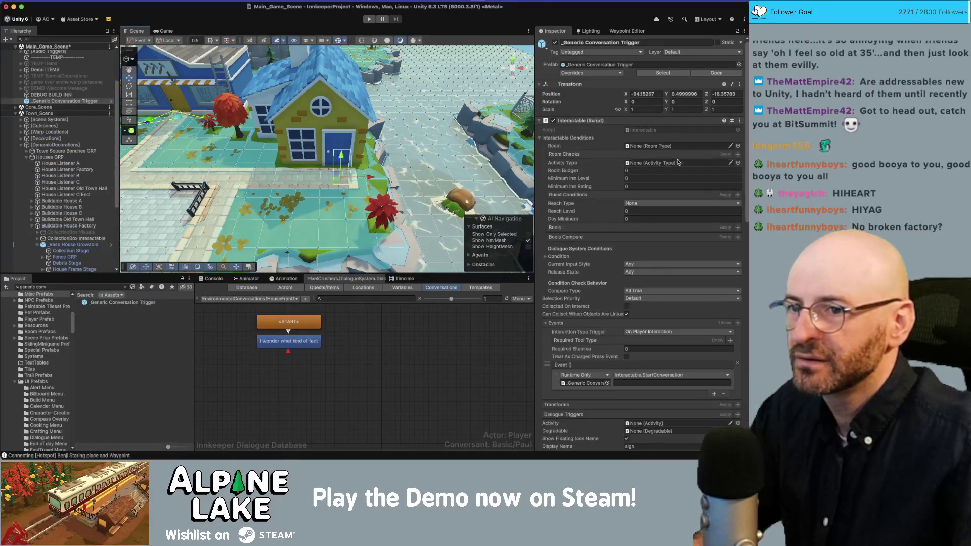
# Set the trigger's Start Conversation to EnvironmentalConversations/HouseFrontDoor…, collapsing the interactable conditions first
pyautogui.scroll(-1, 646, 202)
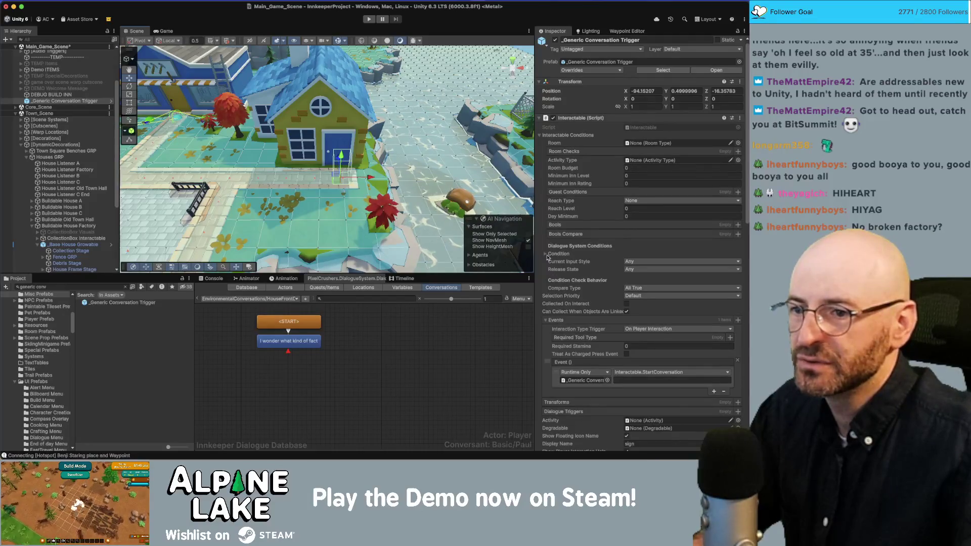
pyautogui.click(539, 136)
pyautogui.click(628, 227)
pyautogui.write('otEnter')
pyautogui.press('Return')
pyautogui.scroll(-10, 657, 303)
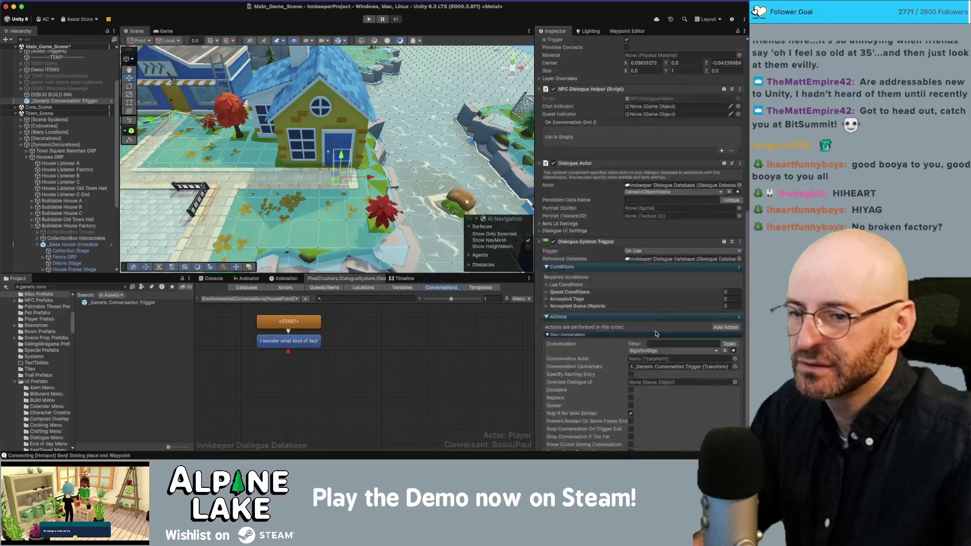
pyautogui.click(669, 320)
pyautogui.moveTo(668, 450)
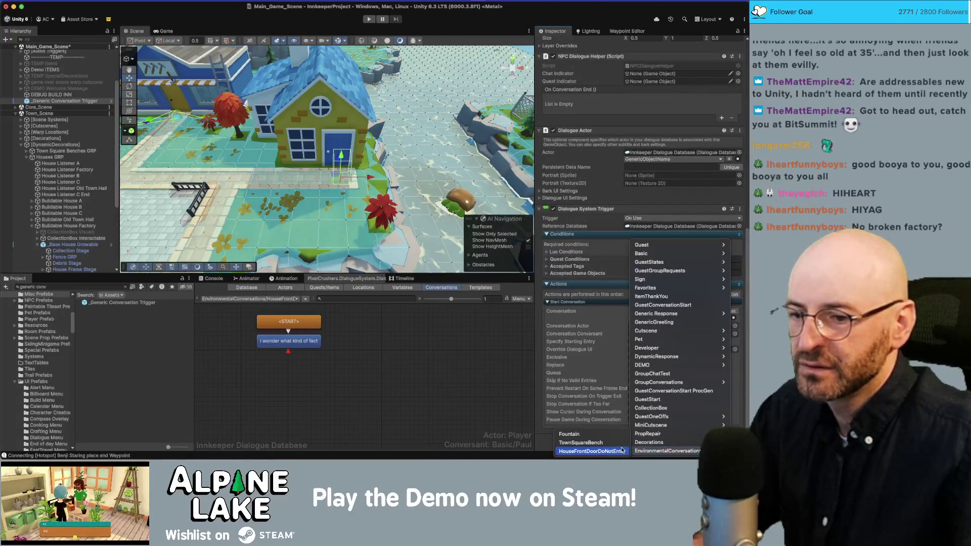
pyautogui.click(601, 396)
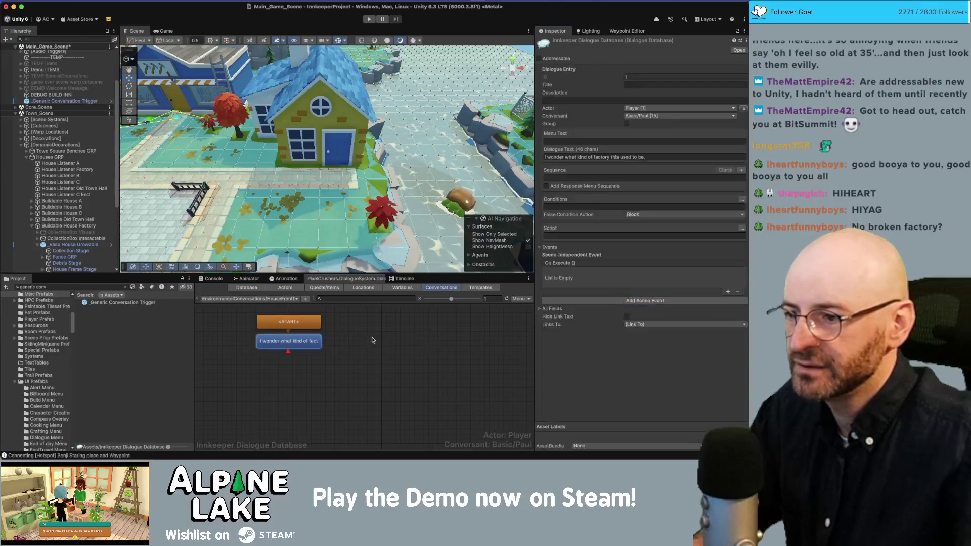
# Start replacing the house-door dialogue text, typing 'This isn't a video game,'
pyautogui.click(304, 340)
pyautogui.click(627, 157)
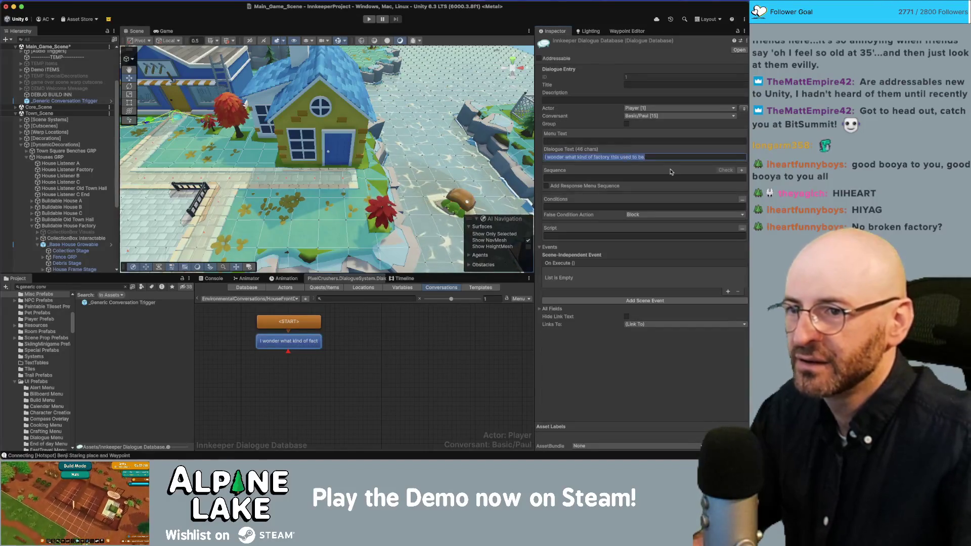
pyautogui.write("This isn't a video game, I can't just enter other people's homes.")
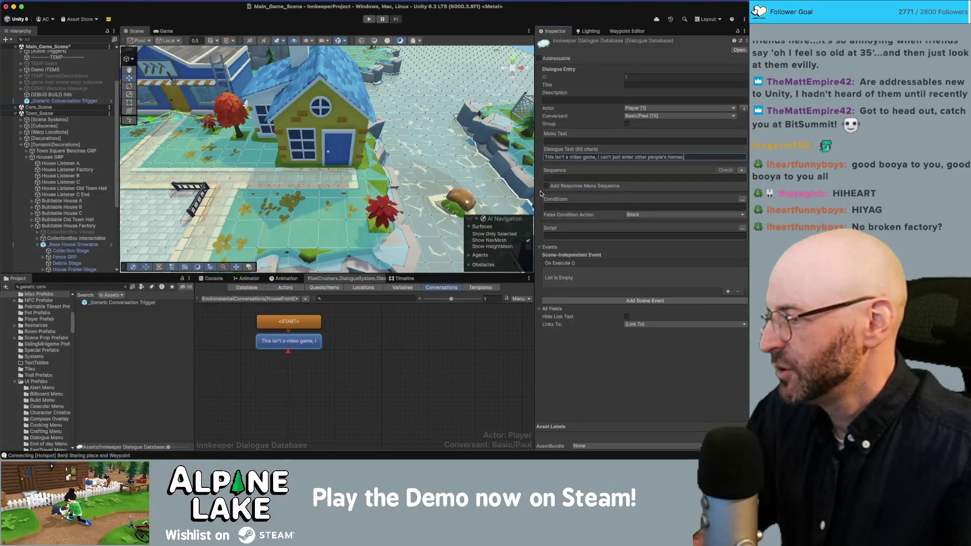
pyautogui.moveTo(328, 173)
pyautogui.mouseDown()
pyautogui.moveTo(193, 128)
pyautogui.moveTo(302, 182)
pyautogui.mouseUp()
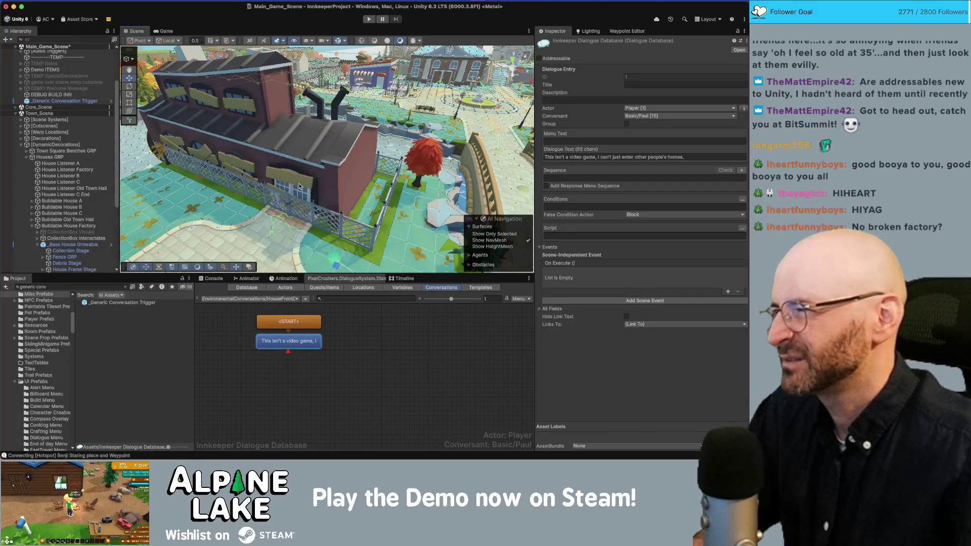
pyautogui.moveTo(336, 174)
pyautogui.mouseDown()
pyautogui.moveTo(412, 170)
pyautogui.moveTo(395, 175)
pyautogui.mouseUp()
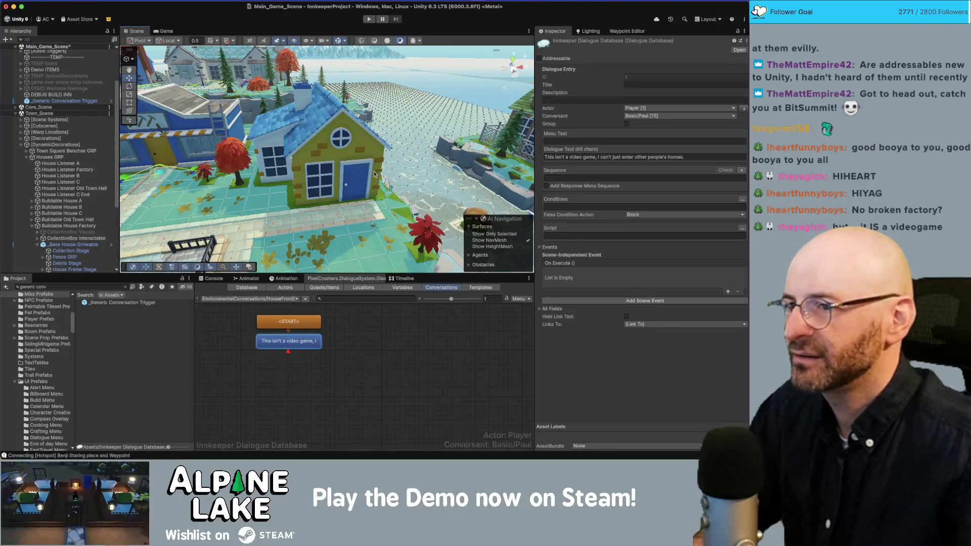
pyautogui.scroll(10, 340, 137)
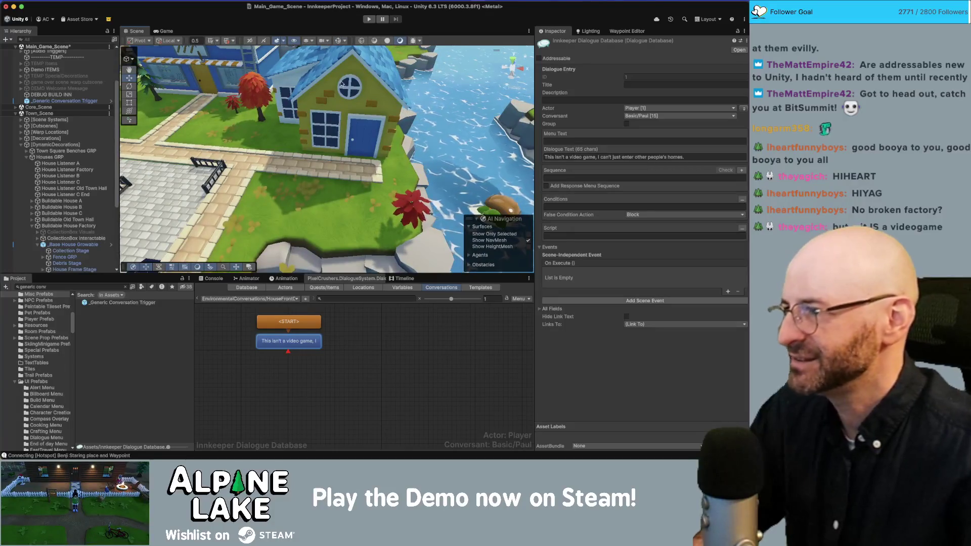
pyautogui.moveTo(339, 137)
pyautogui.mouseDown()
pyautogui.moveTo(379, 99)
pyautogui.moveTo(364, 104)
pyautogui.mouseUp()
# Revise the line to 'I shouldn't just enter other people's homes.' and parent the trigger under Houses GRP
pyautogui.click(599, 156)
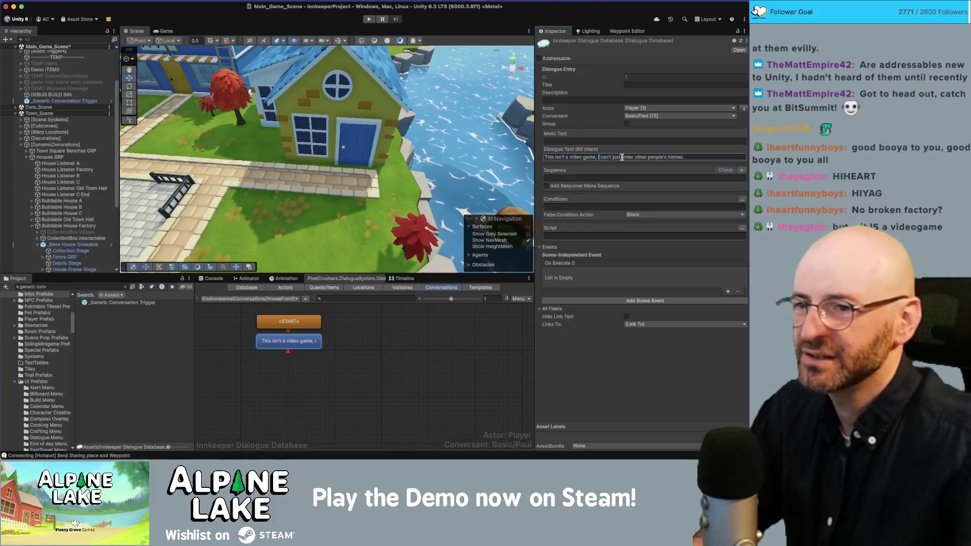
pyautogui.hotkey('shift', 'Home')
pyautogui.press('BackSpace')
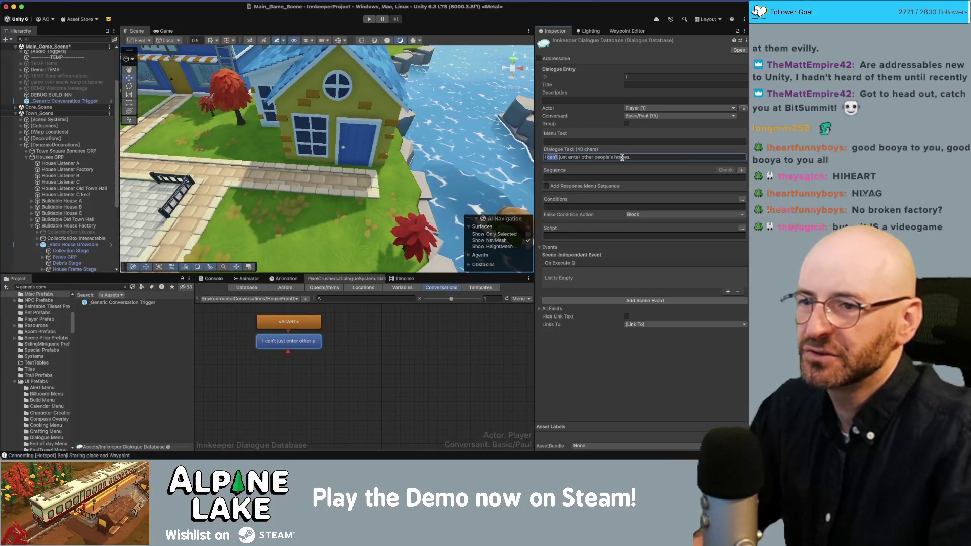
pyautogui.press('Right')
pyautogui.press('Right')
pyautogui.press('Delete')
pyautogui.press('Delete')
pyautogui.press('Delete')
pyautogui.write("shouldn't")
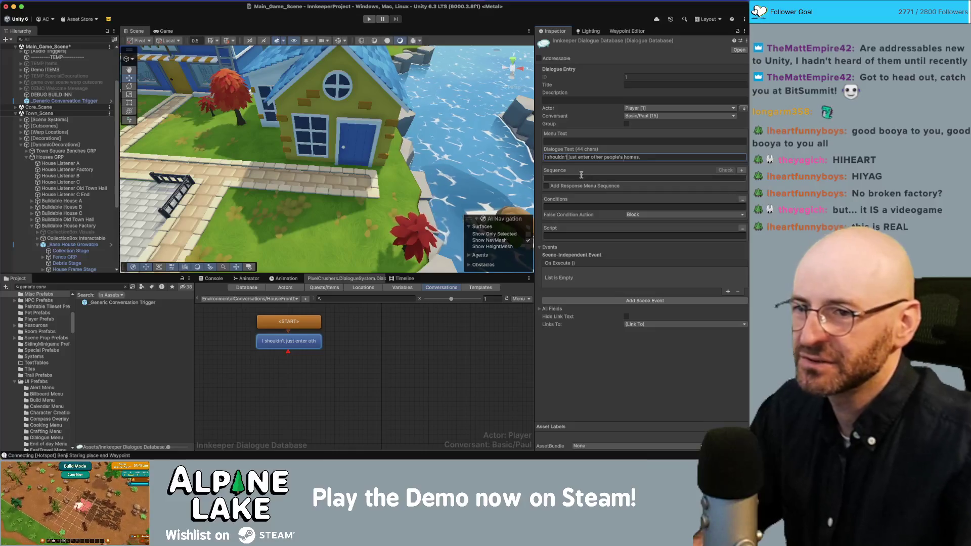
pyautogui.moveTo(422, 148)
pyautogui.mouseDown()
pyautogui.moveTo(435, 150)
pyautogui.moveTo(423, 150)
pyautogui.mouseUp()
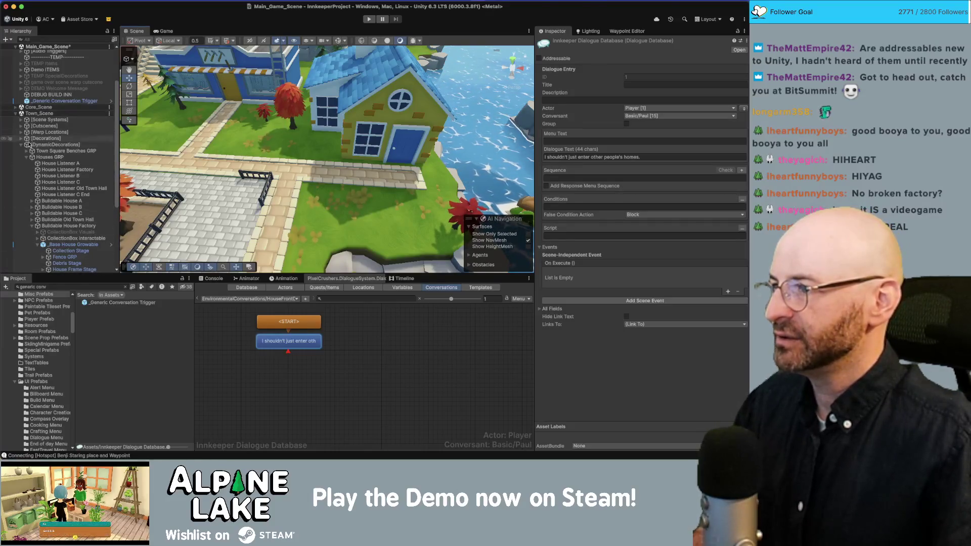
pyautogui.moveTo(51, 102); pyautogui.dragTo(48, 158)
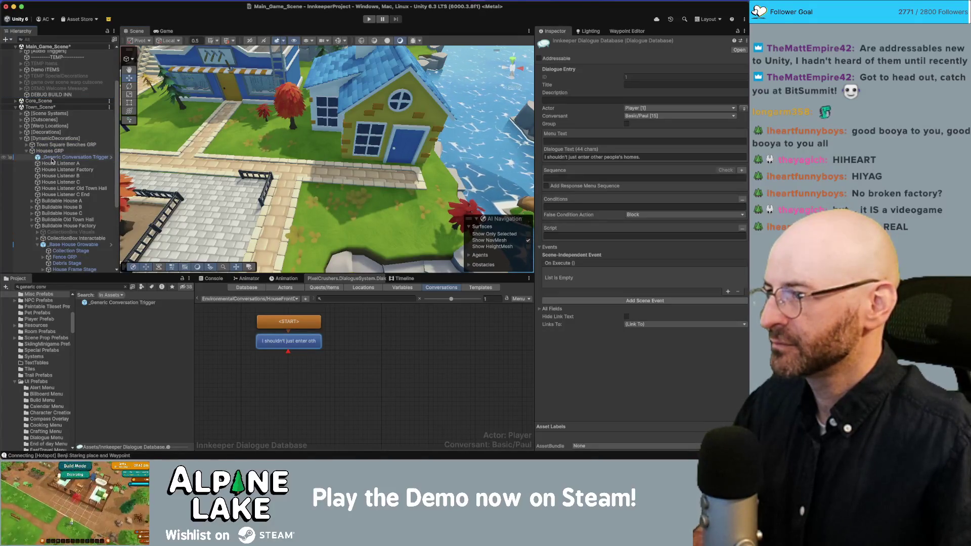
pyautogui.click(52, 152)
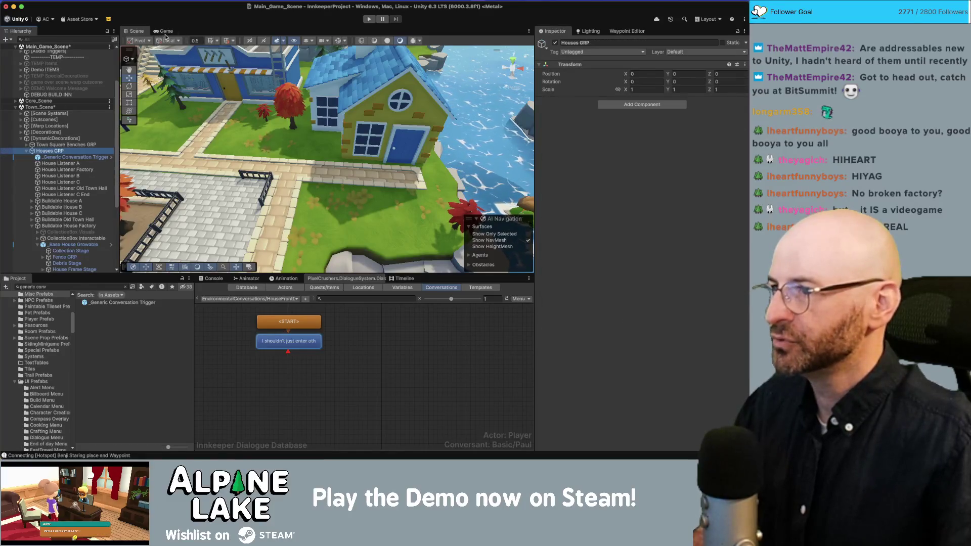
# Frame Houses GRP and expand the [Decorations] group in the Hierarchy
pyautogui.press('f')
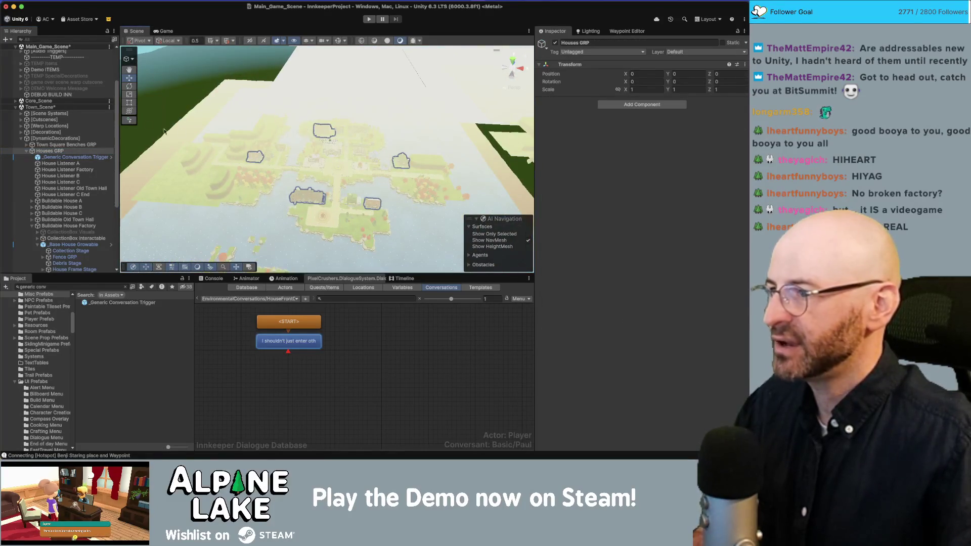
pyautogui.click(21, 132)
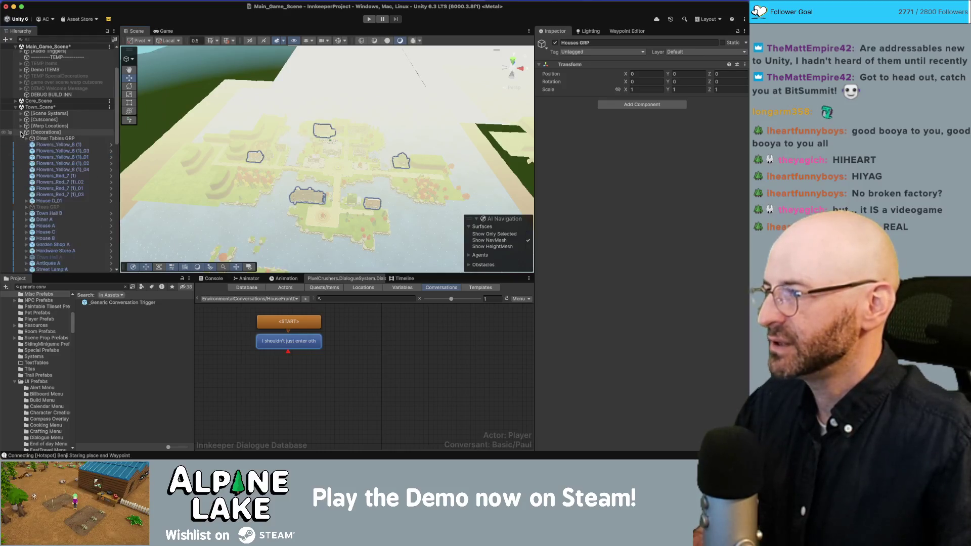
pyautogui.click(48, 200)
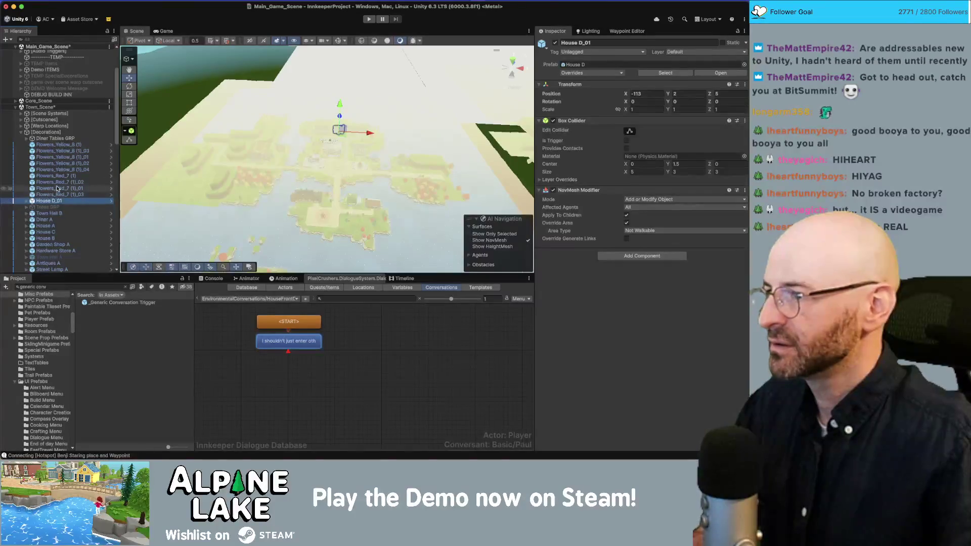
pyautogui.click(44, 132)
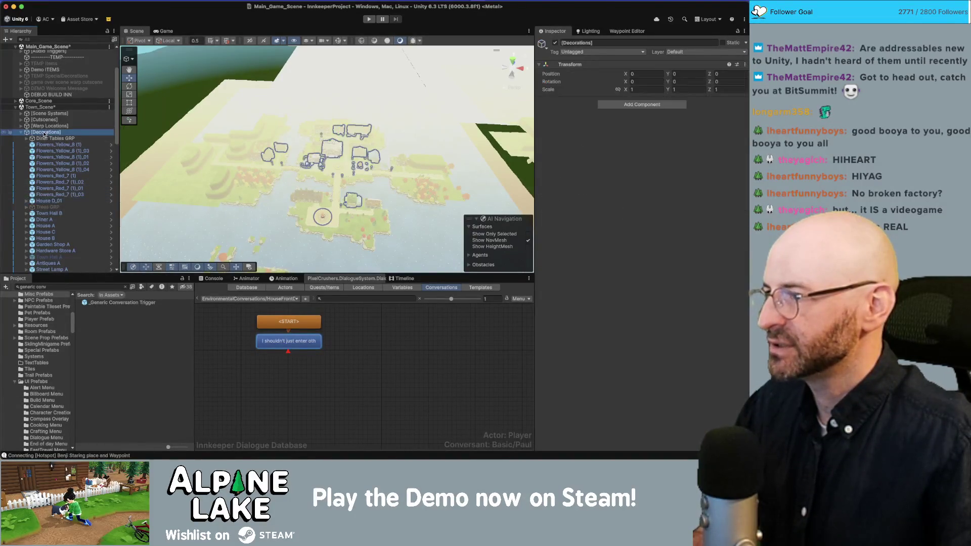
pyautogui.rightClick(44, 134)
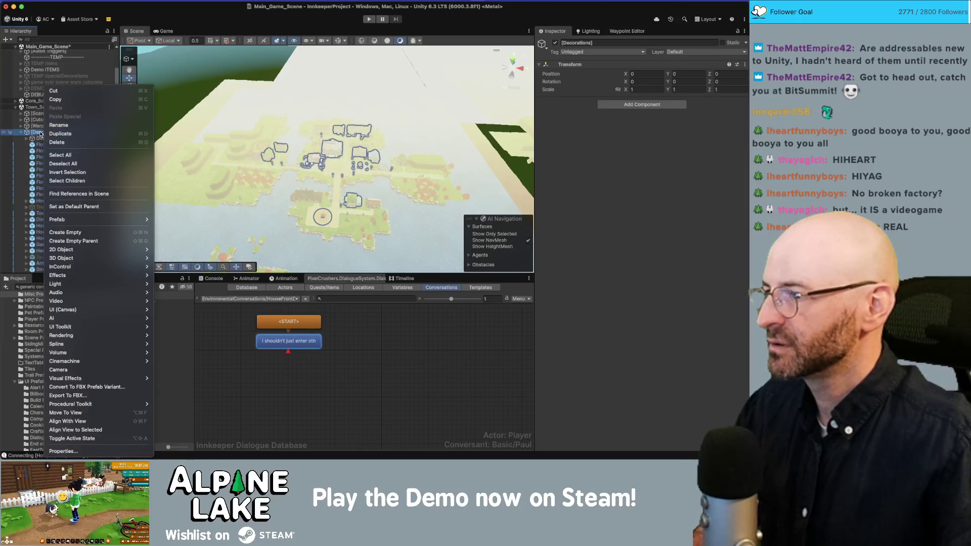
pyautogui.press('Escape')
# Create an empty GameObject under [Decorations] and name it Buildings
pyautogui.click(9, 39)
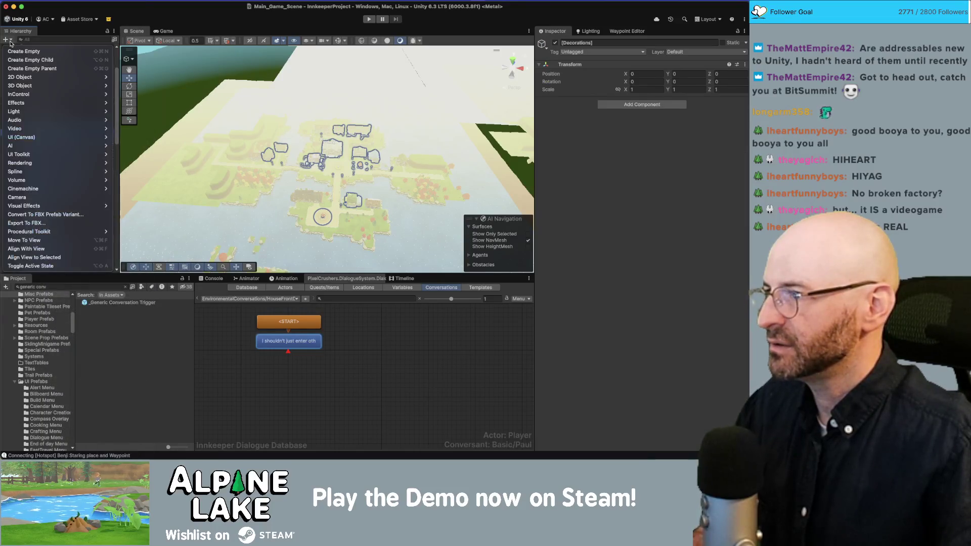
pyautogui.click(15, 53)
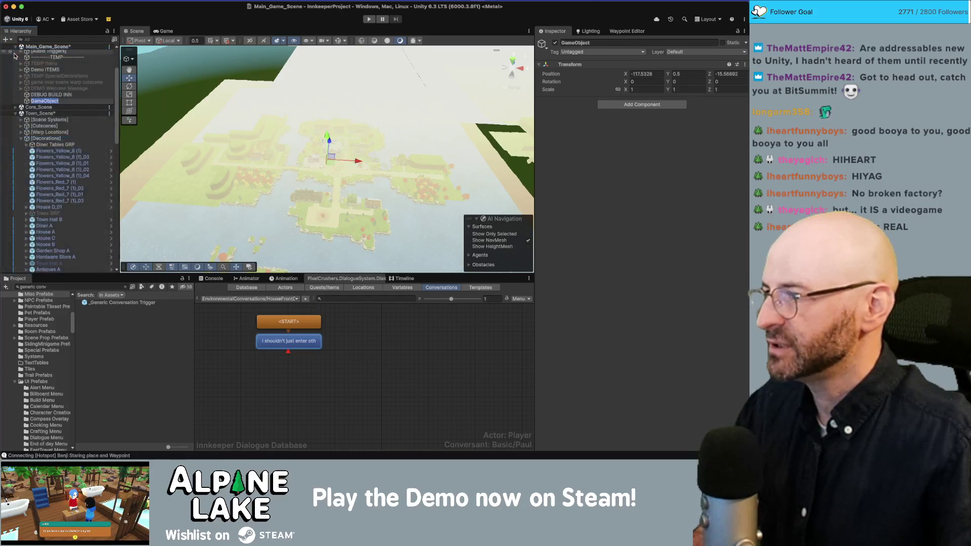
pyautogui.press('Return')
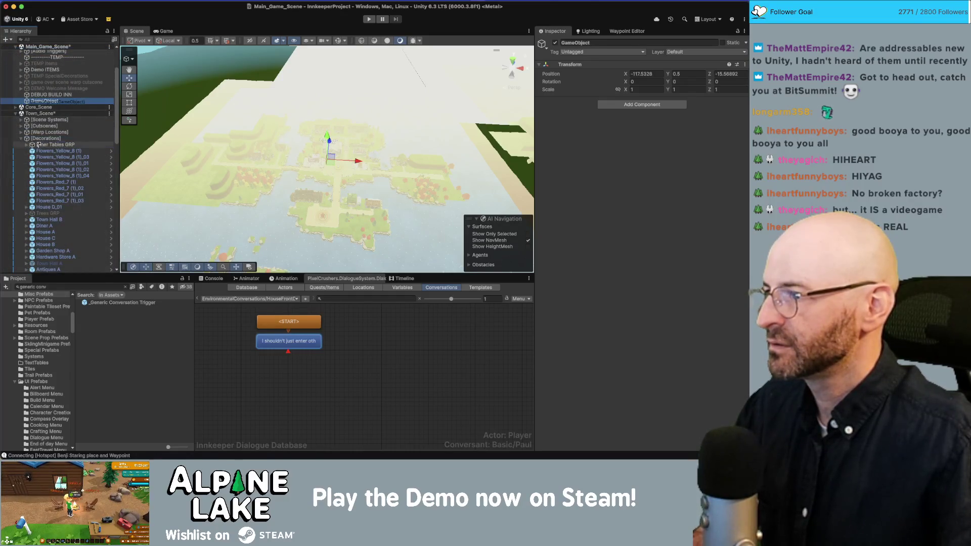
pyautogui.moveTo(41, 141); pyautogui.dragTo(42, 139)
pyautogui.scroll(-10, 99, 223)
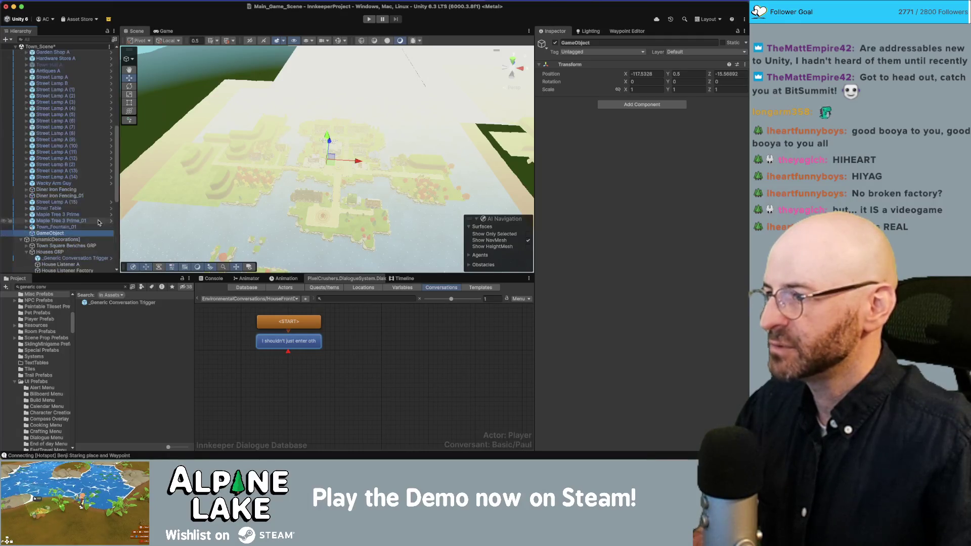
pyautogui.click(71, 234)
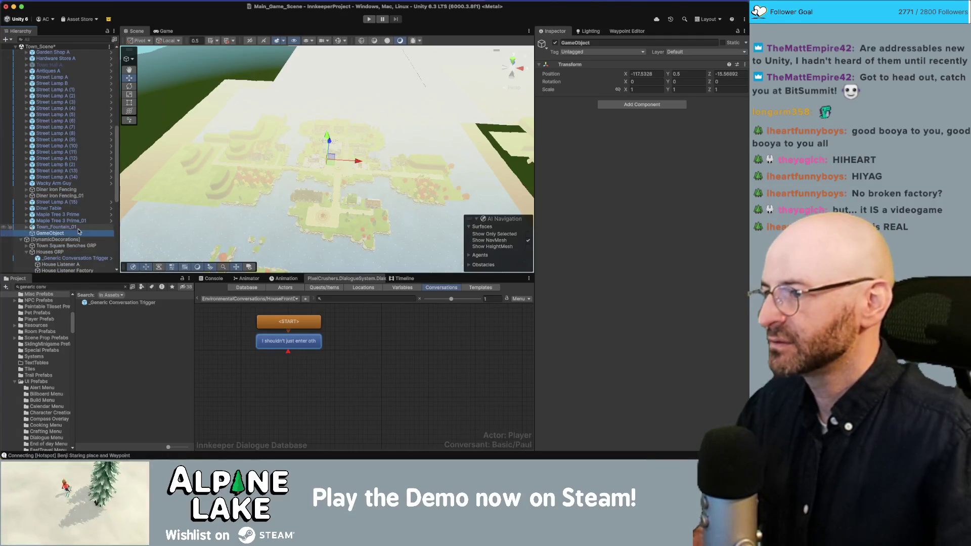
pyautogui.write('Buildings')
pyautogui.press('Return')
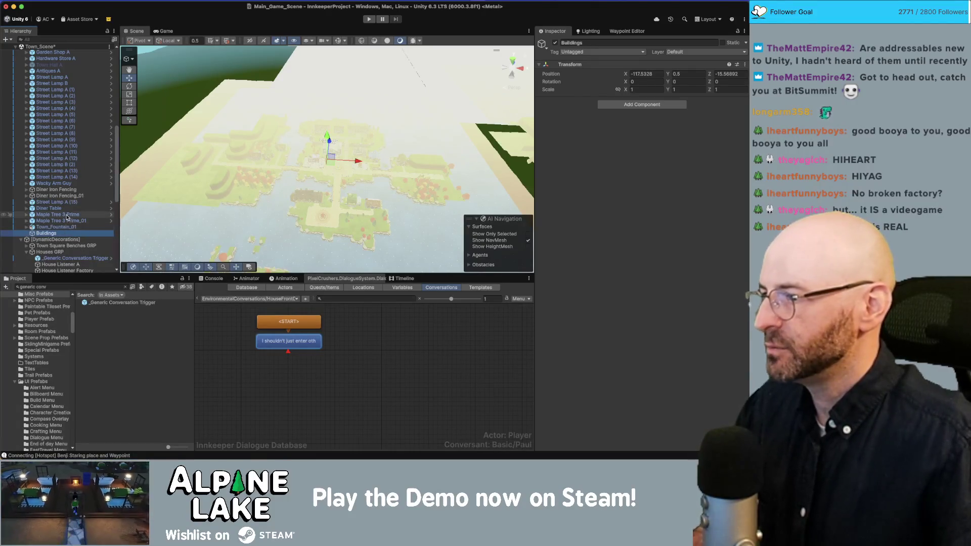
# Move House D_01 through Antiques A into the Buildings group under [Decorations]
pyautogui.moveTo(52, 235)
pyautogui.mouseDown()
pyautogui.moveTo(45, 56)
pyautogui.moveTo(45, 141)
pyautogui.moveTo(46, 105)
pyautogui.mouseUp()
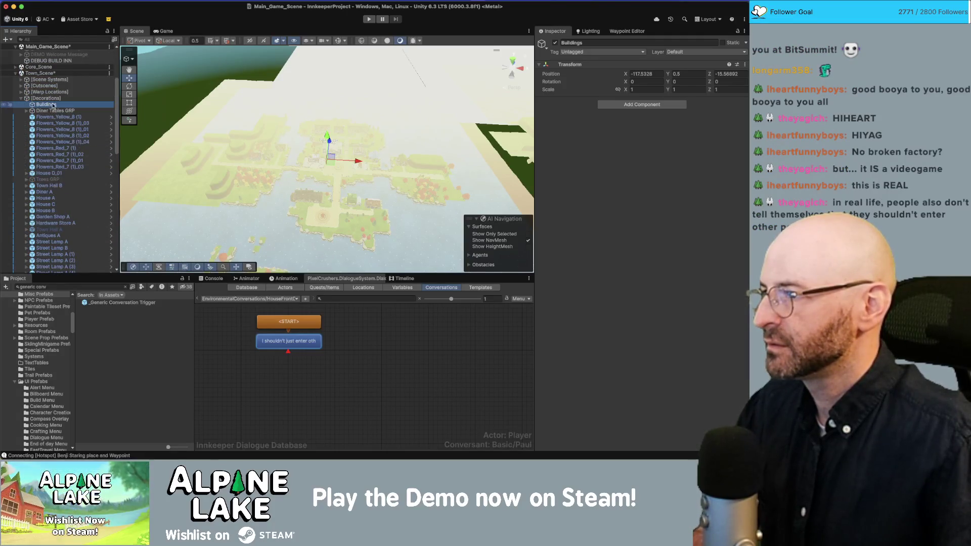
pyautogui.click(60, 173)
pyautogui.keyDown('super'); pyautogui.click(57, 185); pyautogui.keyUp('super')
pyautogui.keyDown('super'); pyautogui.click(57, 192); pyautogui.keyUp('super')
pyautogui.keyDown('super'); pyautogui.click(56, 198); pyautogui.keyUp('super')
pyautogui.keyDown('super'); pyautogui.click(57, 204); pyautogui.keyUp('super')
pyautogui.keyDown('super'); pyautogui.click(57, 210); pyautogui.keyUp('super')
pyautogui.keyDown('super'); pyautogui.click(56, 217); pyautogui.keyUp('super')
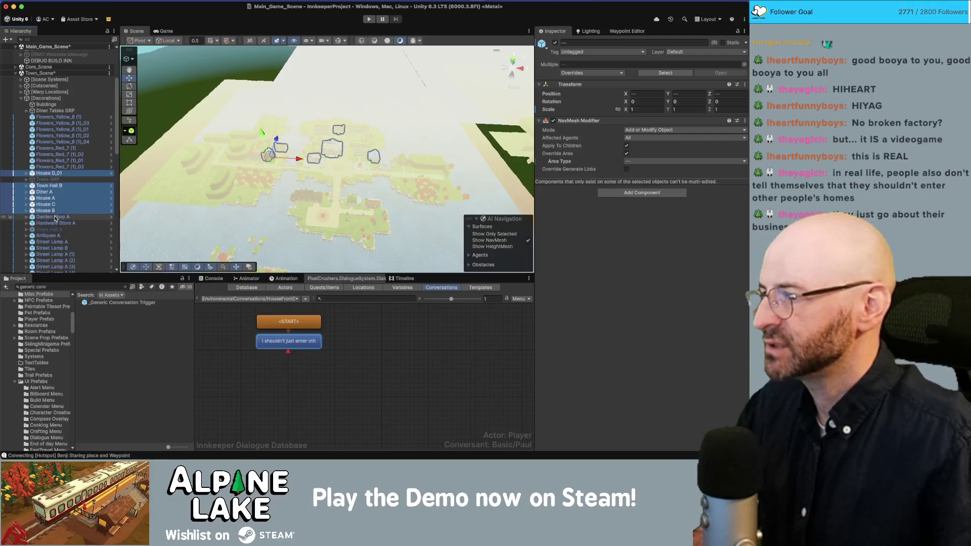
pyautogui.keyDown('super'); pyautogui.click(56, 223); pyautogui.keyUp('super')
pyautogui.keyDown('super'); pyautogui.click(57, 235); pyautogui.keyUp('super')
pyautogui.keyDown('super'); pyautogui.click(58, 236); pyautogui.keyUp('super')
pyautogui.scroll(-5, 60, 235)
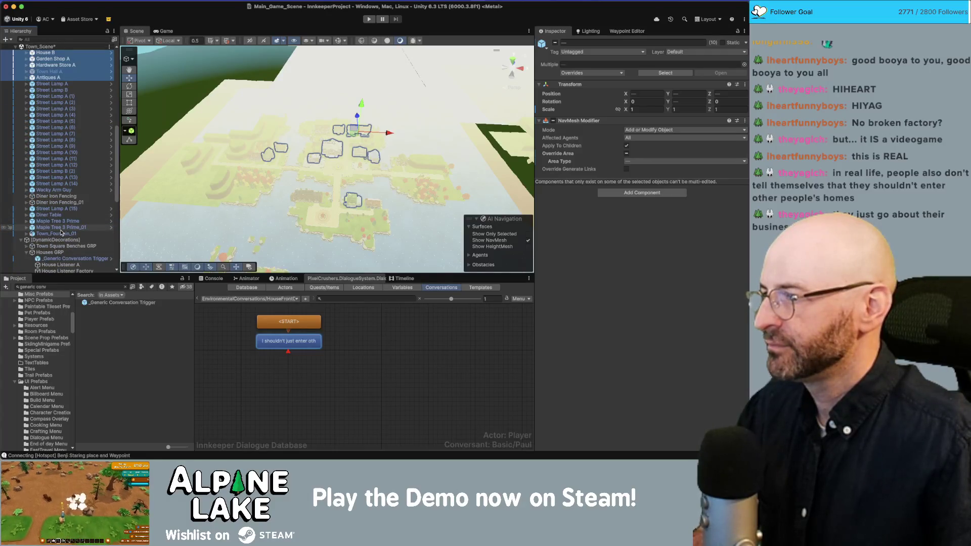
pyautogui.scroll(5, 60, 232)
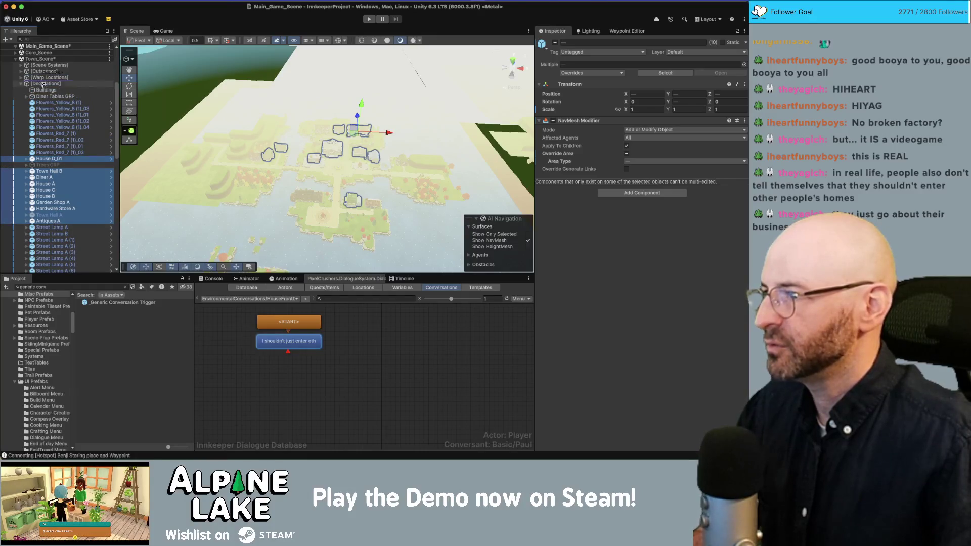
pyautogui.moveTo(45, 92); pyautogui.dragTo(45, 92)
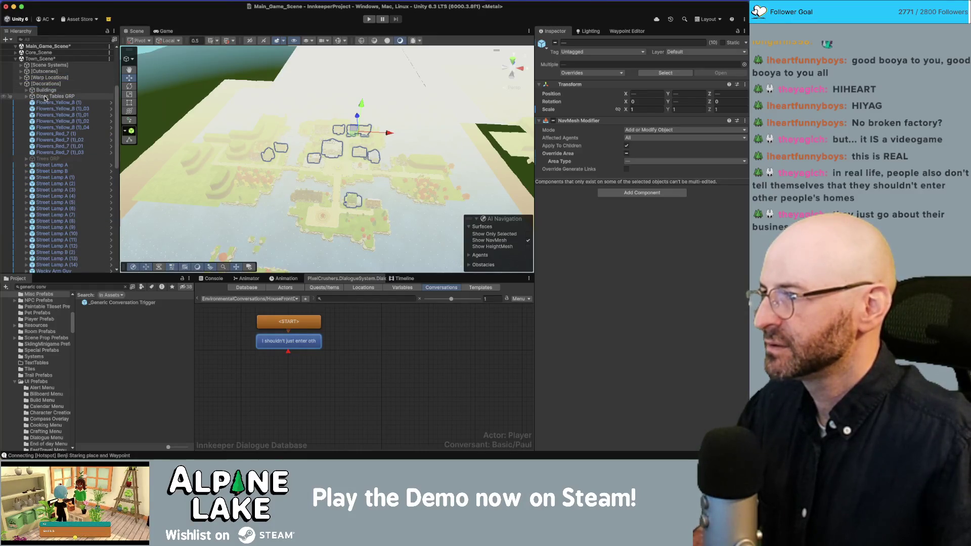
# Inspect the diner tables and rename Diner Tables GRP to Diner Decorations
pyautogui.click(51, 97)
pyautogui.press('f')
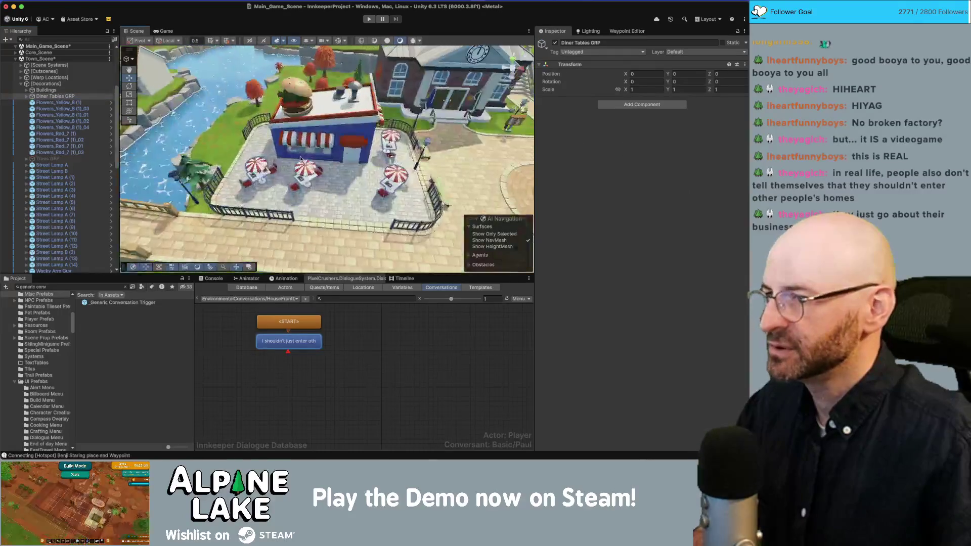
pyautogui.scroll(-10, 64, 197)
pyautogui.scroll(10, 63, 198)
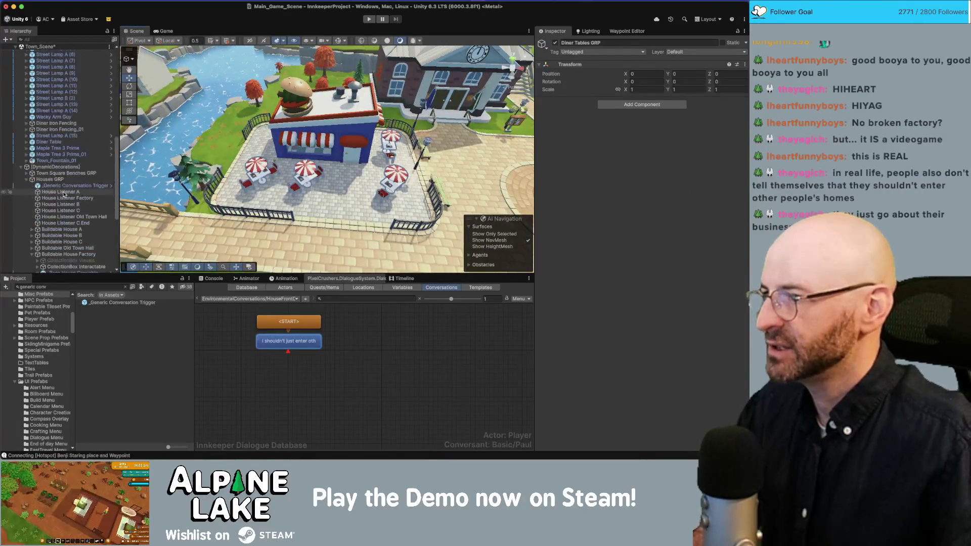
pyautogui.click(62, 143)
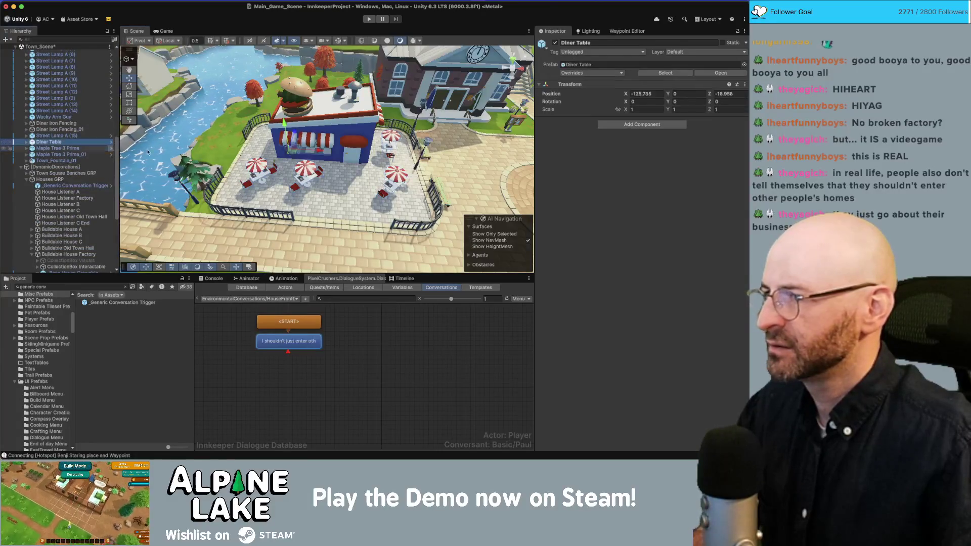
pyautogui.press('f')
pyautogui.scroll(6, 77, 149)
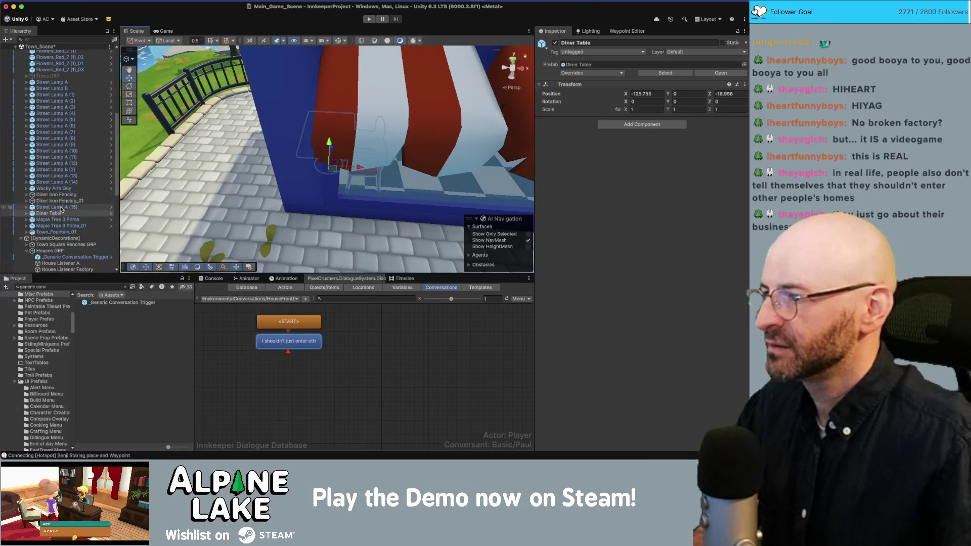
pyautogui.scroll(15, 63, 183)
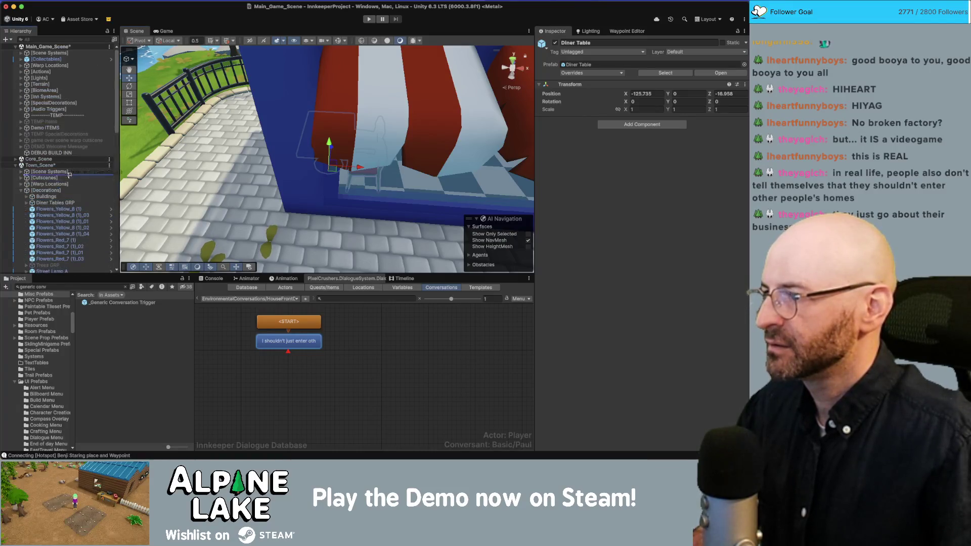
pyautogui.moveTo(59, 205); pyautogui.dragTo(59, 204)
pyautogui.click(59, 202)
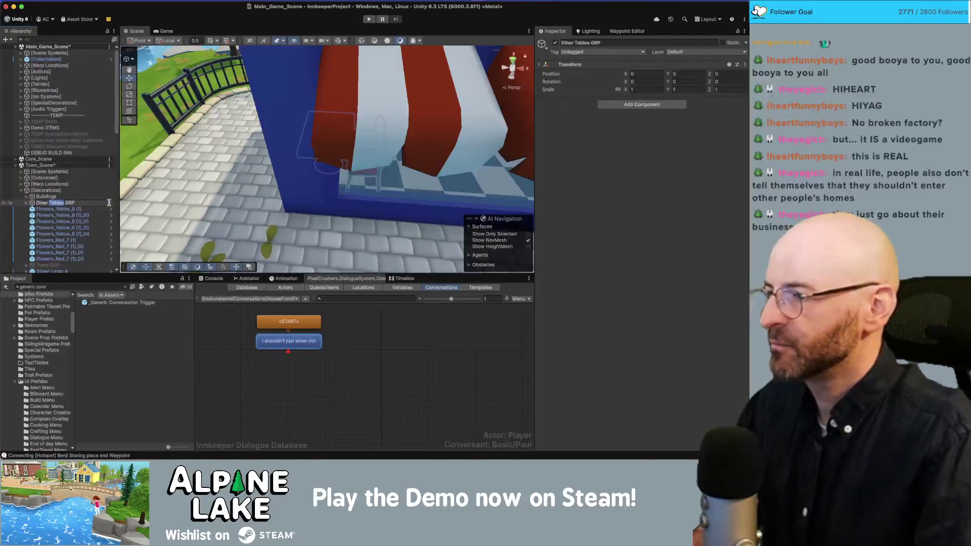
pyautogui.write('Decorations')
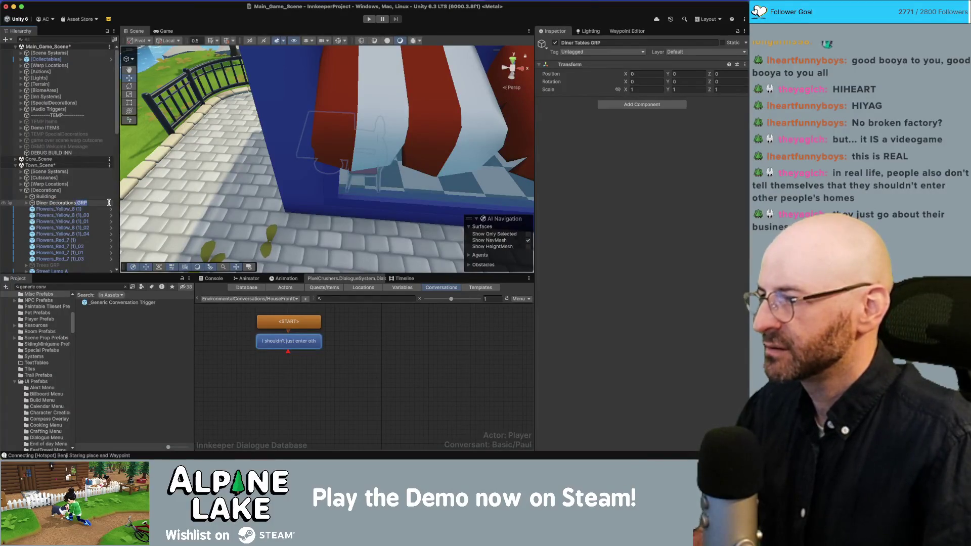
pyautogui.press('Return')
# Frame the two Diner Iron Fencing objects and drag them higher in the Hierarchy
pyautogui.scroll(-3, 83, 212)
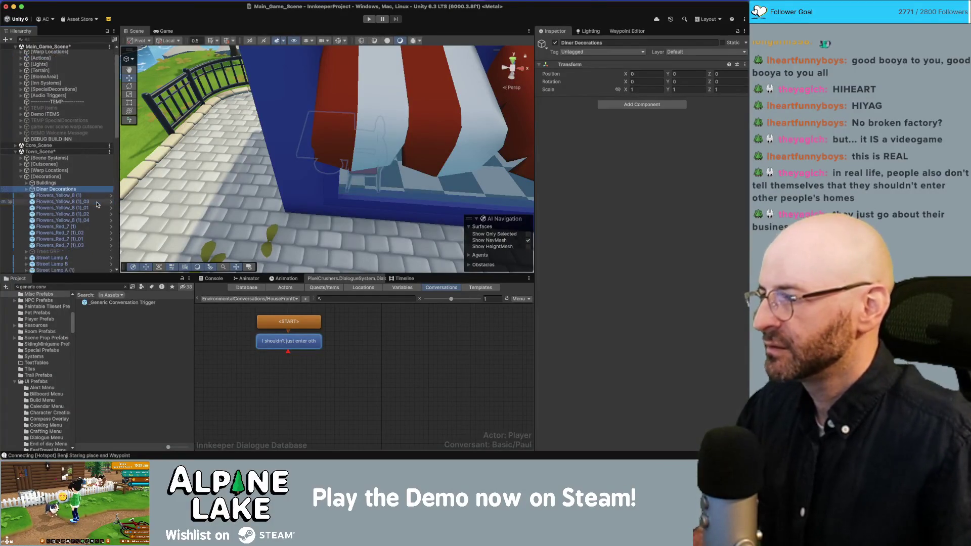
pyautogui.click(75, 209)
pyautogui.scroll(-5, 74, 210)
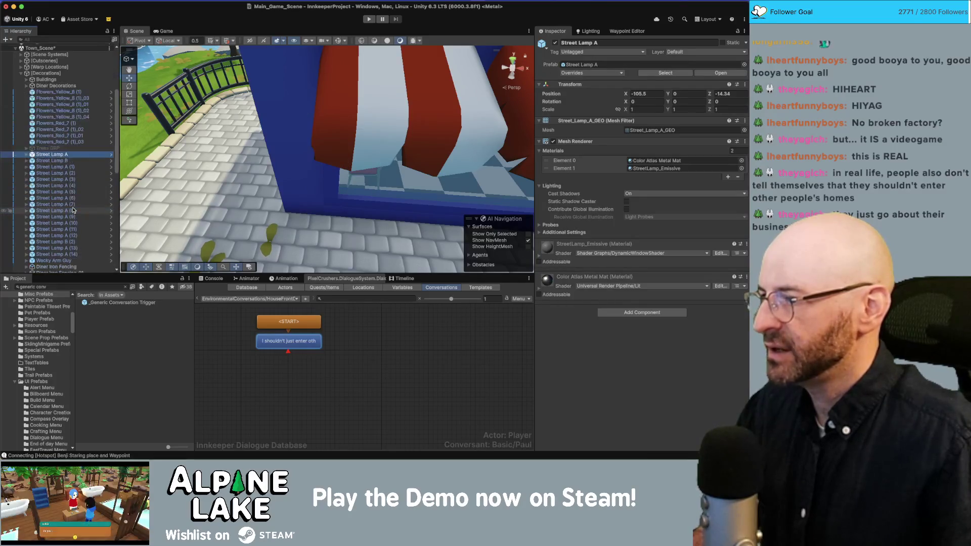
pyautogui.click(71, 204)
pyautogui.keyDown('shift'); pyautogui.click(72, 210); pyautogui.keyUp('shift')
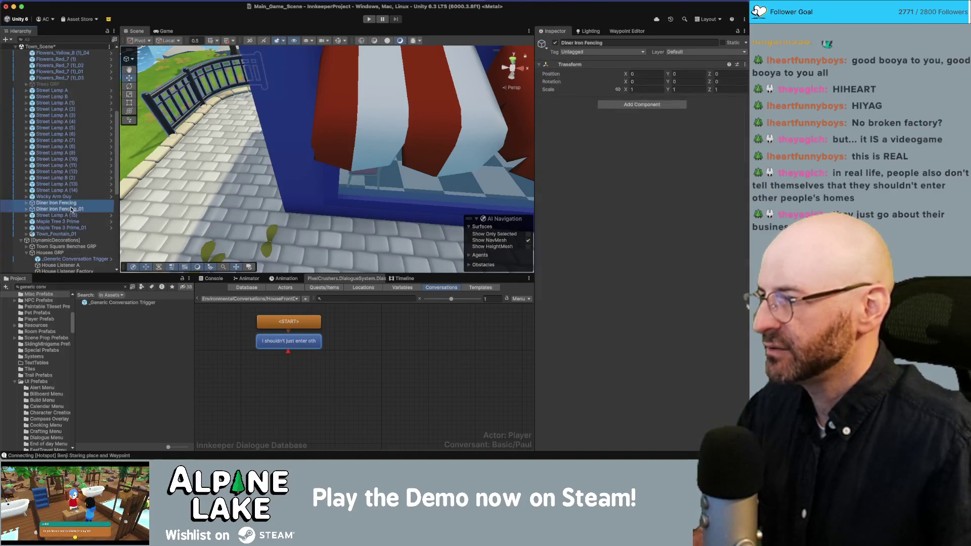
pyautogui.press('f')
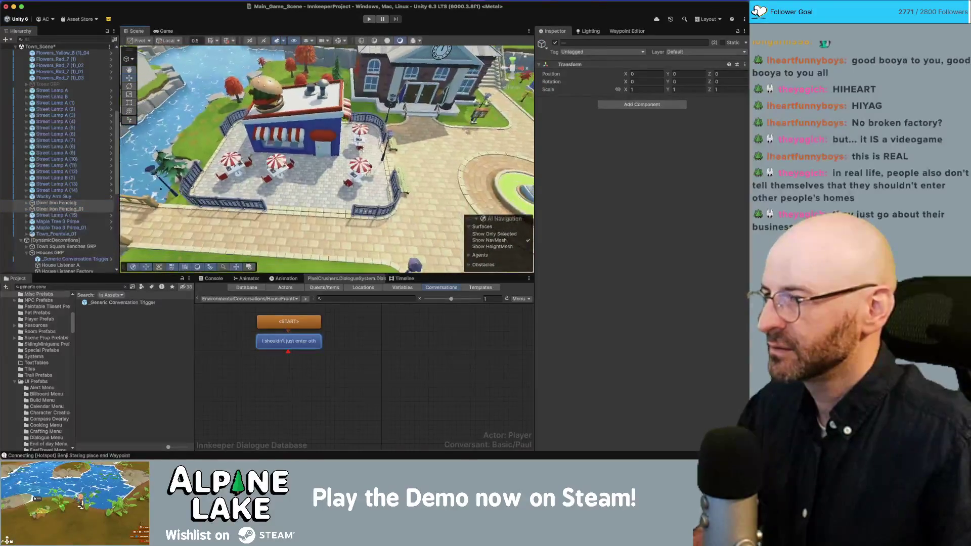
pyautogui.moveTo(57, 203)
pyautogui.mouseDown()
pyautogui.moveTo(54, 76)
pyautogui.moveTo(54, 103)
pyautogui.moveTo(56, 91)
pyautogui.mouseUp()
pyautogui.click(52, 77)
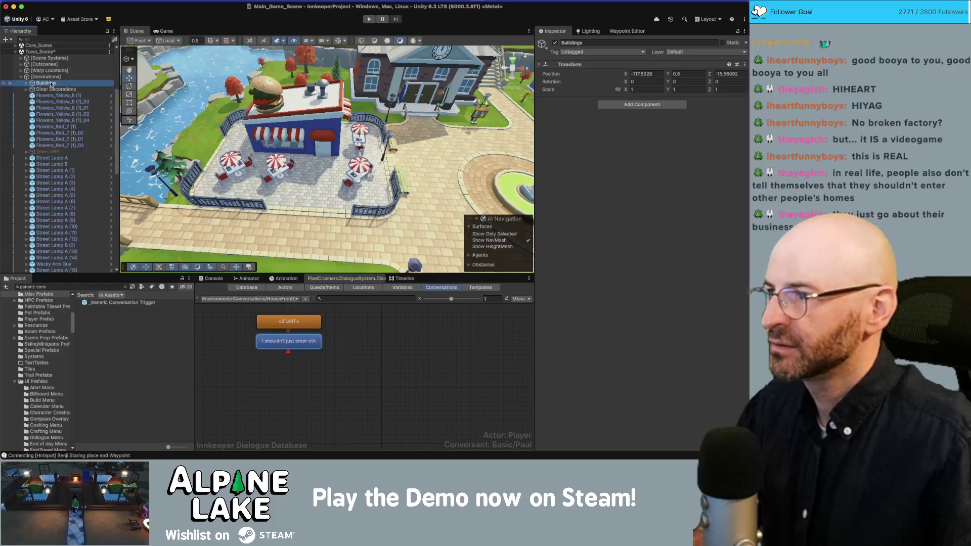
# Take the ten buildings out of Buildings and set its Position to 0, 0, 0
pyautogui.click(46, 83)
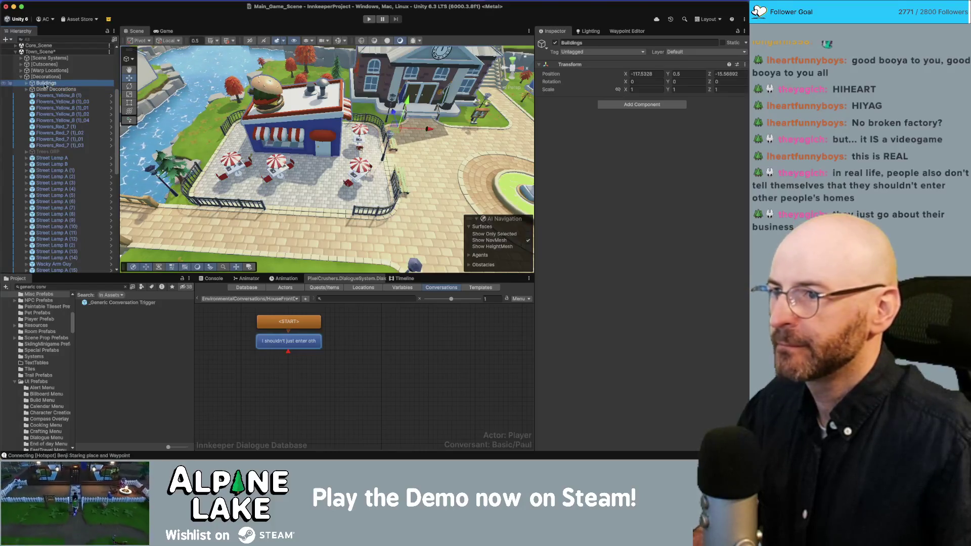
pyautogui.click(26, 83)
pyautogui.click(51, 89)
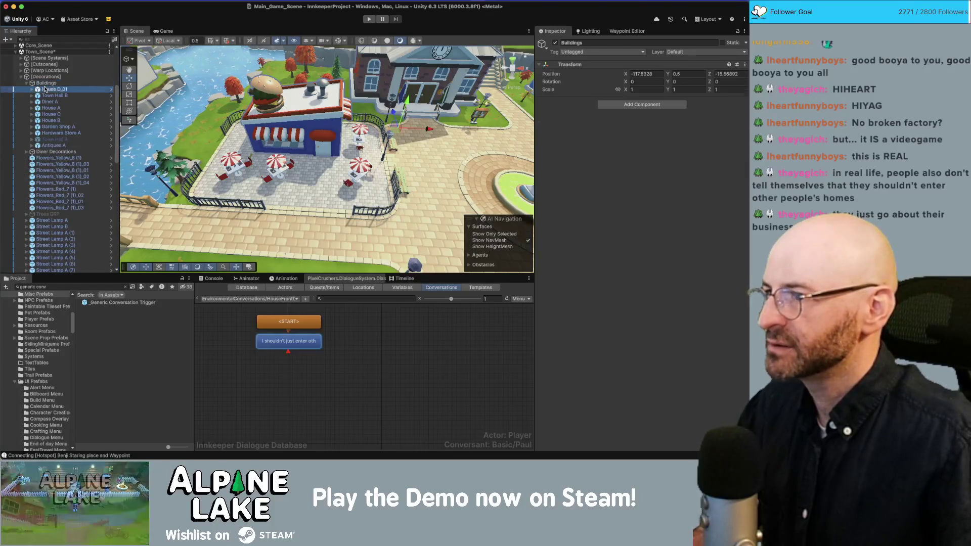
pyautogui.keyDown('shift'); pyautogui.click(53, 145); pyautogui.keyUp('shift')
pyautogui.moveTo(49, 154); pyautogui.dragTo(48, 154)
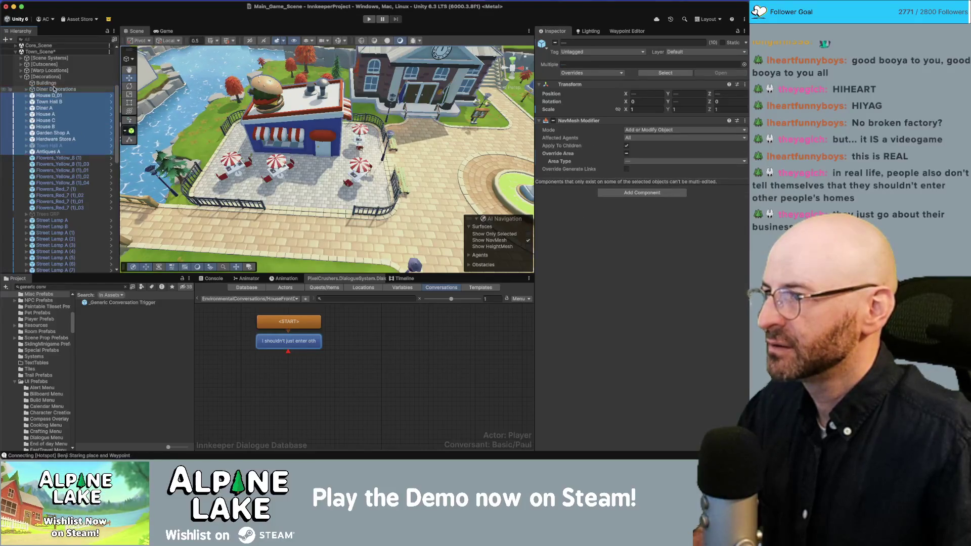
pyautogui.click(45, 83)
pyautogui.click(647, 74)
pyautogui.write('0')
pyautogui.press('Tab')
pyautogui.write('0')
pyautogui.press('Tab')
pyautogui.write('0')
pyautogui.press('Tab')
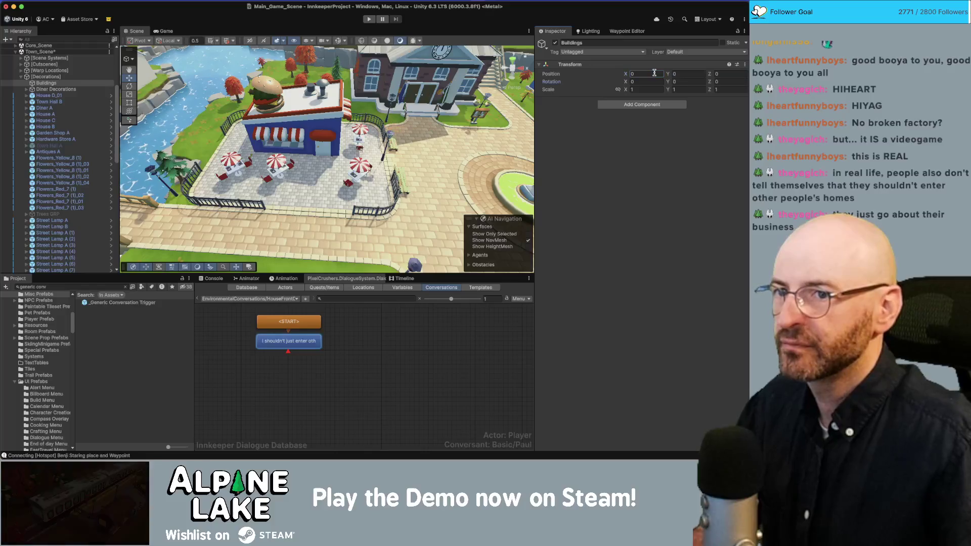
# Put House D_01 through Antiques A back inside the Buildings group
pyautogui.click(46, 89)
pyautogui.keyDown('shift'); pyautogui.click(48, 152); pyautogui.keyUp('shift')
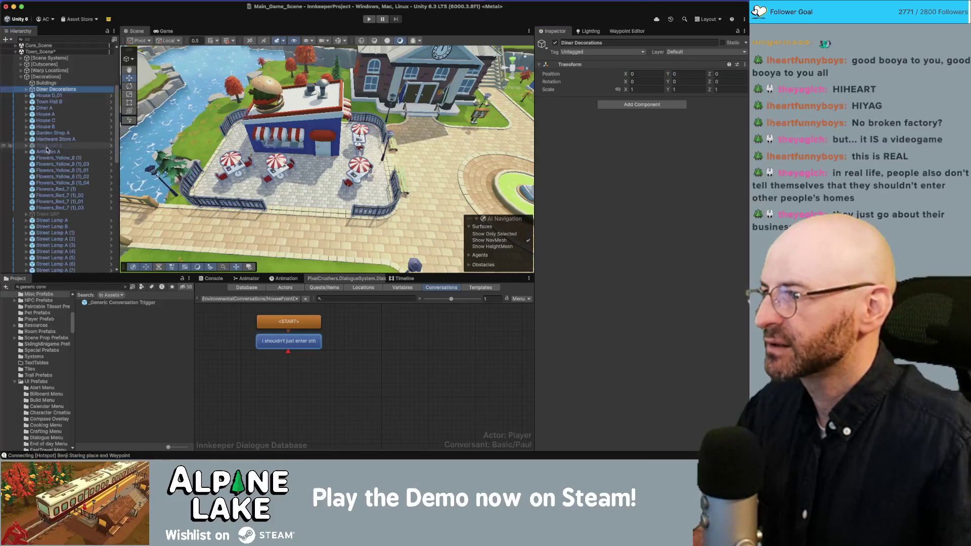
pyautogui.click(50, 95)
pyautogui.keyDown('shift'); pyautogui.click(48, 152); pyautogui.keyUp('shift')
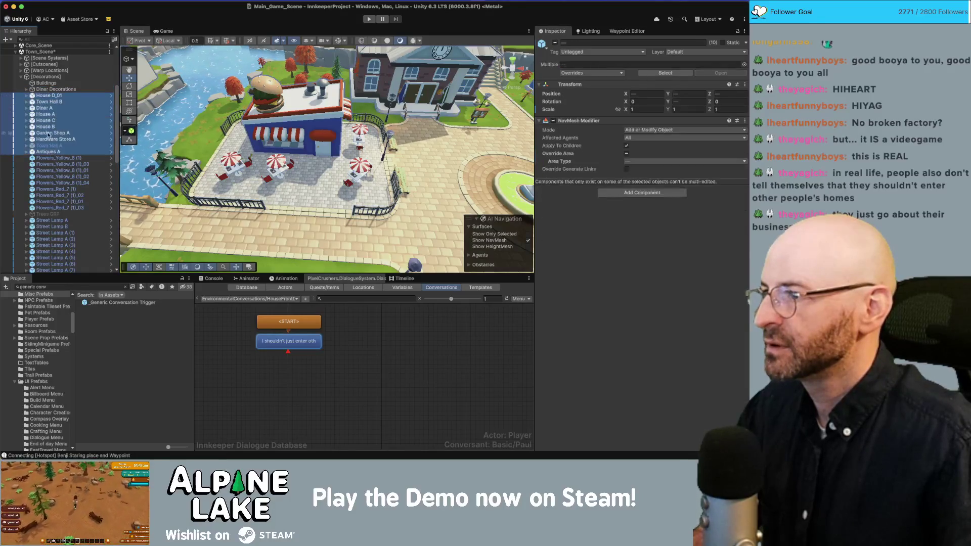
pyautogui.moveTo(45, 85); pyautogui.dragTo(45, 84)
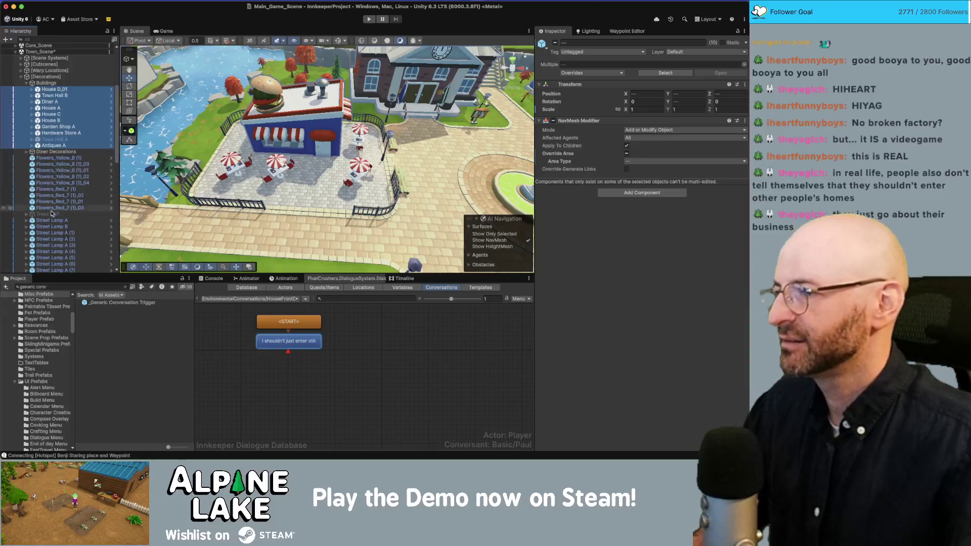
pyautogui.scroll(-3, 49, 215)
# Select the two maple trees in the Hierarchy and frame them in the Scene view
pyautogui.scroll(-5, 49, 215)
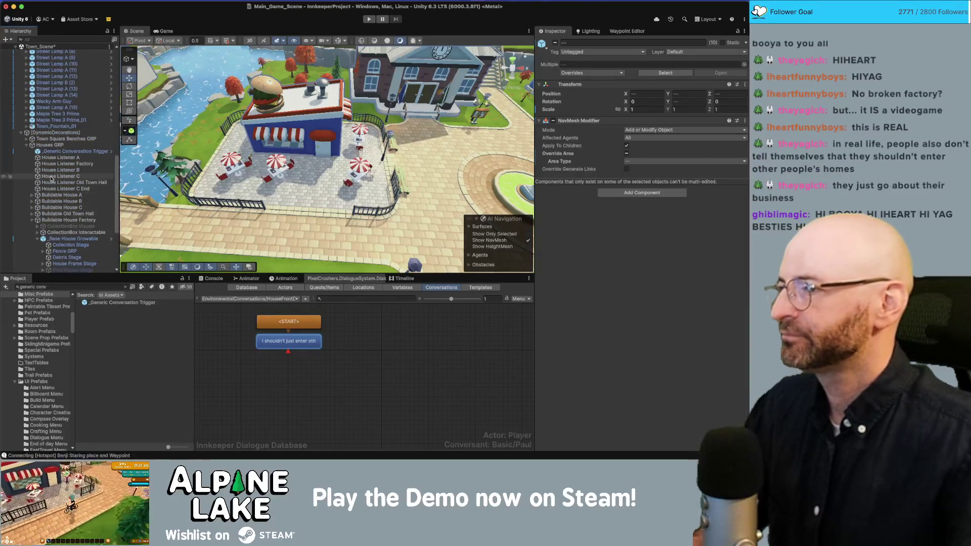
pyautogui.click(27, 145)
pyautogui.click(27, 146)
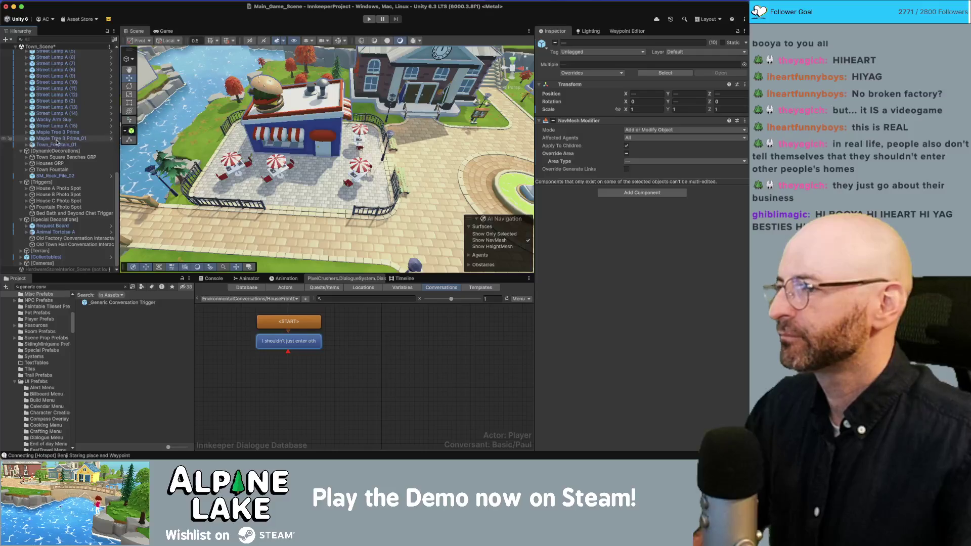
pyautogui.click(57, 138)
pyautogui.keyDown('shift'); pyautogui.click(55, 126); pyautogui.keyUp('shift')
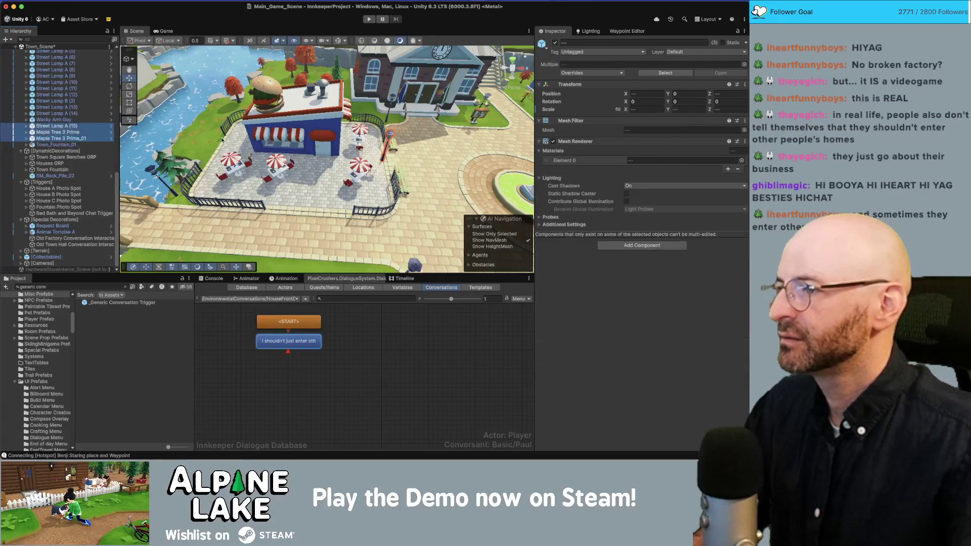
pyautogui.keyDown('shift'); pyautogui.click(72, 132); pyautogui.keyUp('shift')
pyautogui.press('f')
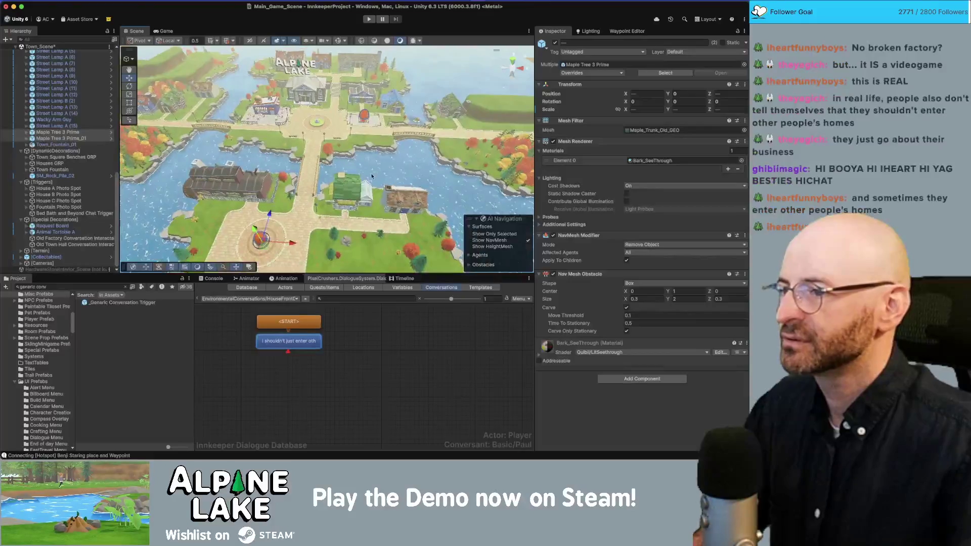
pyautogui.scroll(-10, 371, 175)
pyautogui.scroll(10, 304, 162)
pyautogui.scroll(-10, 164, 134)
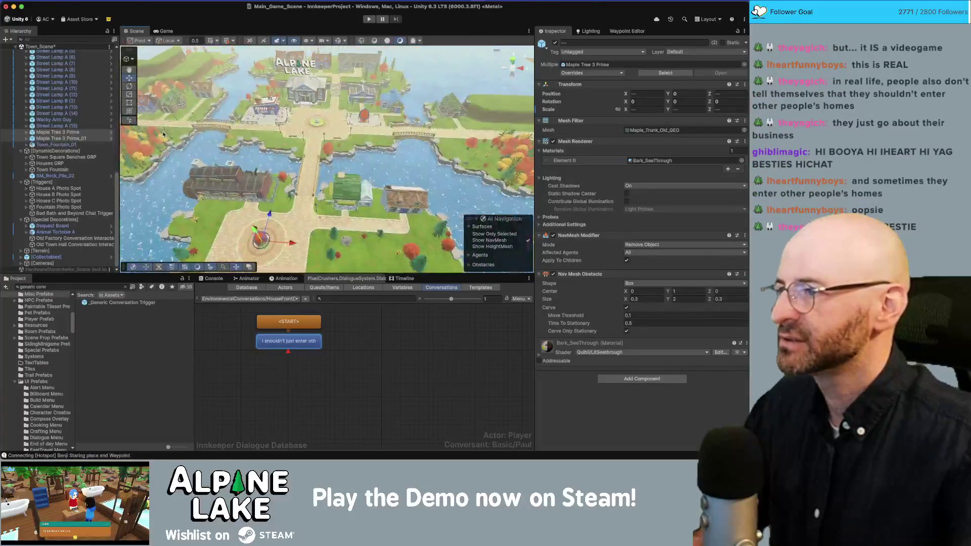
pyautogui.scroll(5, 83, 170)
pyautogui.scroll(5, 81, 147)
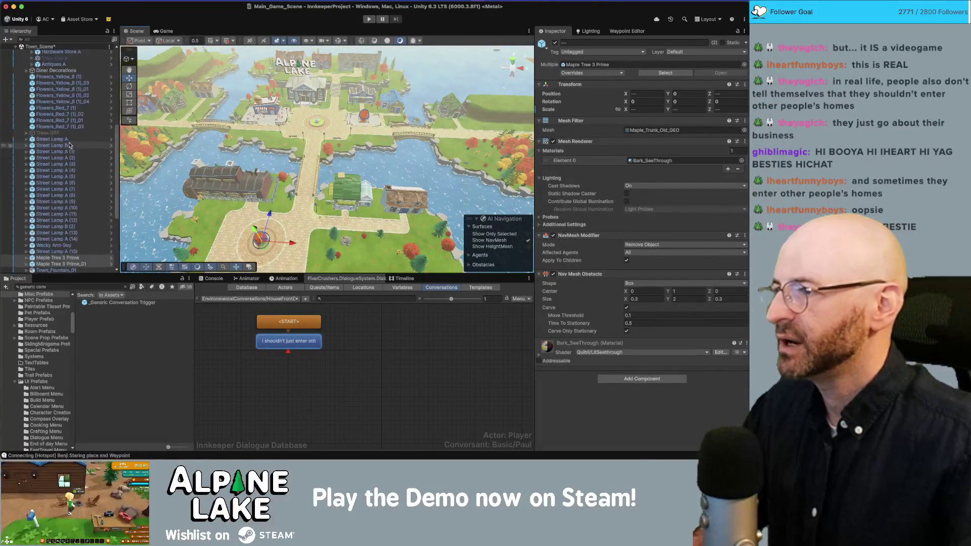
# Frame the nine flower objects around the fountain planter and ping their Flowers_Grass material
pyautogui.keyDown('shift'); pyautogui.click(75, 78); pyautogui.keyUp('shift')
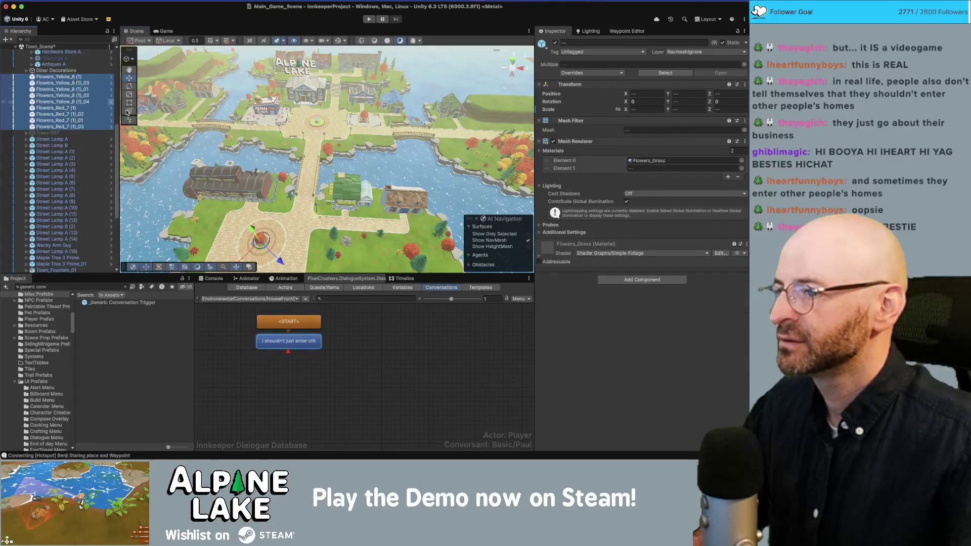
pyautogui.press('f')
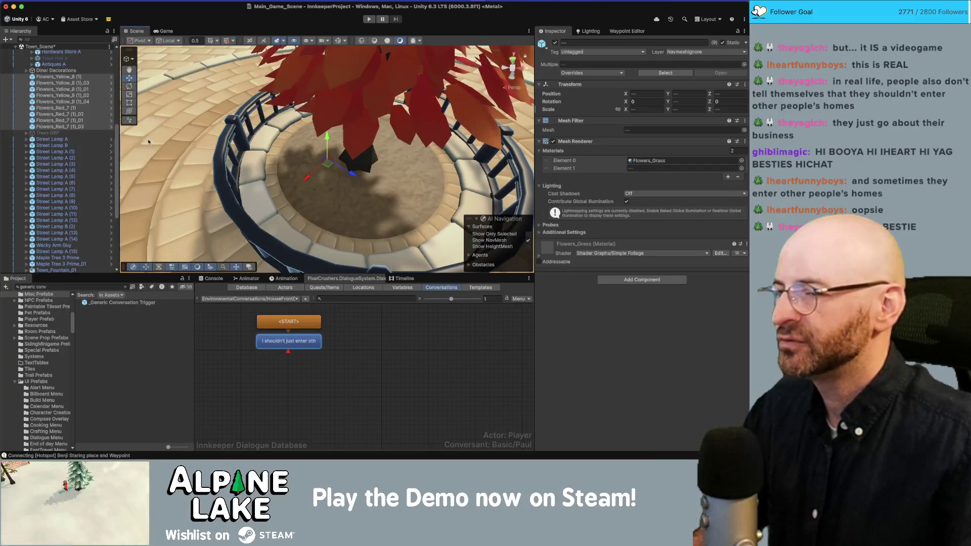
pyautogui.scroll(-10, 168, 135)
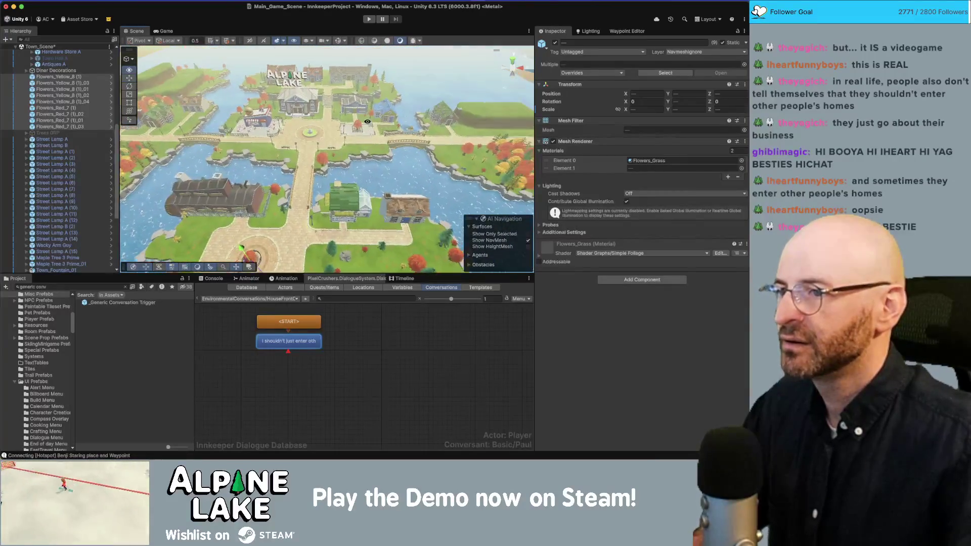
pyautogui.scroll(10, 368, 122)
pyautogui.scroll(-10, 375, 124)
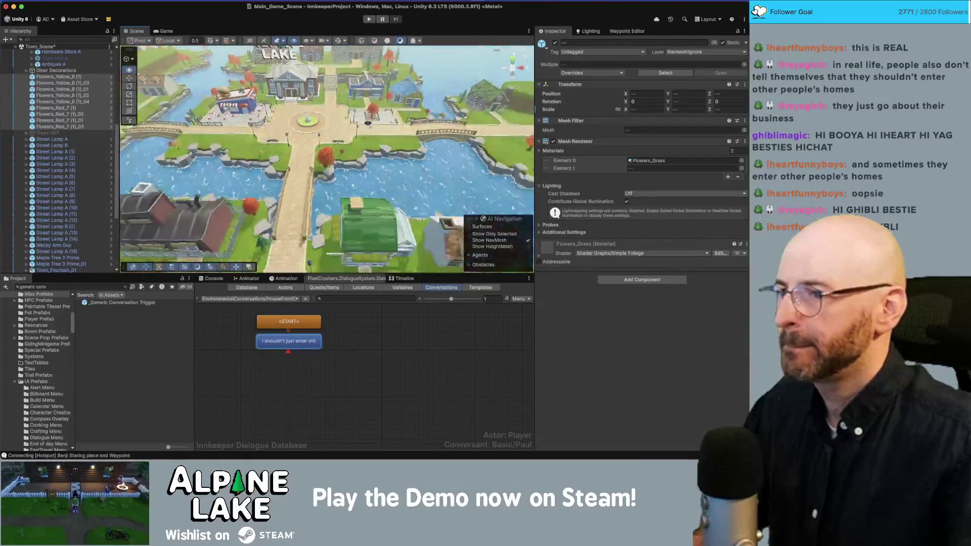
pyautogui.scroll(8, 367, 123)
pyautogui.moveTo(368, 123)
pyautogui.mouseDown()
pyautogui.moveTo(334, 128)
pyautogui.moveTo(360, 130)
pyautogui.mouseUp()
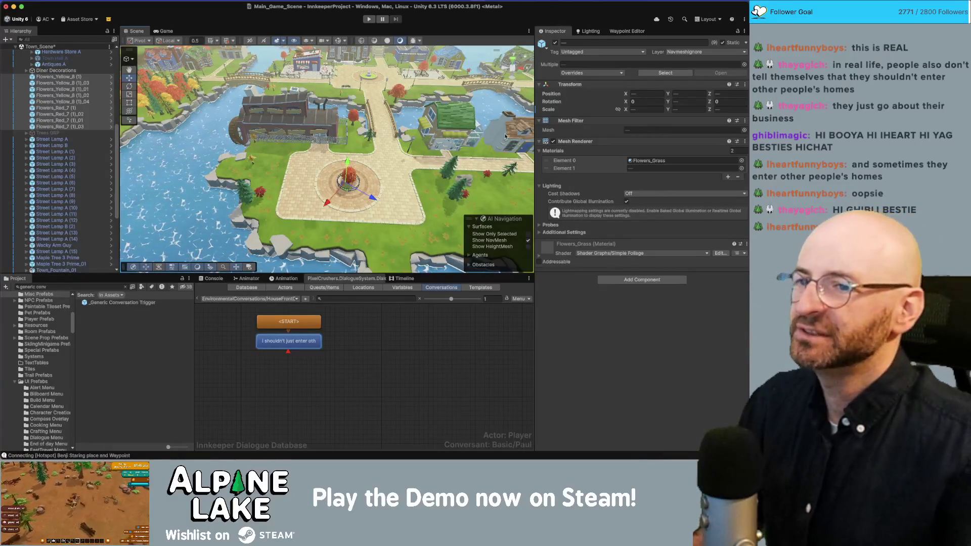
pyautogui.click(648, 161)
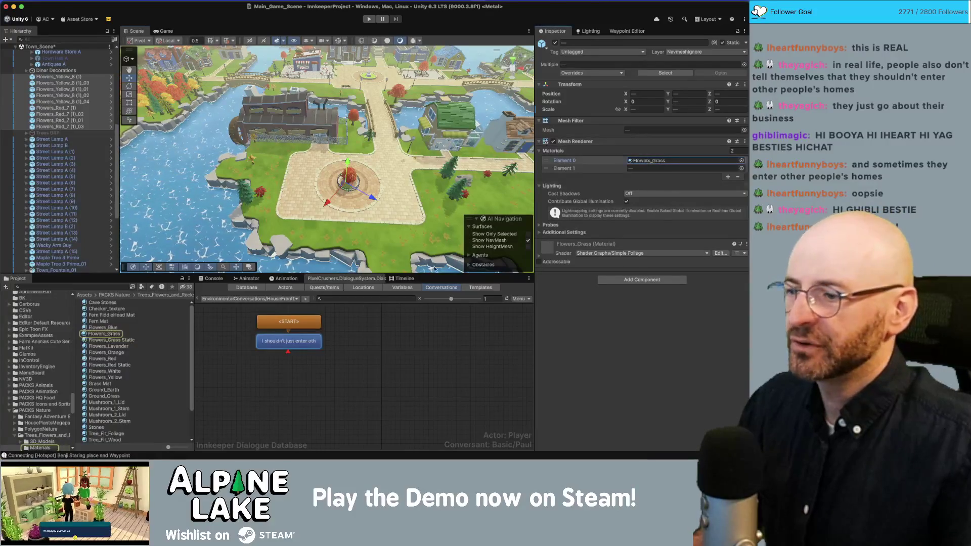
# Set the Flowers_Grass FallColor to green with full alpha of 100
pyautogui.click(110, 335)
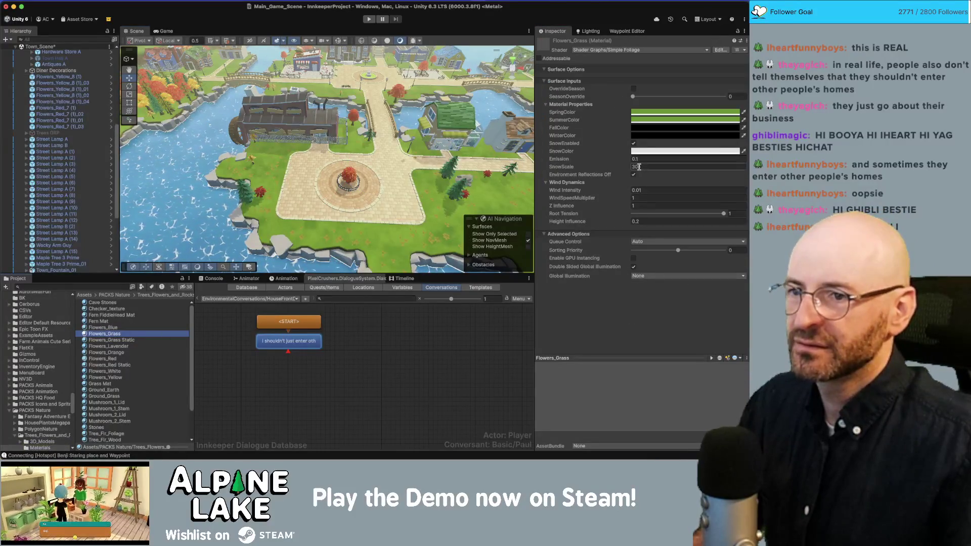
pyautogui.click(743, 127)
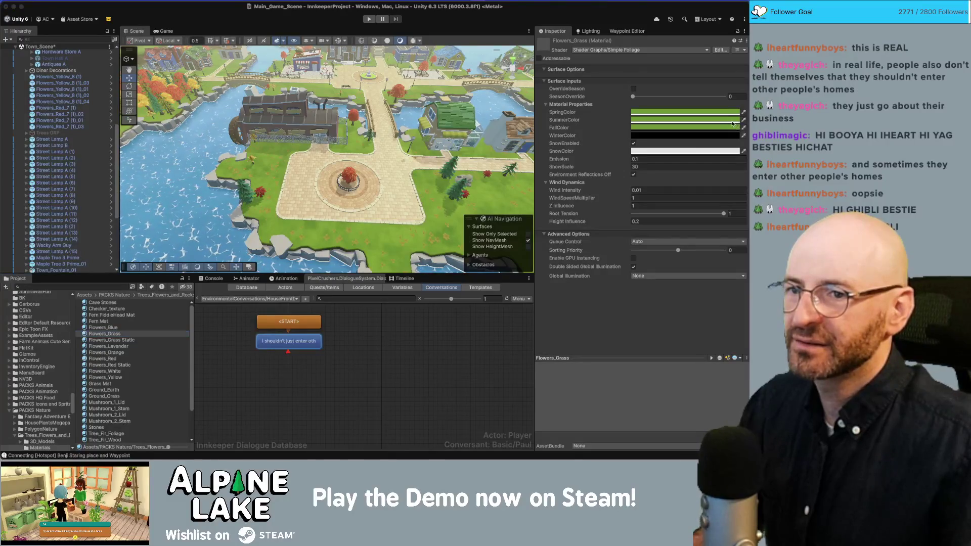
pyautogui.click(688, 127)
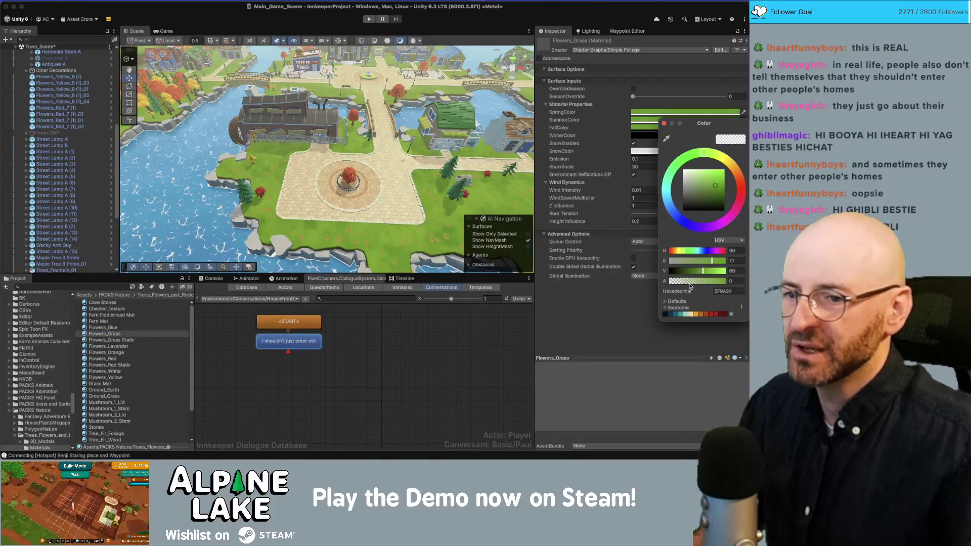
pyautogui.moveTo(701, 281); pyautogui.dragTo(726, 281)
pyautogui.rightClick(395, 130)
pyautogui.press('w')
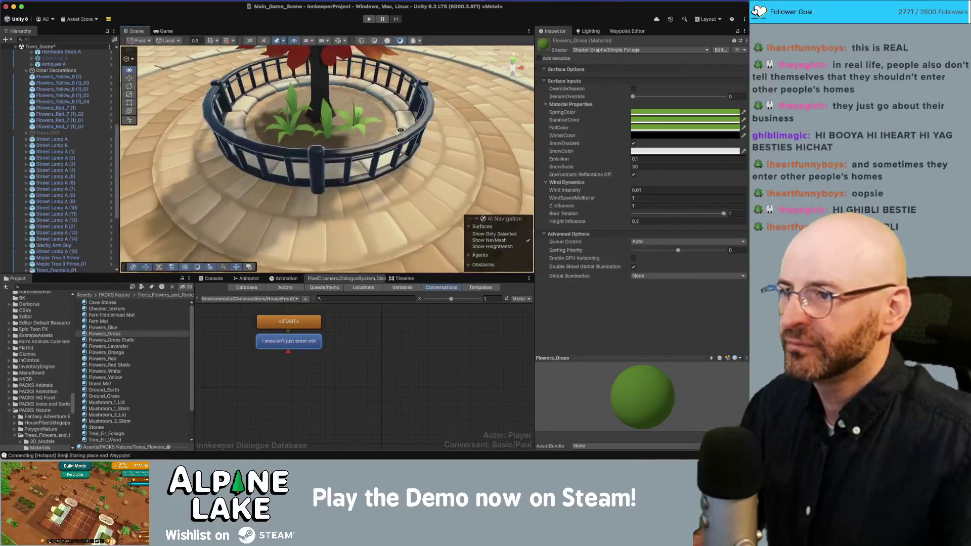
# Copy the Flowers_Blue and Flowers_Lavender summer colours into their FallColor
pyautogui.click(121, 328)
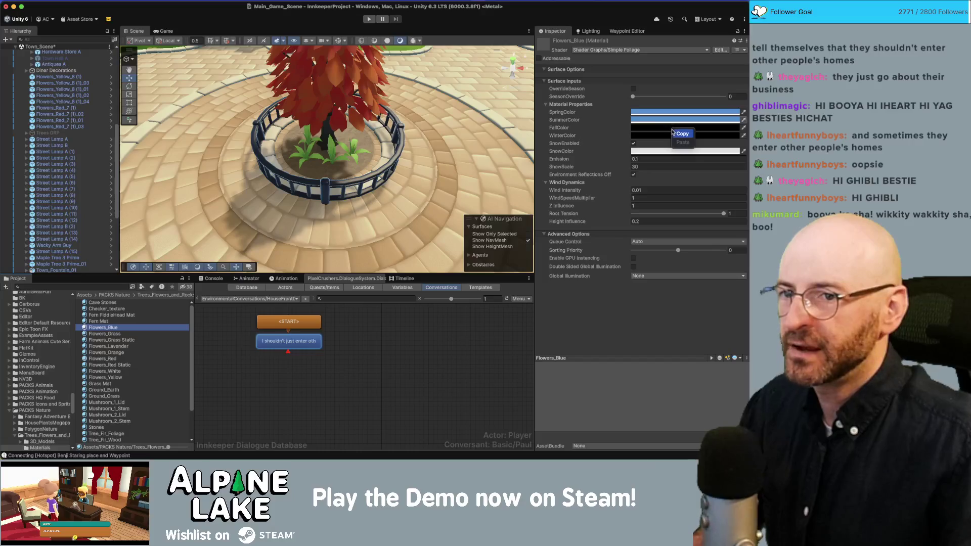
pyautogui.click(672, 132)
pyautogui.rightClick(664, 131)
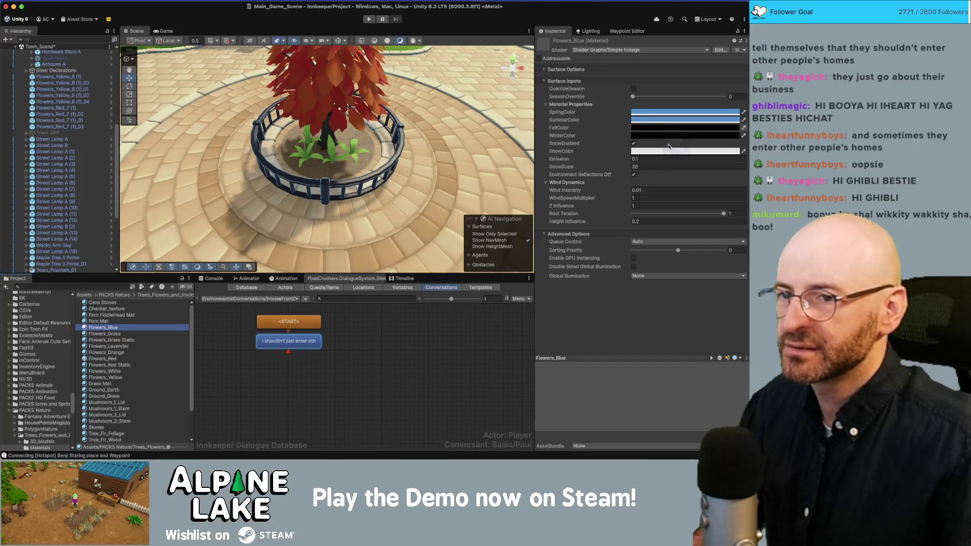
pyautogui.click(668, 146)
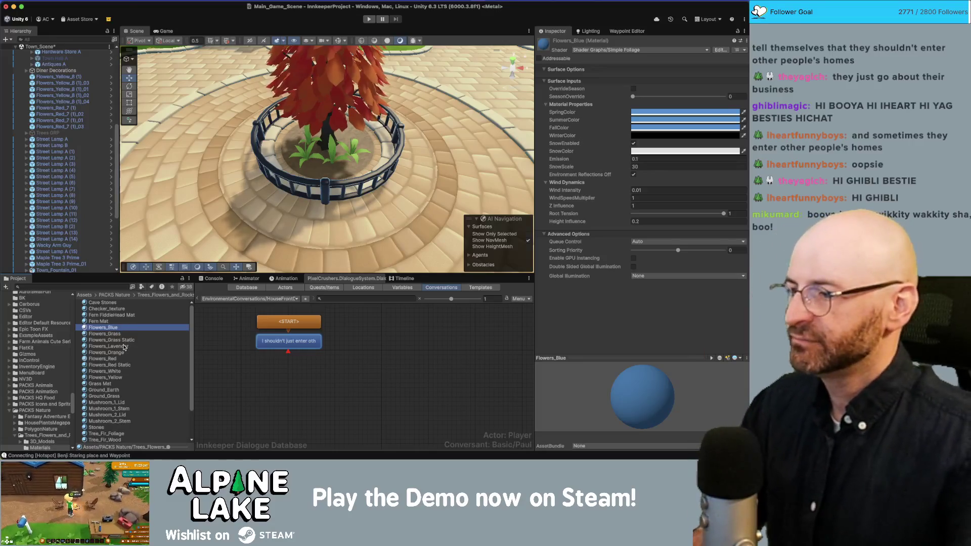
pyautogui.click(123, 347)
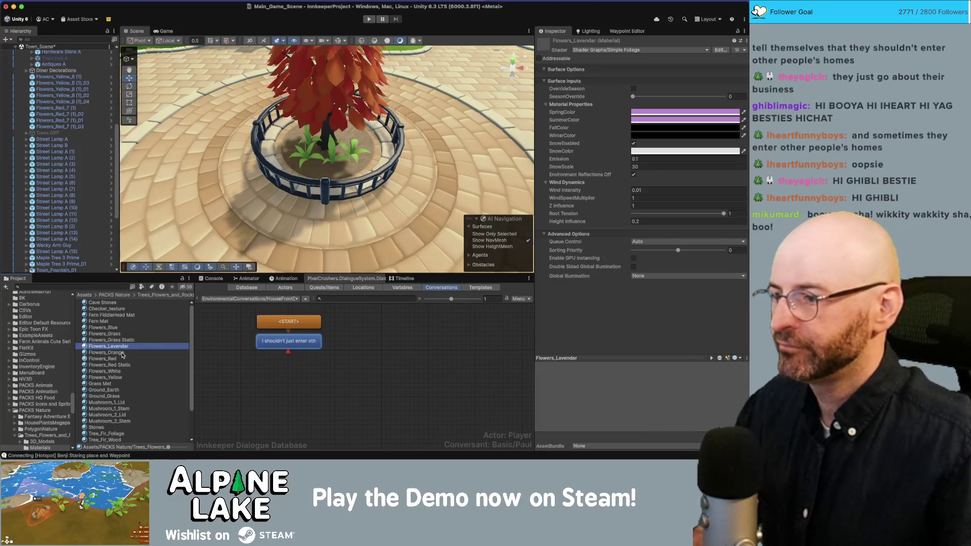
pyautogui.click(698, 132)
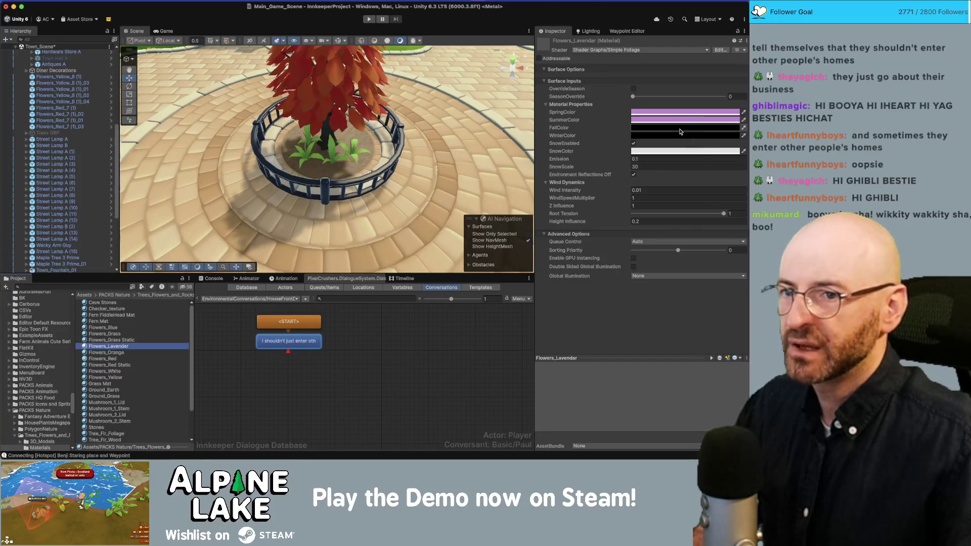
pyautogui.click(689, 150)
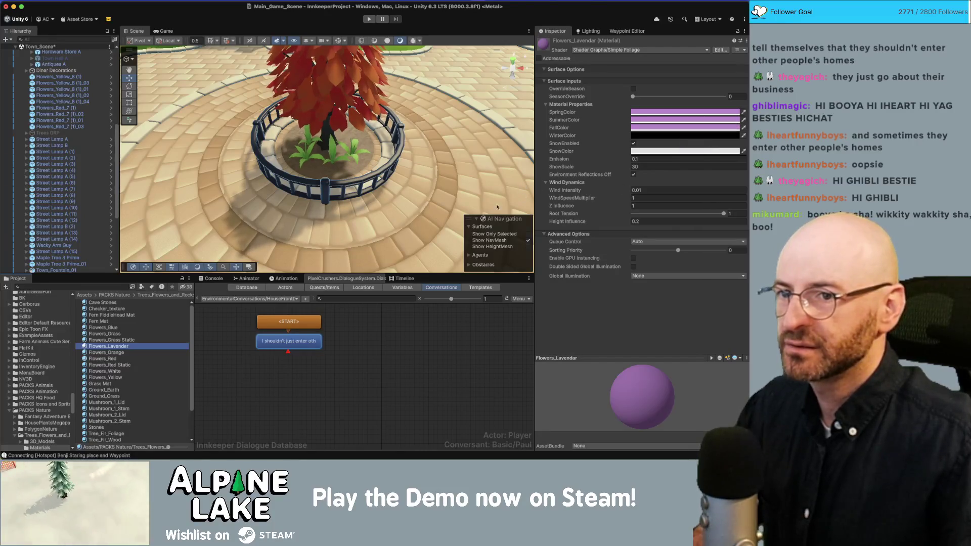
# Copy the Flowers_Orange and Flowers_Red summer colours into their FallColor
pyautogui.click(107, 352)
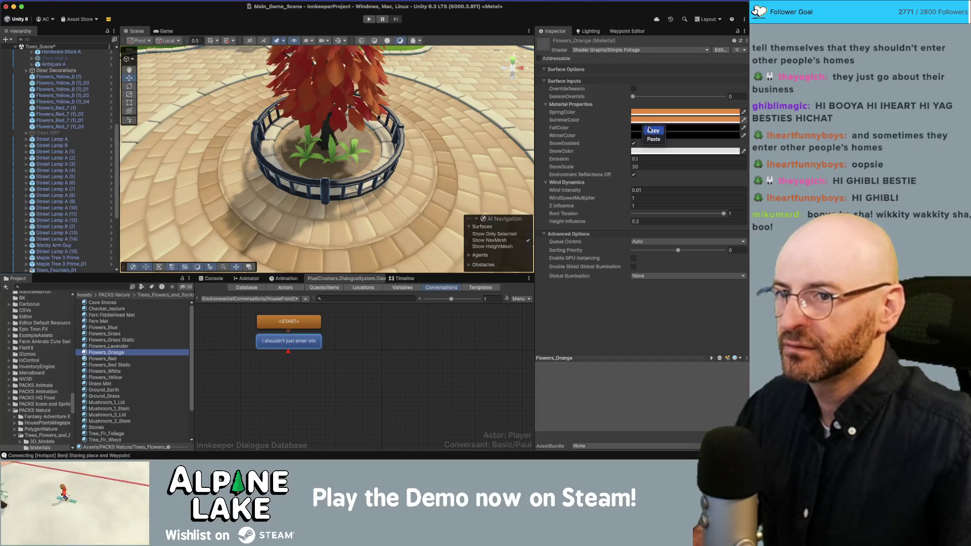
pyautogui.click(649, 130)
pyautogui.click(657, 148)
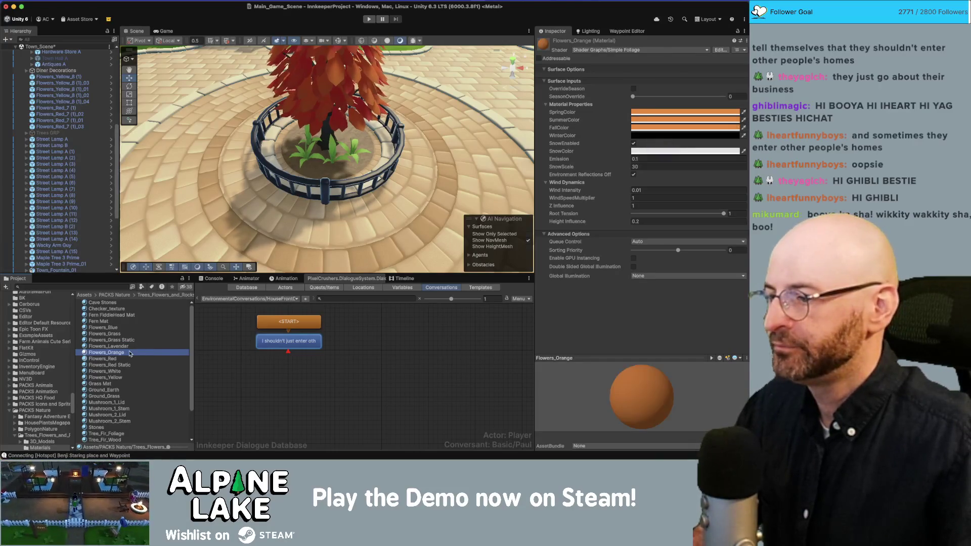
pyautogui.press('Down')
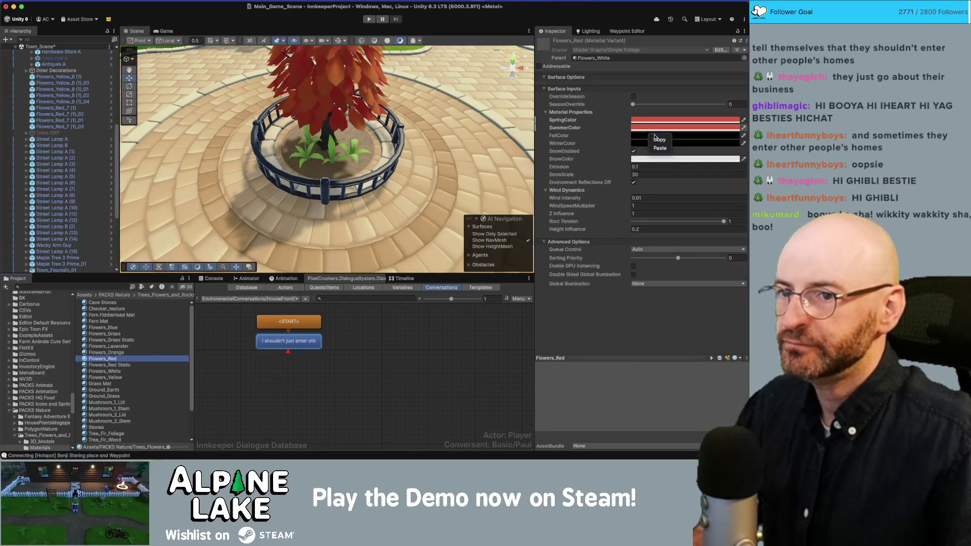
pyautogui.rightClick(651, 142)
pyautogui.click(660, 155)
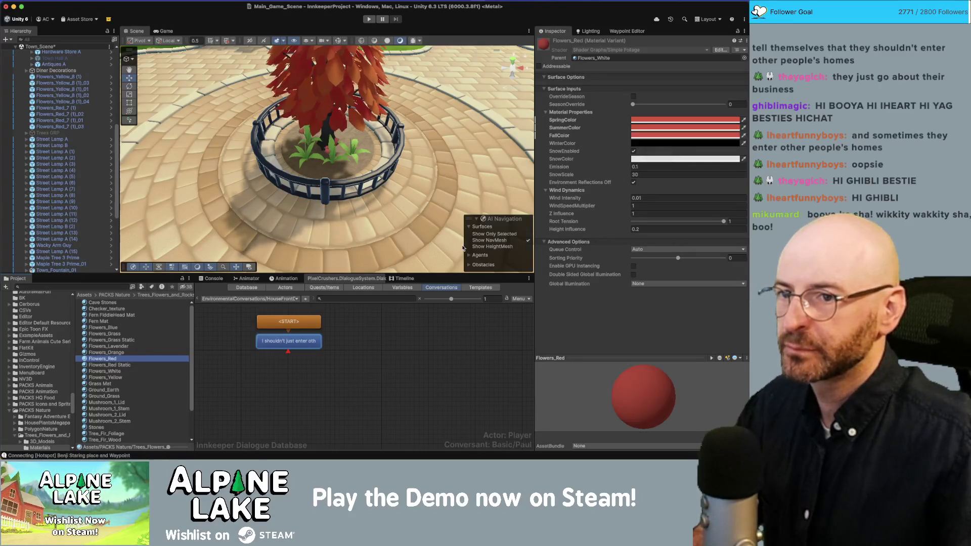
# Check the Flowers_Red Static and Flowers_White materials, leaving their colours unchanged
pyautogui.click(122, 366)
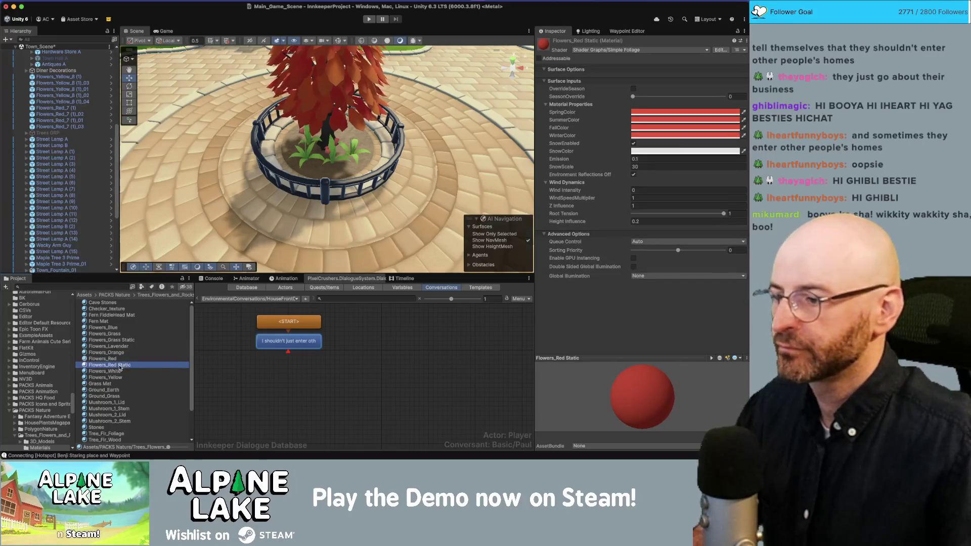
pyautogui.click(116, 372)
pyautogui.rightClick(648, 130)
pyautogui.click(656, 134)
# Paste the yellow summer colour into Flowers_Yellow's FallColor, then recheck Flowers_Blue
pyautogui.click(113, 378)
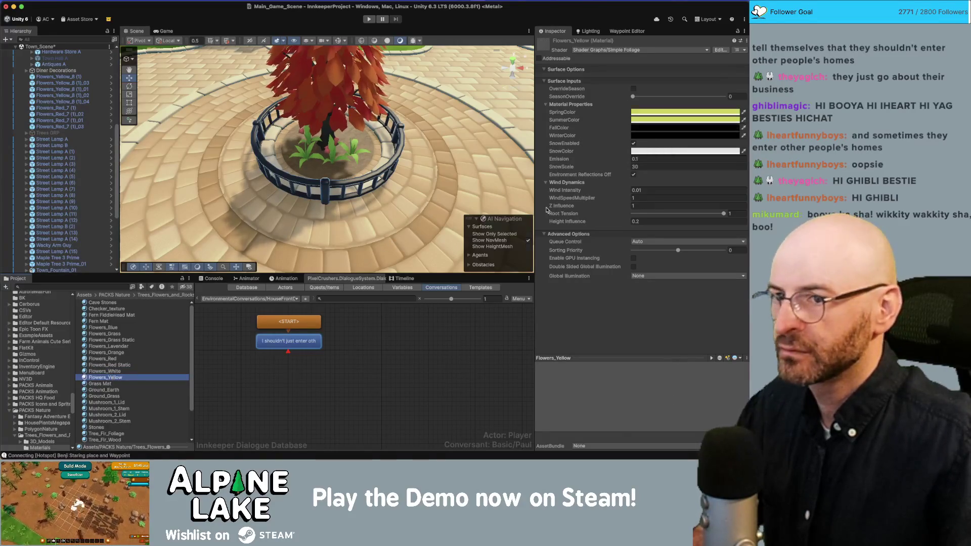
pyautogui.rightClick(701, 128)
pyautogui.rightClick(654, 131)
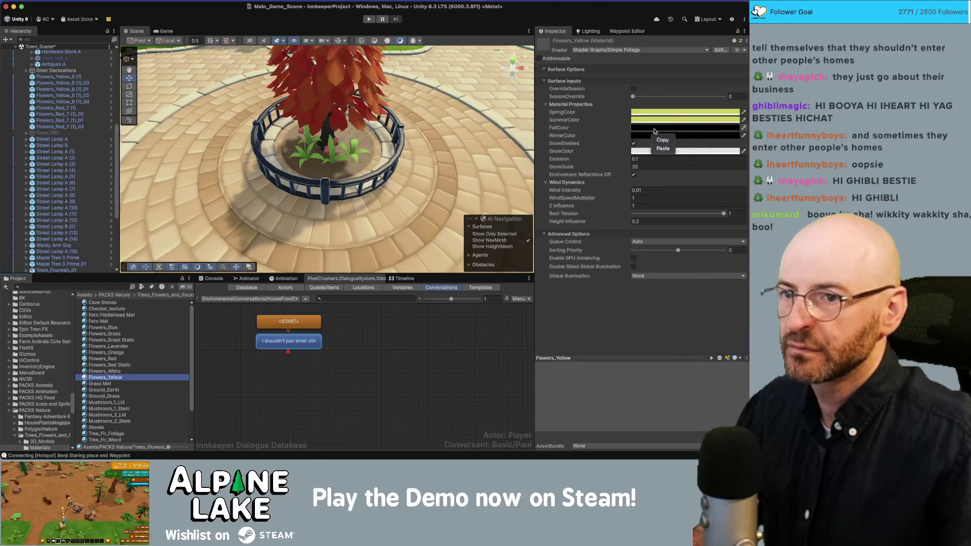
pyautogui.click(663, 149)
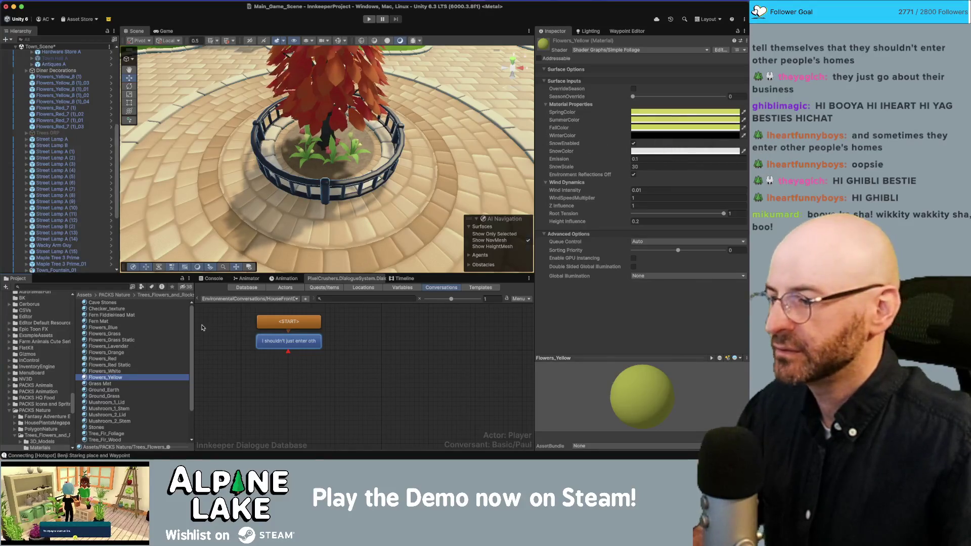
pyautogui.click(134, 328)
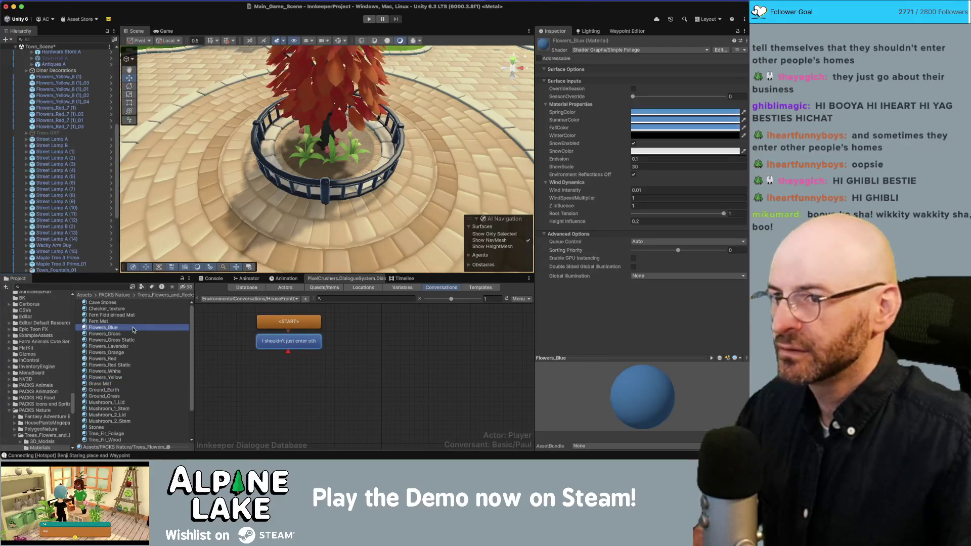
pyautogui.click(98, 322)
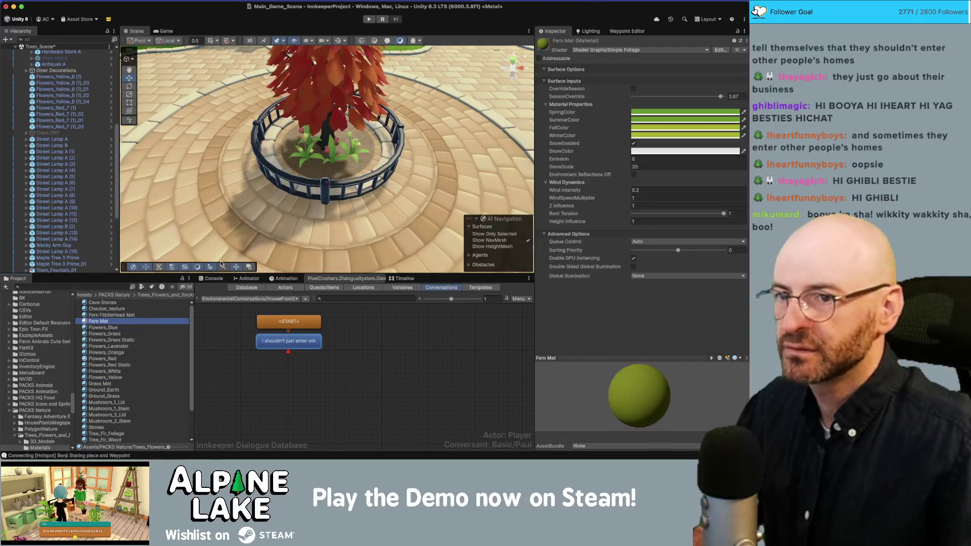
pyautogui.moveTo(380, 61)
pyautogui.mouseDown()
pyautogui.moveTo(379, 104)
pyautogui.moveTo(356, 108)
pyautogui.mouseUp()
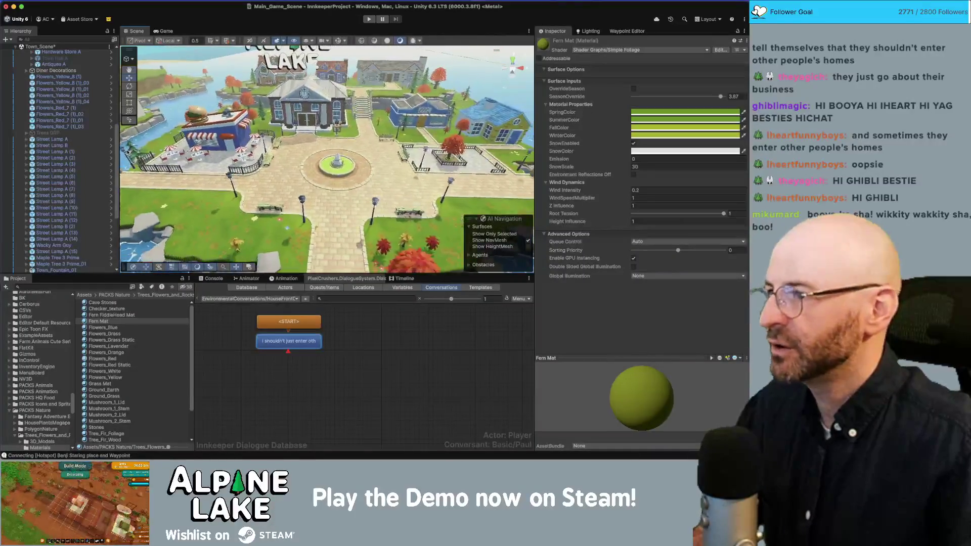
# Select the yellow and red flower objects plus Maple Tree 3 Prime_01 and frame them
pyautogui.scroll(5, 69, 170)
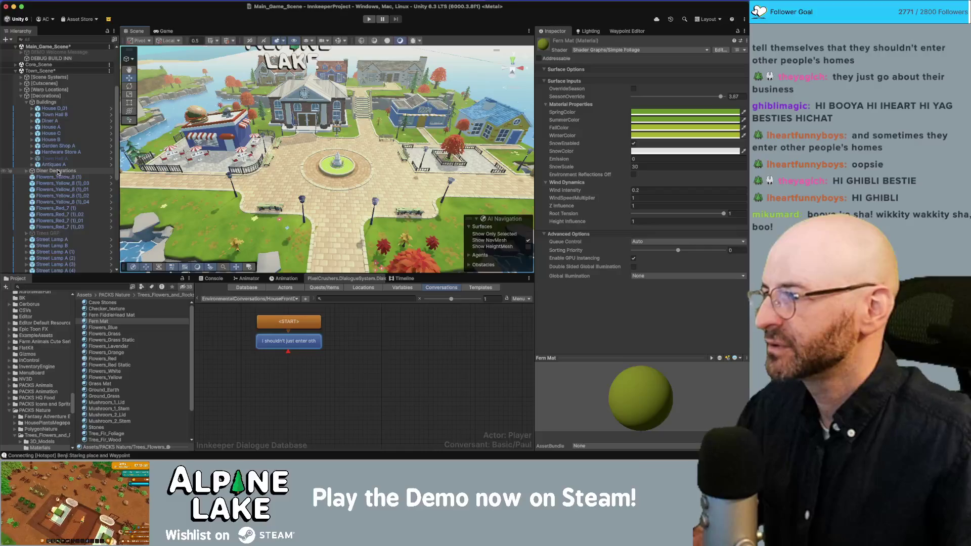
pyautogui.click(58, 177)
pyautogui.keyDown('shift'); pyautogui.click(61, 227); pyautogui.keyUp('shift')
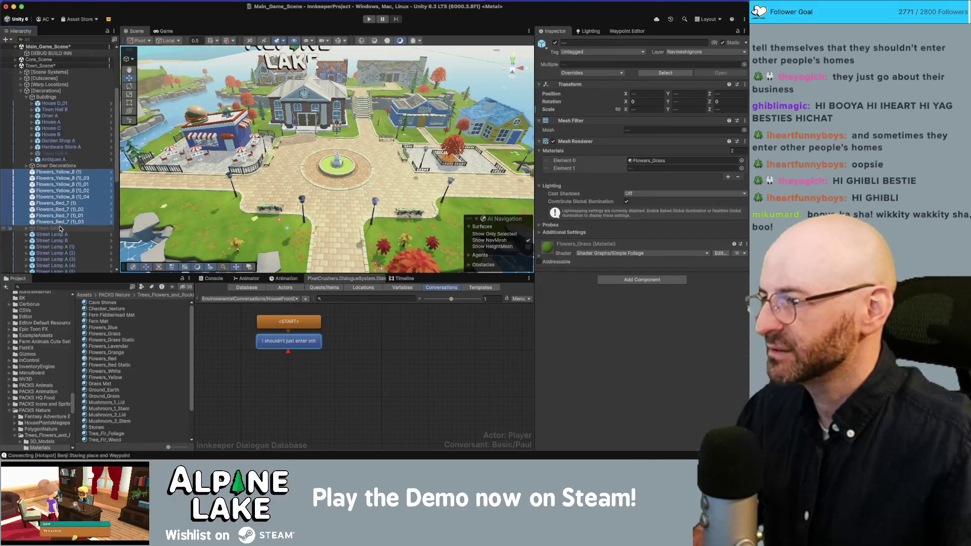
pyautogui.scroll(-2, 61, 230)
pyautogui.press('f')
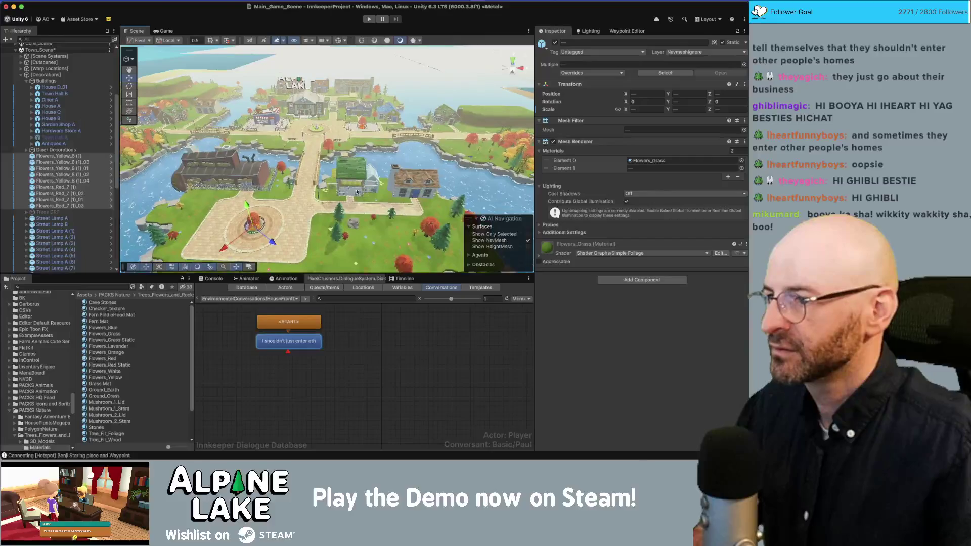
pyautogui.scroll(-5, 72, 199)
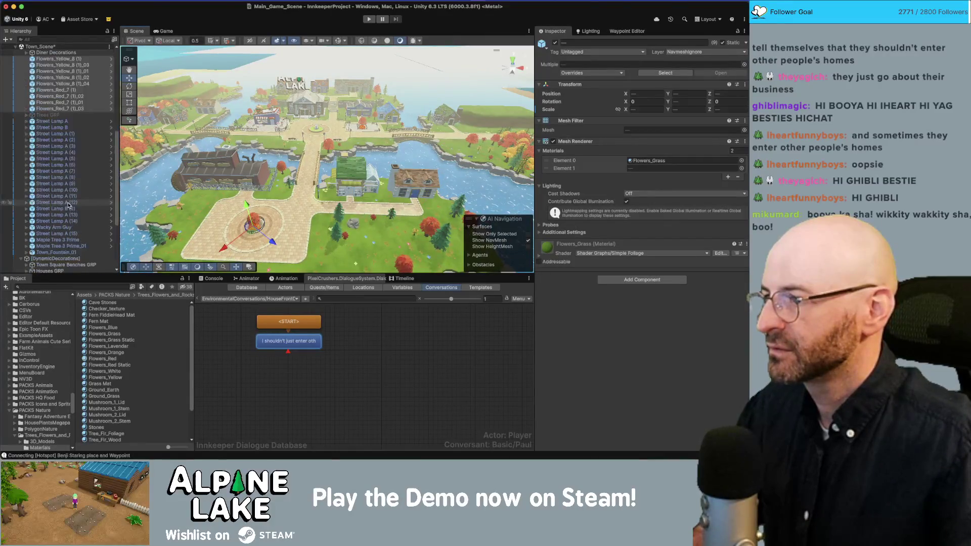
pyautogui.keyDown('super'); pyautogui.click(67, 245); pyautogui.keyUp('super')
pyautogui.scroll(9, 61, 202)
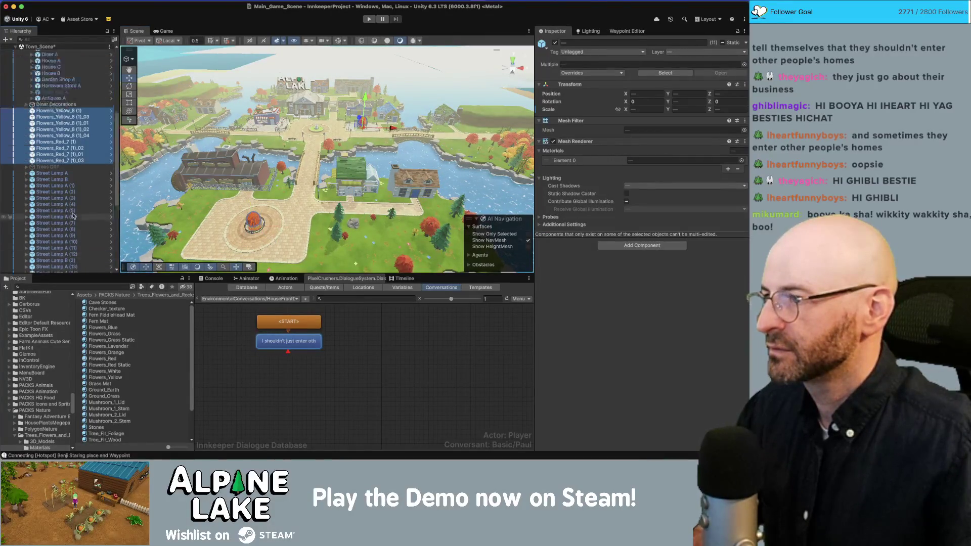
pyautogui.click(24, 163)
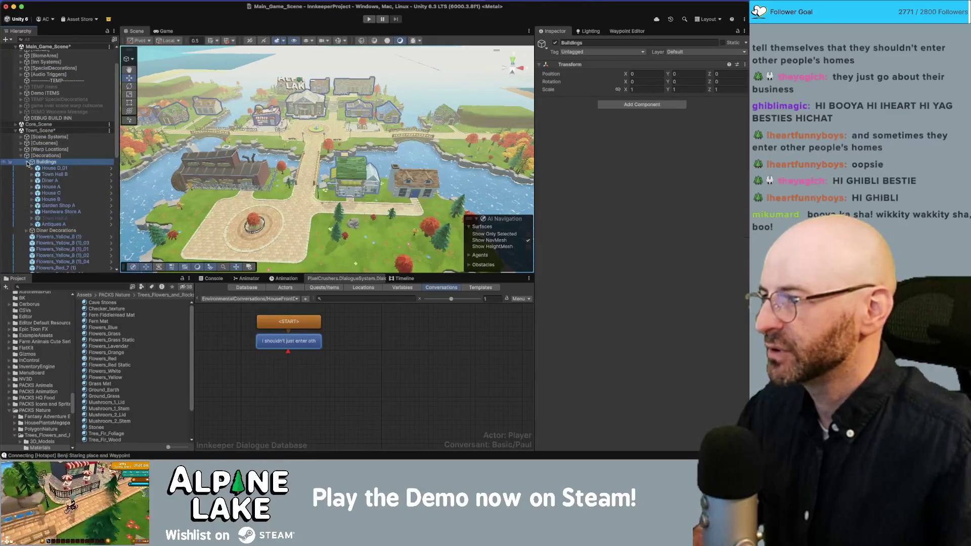
pyautogui.click(27, 162)
# Create an empty 'Courtyard Decorations' object under Decorations with its position zeroed
pyautogui.press('super+shift+n')
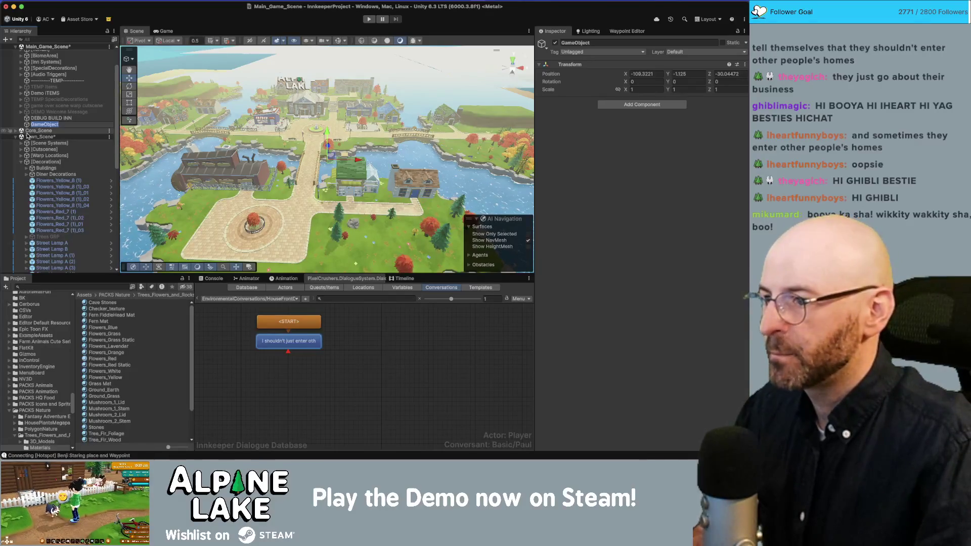
pyautogui.write('Courtyard Decorations')
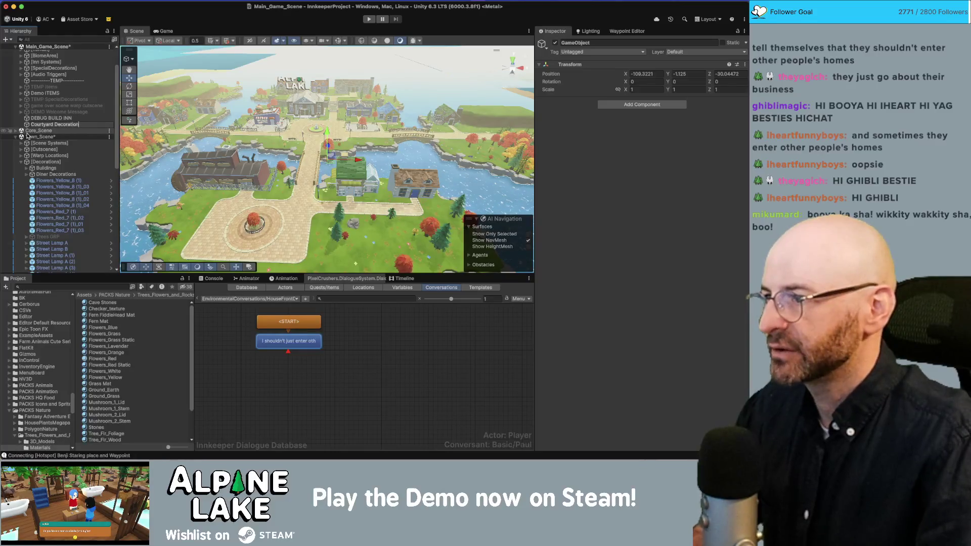
pyautogui.press('Return')
pyautogui.moveTo(54, 126)
pyautogui.mouseDown()
pyautogui.moveTo(51, 176)
pyautogui.moveTo(109, 178)
pyautogui.mouseUp()
pyautogui.click(659, 74)
pyautogui.write('0')
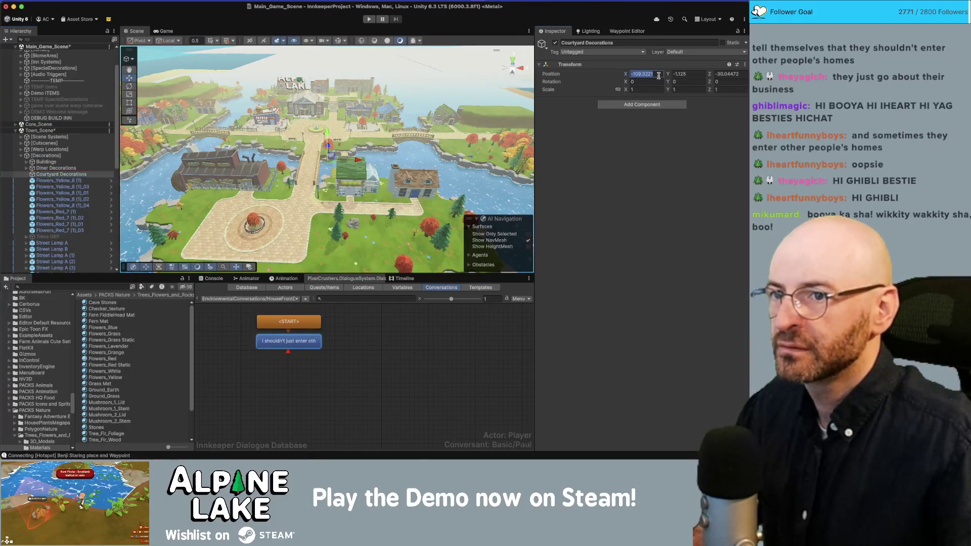
pyautogui.press('Tab')
pyautogui.write('0')
pyautogui.press('Tab')
pyautogui.write('0')
# Move the selected flower objects into Courtyard Decorations
pyautogui.click(71, 180)
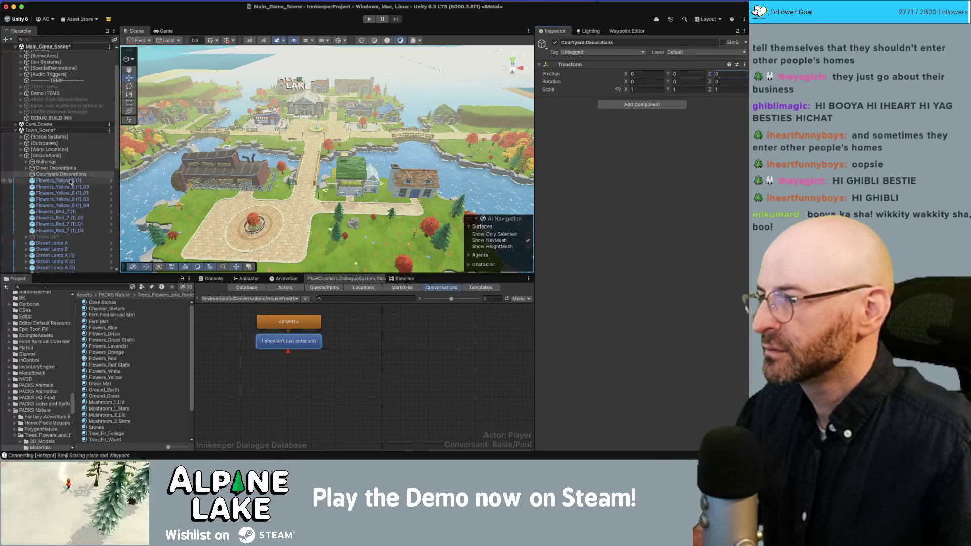
pyautogui.keyDown('shift'); pyautogui.click(71, 230); pyautogui.keyUp('shift')
pyautogui.moveTo(51, 173); pyautogui.dragTo(52, 174)
pyautogui.scroll(-3, 56, 198)
pyautogui.scroll(-3, 56, 198)
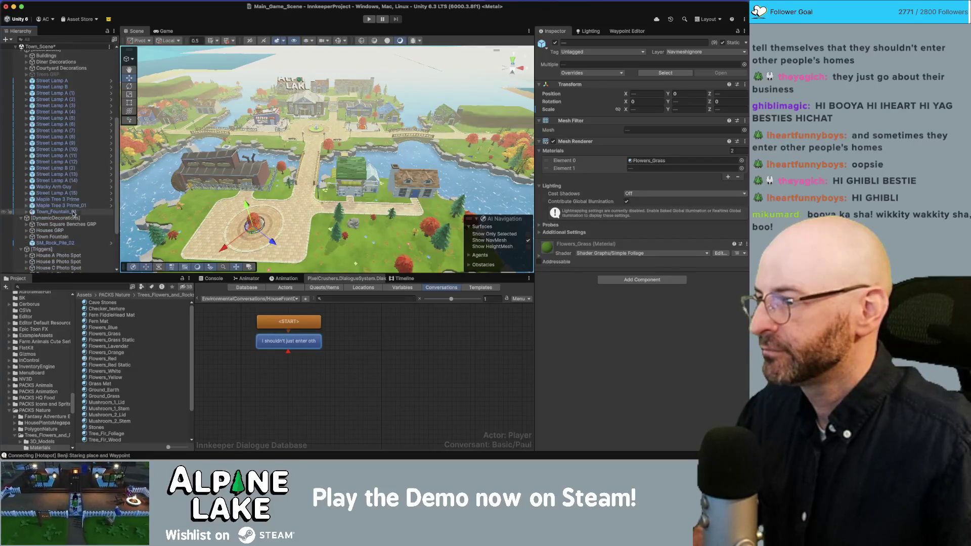
# Select the Maple Tree 3 Prime objects and the Street Lamp A objects in the Hierarchy
pyautogui.click(60, 199)
pyautogui.keyDown('shift'); pyautogui.click(68, 205); pyautogui.keyUp('shift')
pyautogui.scroll(1, 66, 206)
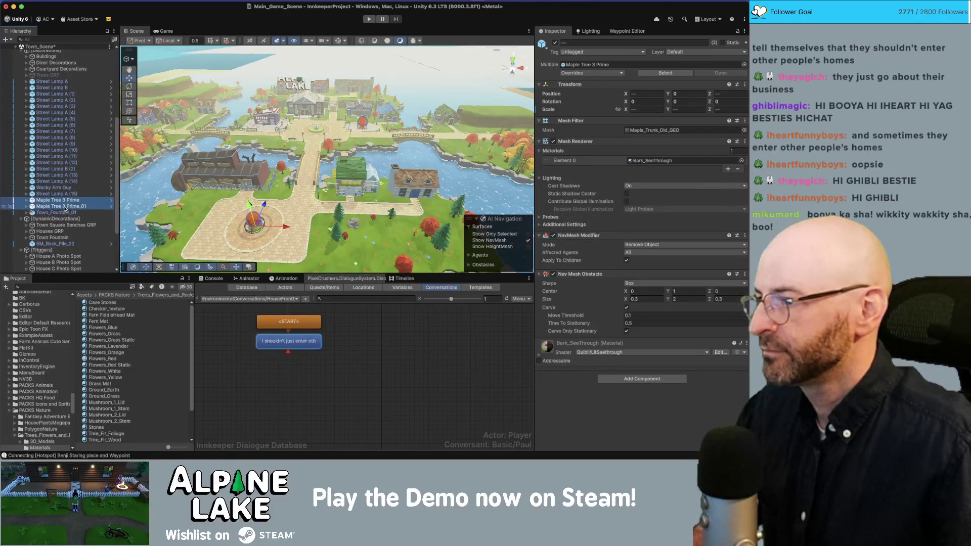
pyautogui.scroll(5, 64, 185)
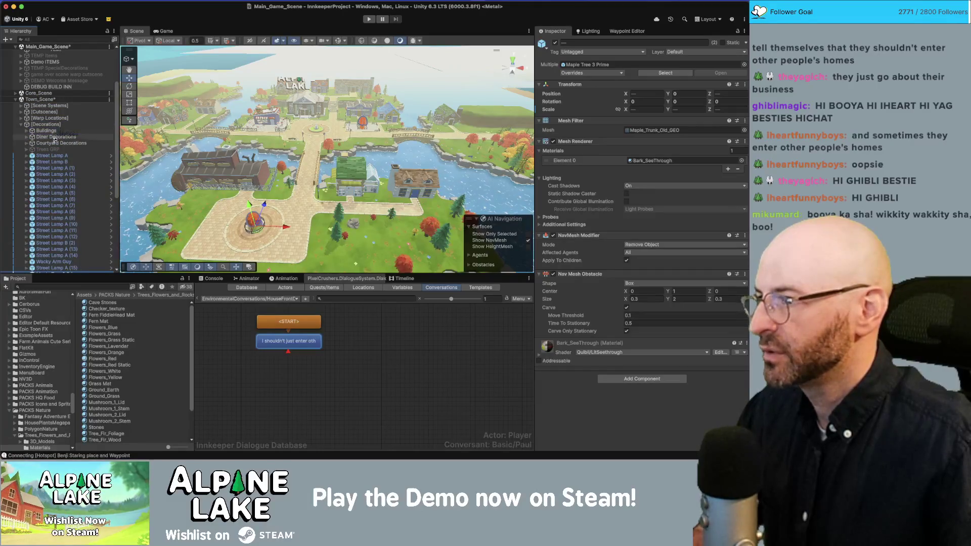
pyautogui.click(51, 156)
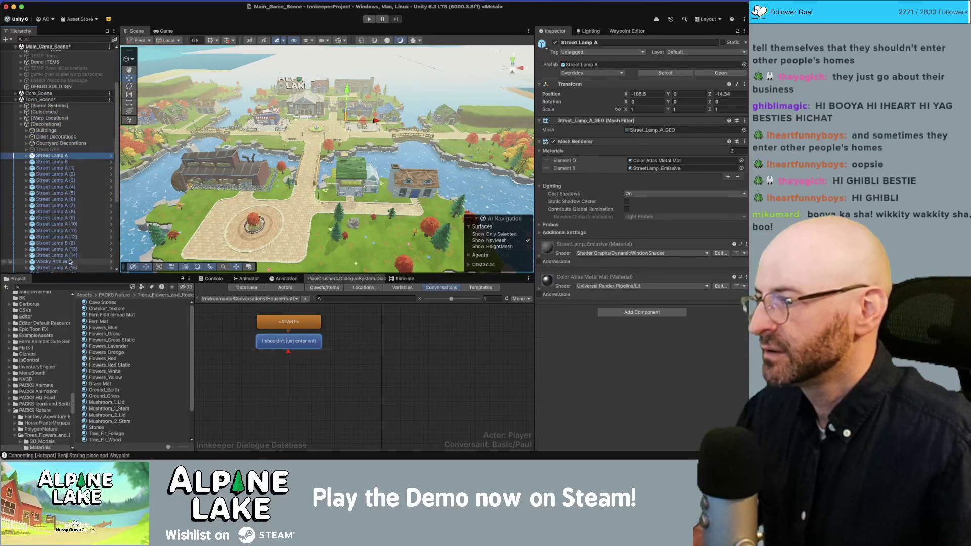
pyautogui.keyDown('shift'); pyautogui.click(70, 260); pyautogui.keyUp('shift')
# Duplicate Courtyard Decorations and delete all the copied flower and tree children
pyautogui.click(53, 149)
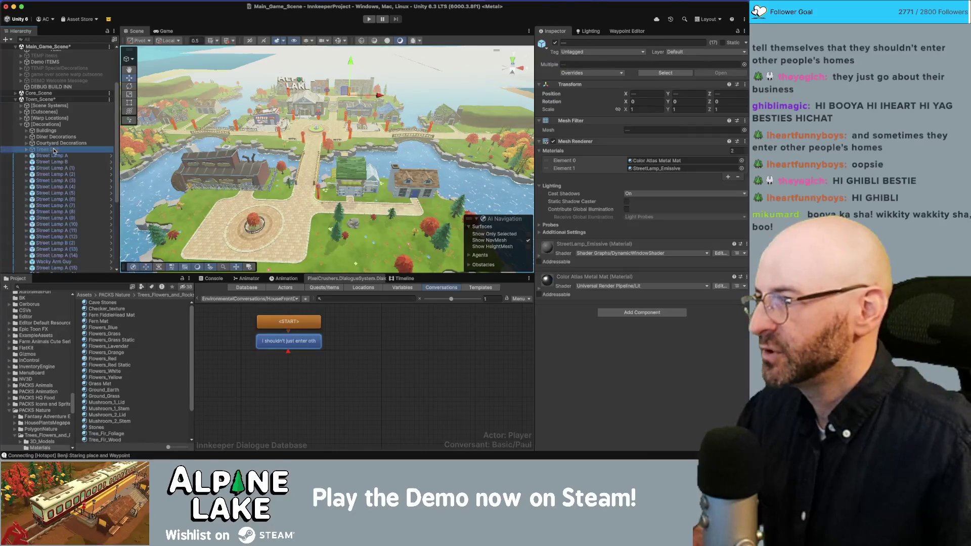
pyautogui.hotkey('ctrl', 'v')
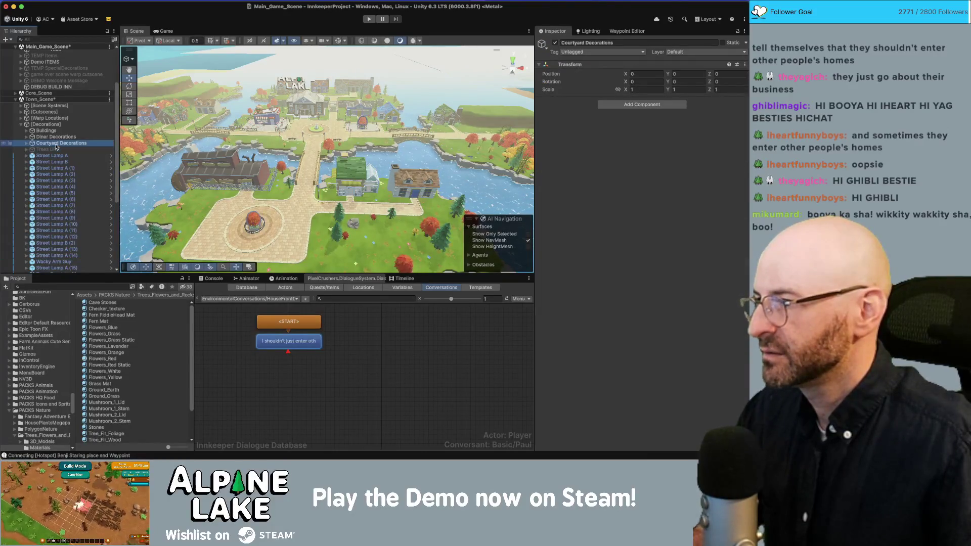
pyautogui.click(27, 149)
pyautogui.click(45, 156)
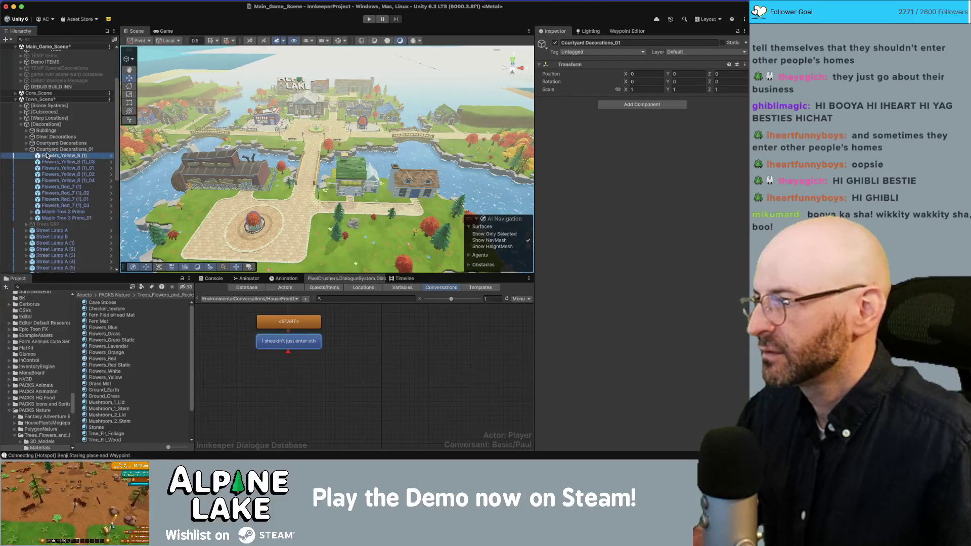
pyautogui.keyDown('shift'); pyautogui.click(69, 217); pyautogui.keyUp('shift')
pyautogui.press('Delete')
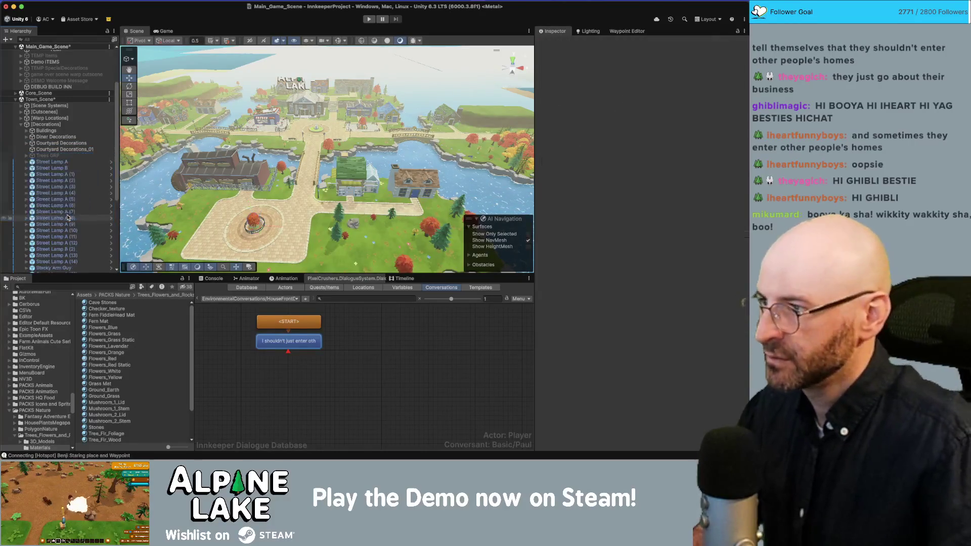
# Rename the empty copy to 'Streetlamps'
pyautogui.click(66, 150)
pyautogui.press('Return')
pyautogui.write('Streetlamps')
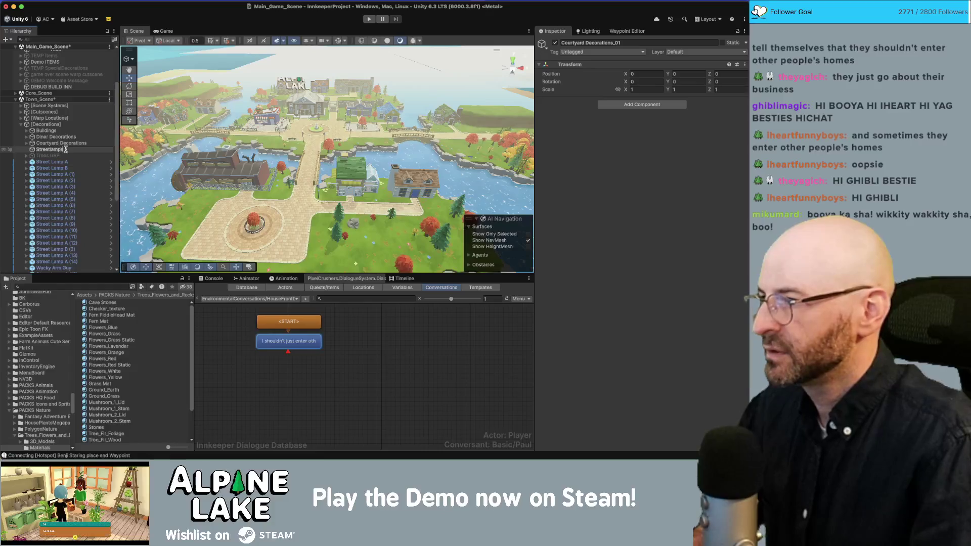
pyautogui.press('Return')
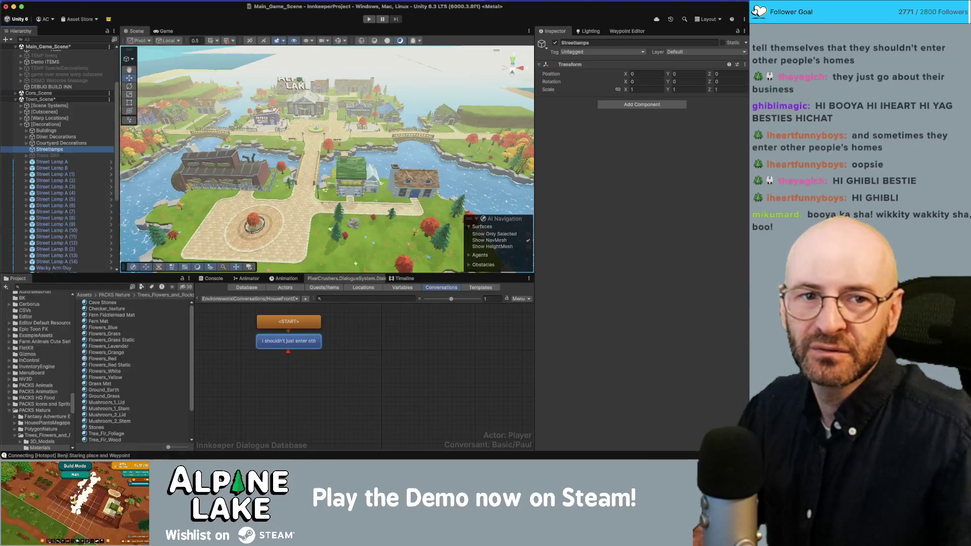
# Move Street Lamp A through Street Lamp A (14) into the Streetlamps group
pyautogui.press('super+Tab')
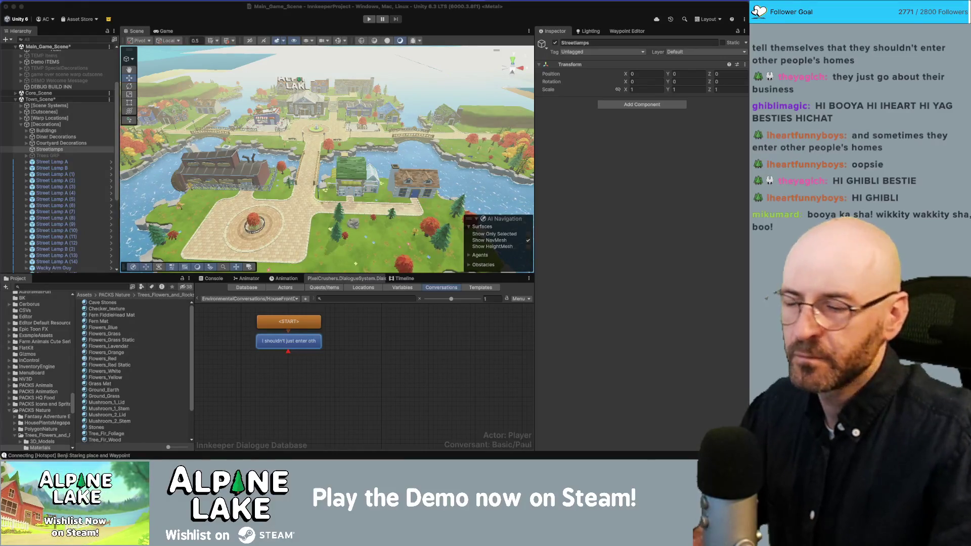
pyautogui.click(73, 162)
pyautogui.scroll(-2, 59, 165)
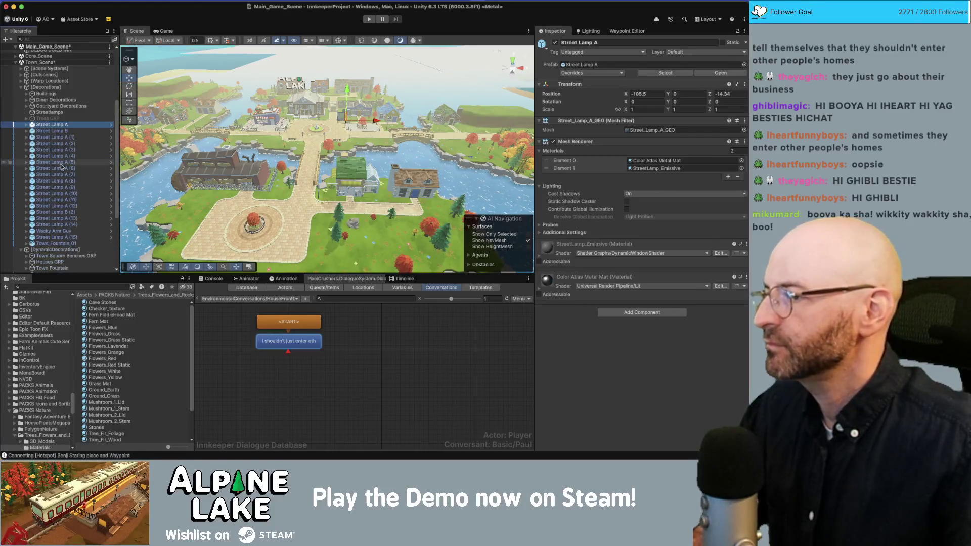
pyautogui.keyDown('shift'); pyautogui.click(70, 226); pyautogui.keyUp('shift')
pyautogui.moveTo(70, 225); pyautogui.dragTo(49, 112)
# Add Street Lamp A (15) to Streetlamps and switch Trees GRP on
pyautogui.click(49, 112)
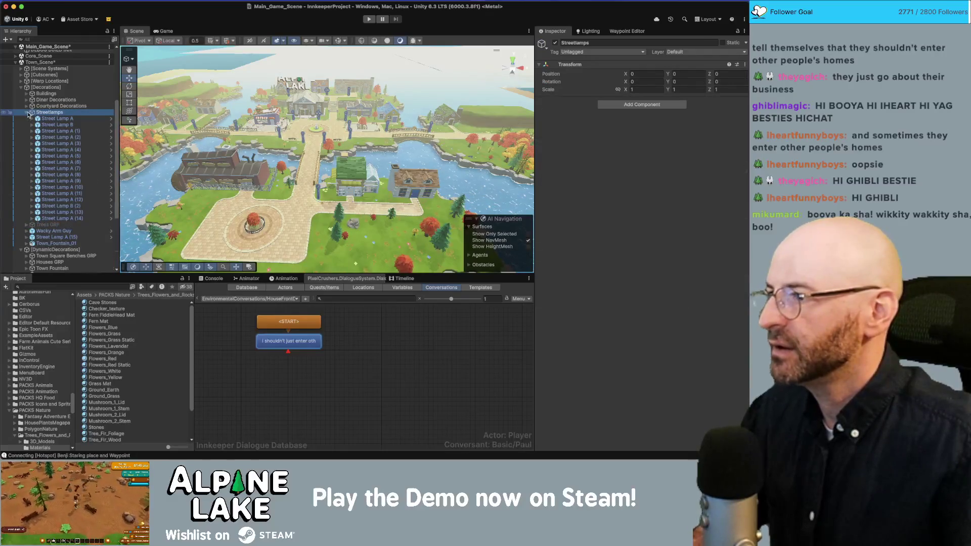
pyautogui.press('Left')
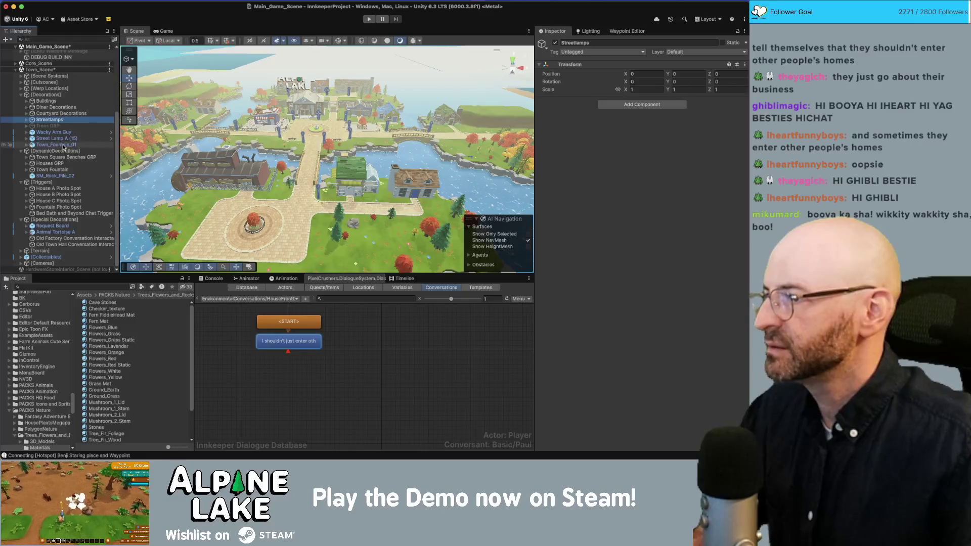
pyautogui.moveTo(56, 138); pyautogui.dragTo(49, 128)
pyautogui.click(49, 133)
pyautogui.click(554, 43)
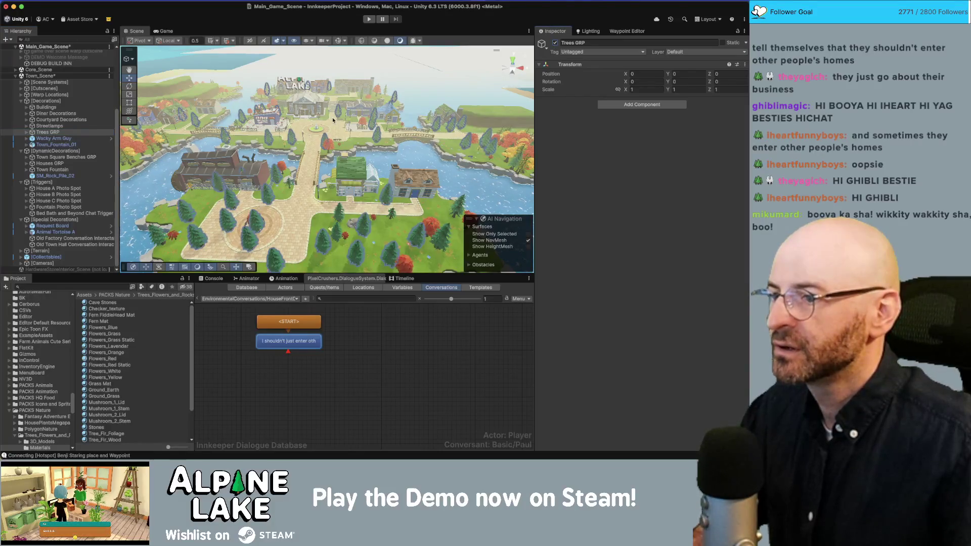
# Delete Trees GRP, then select and frame Town_Fountain_01 to inspect its parts
pyautogui.click(50, 134)
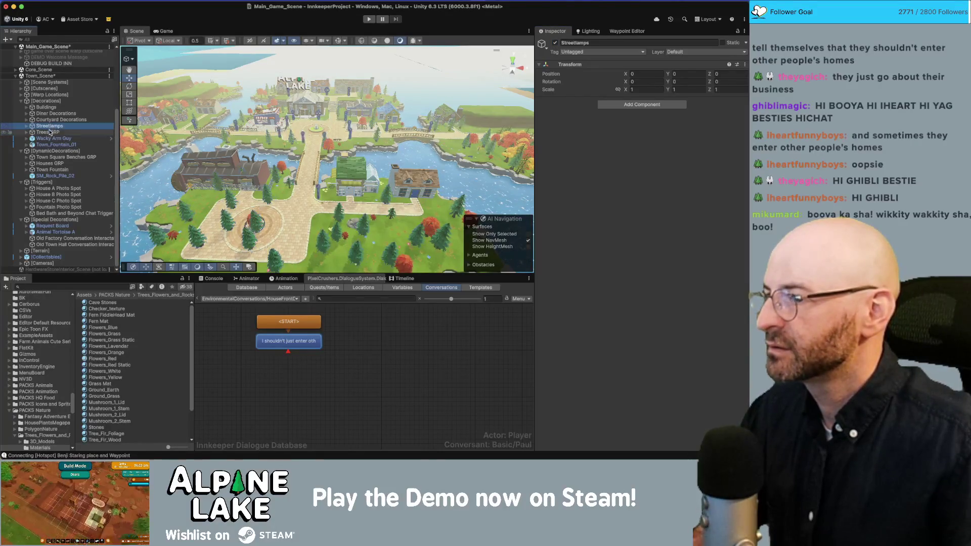
pyautogui.press('Delete')
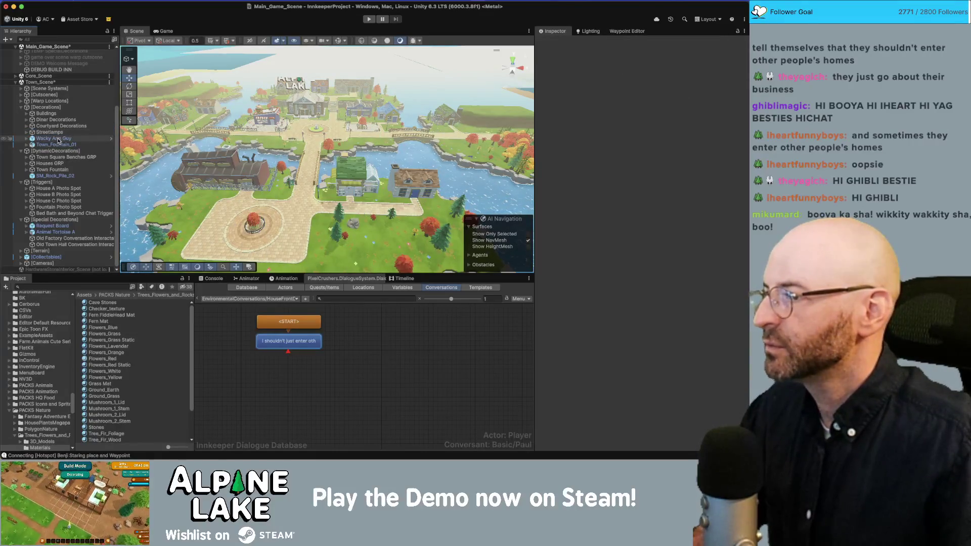
pyautogui.click(58, 139)
pyautogui.click(56, 145)
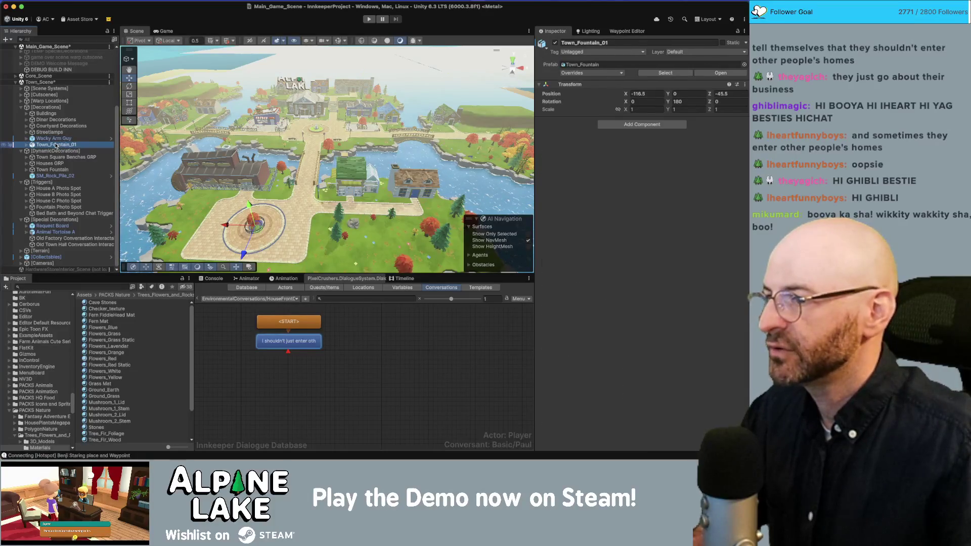
pyautogui.doubleClick(59, 145)
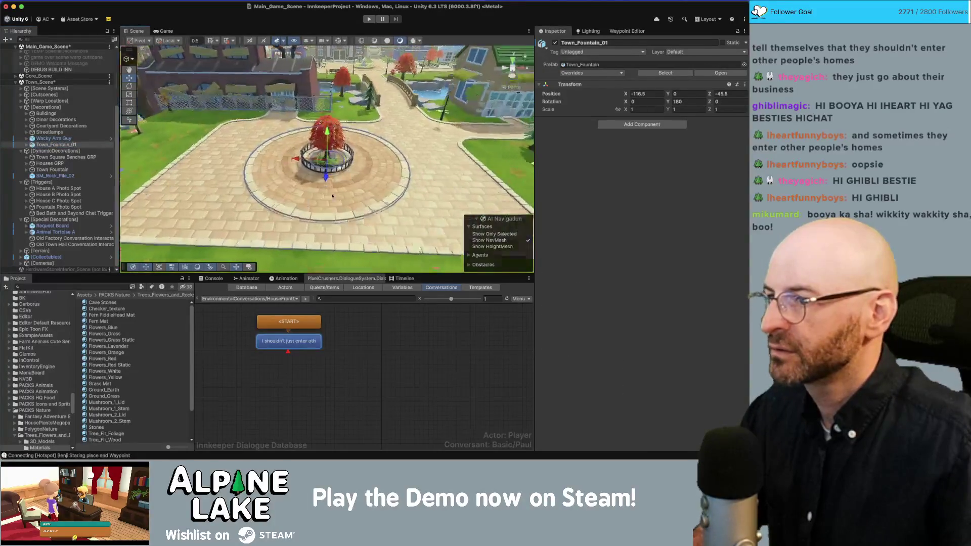
pyautogui.click(23, 146)
pyautogui.click(26, 145)
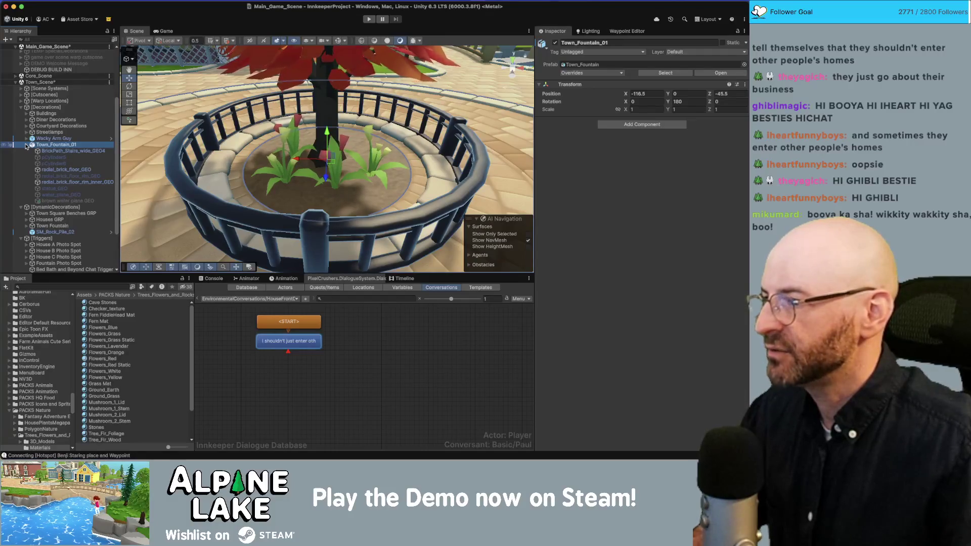
pyautogui.click(26, 146)
# Move the view from the fountain to a house close-up and expand Houses GRP
pyautogui.moveTo(299, 167)
pyautogui.mouseDown()
pyautogui.moveTo(363, 189)
pyautogui.moveTo(309, 130)
pyautogui.mouseUp()
pyautogui.scroll(-5, 360, 186)
pyautogui.scroll(-10, 316, 134)
pyautogui.scroll(2, 309, 129)
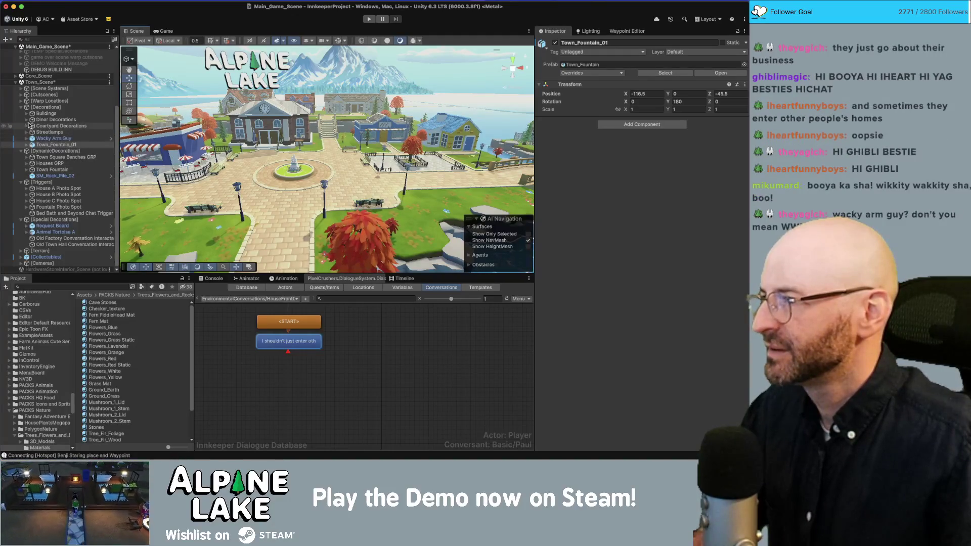
pyautogui.click(27, 113)
pyautogui.click(27, 113)
pyautogui.moveTo(273, 192); pyautogui.dragTo(301, 206)
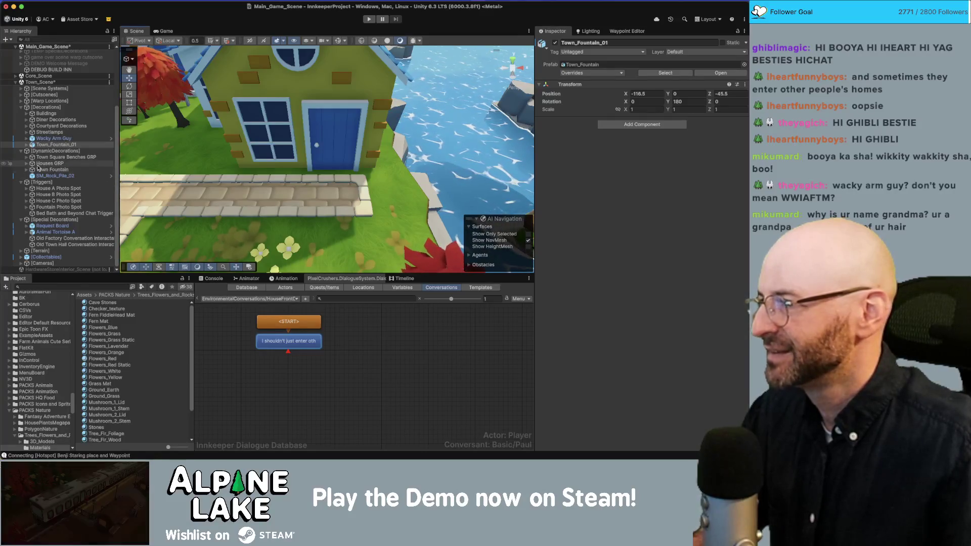
pyautogui.click(26, 164)
# Put _Generic Conversation Trigger inside Buildings and move it onto the blue door
pyautogui.click(71, 170)
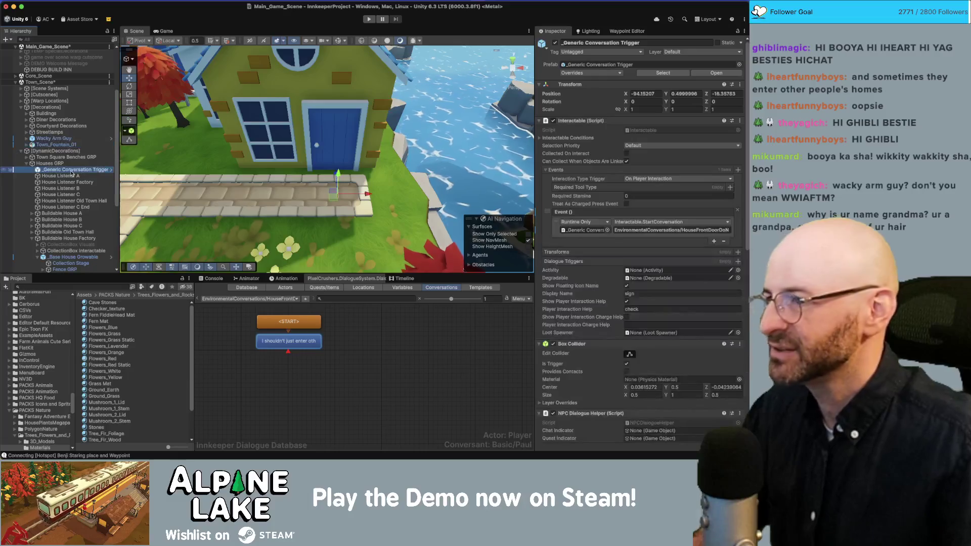
pyautogui.click(338, 40)
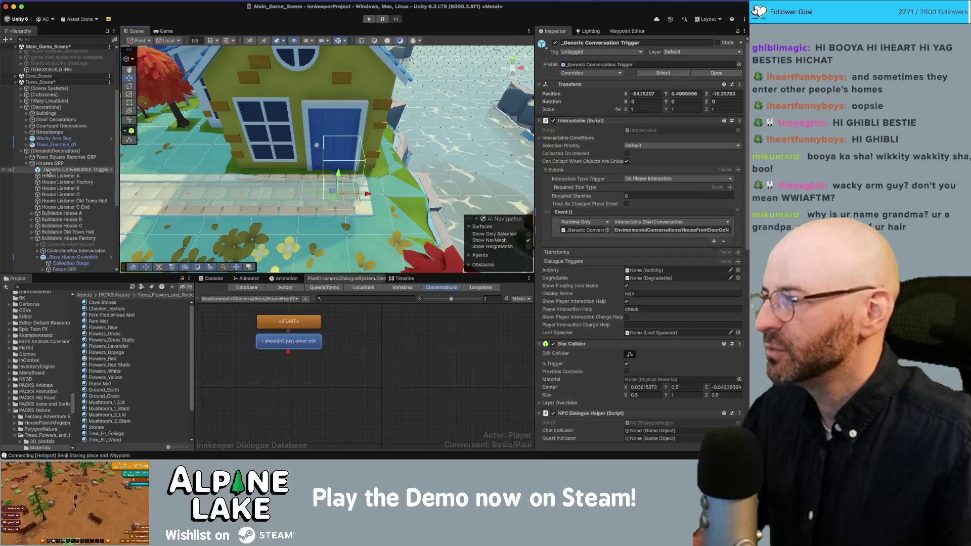
pyautogui.moveTo(50, 157)
pyautogui.mouseDown()
pyautogui.moveTo(47, 115)
pyautogui.moveTo(47, 123)
pyautogui.mouseUp()
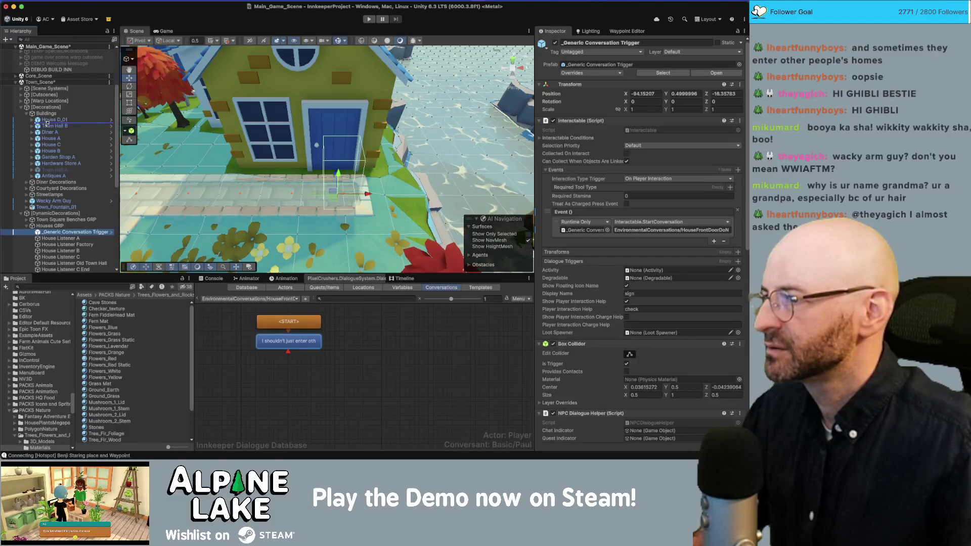
pyautogui.click(192, 114)
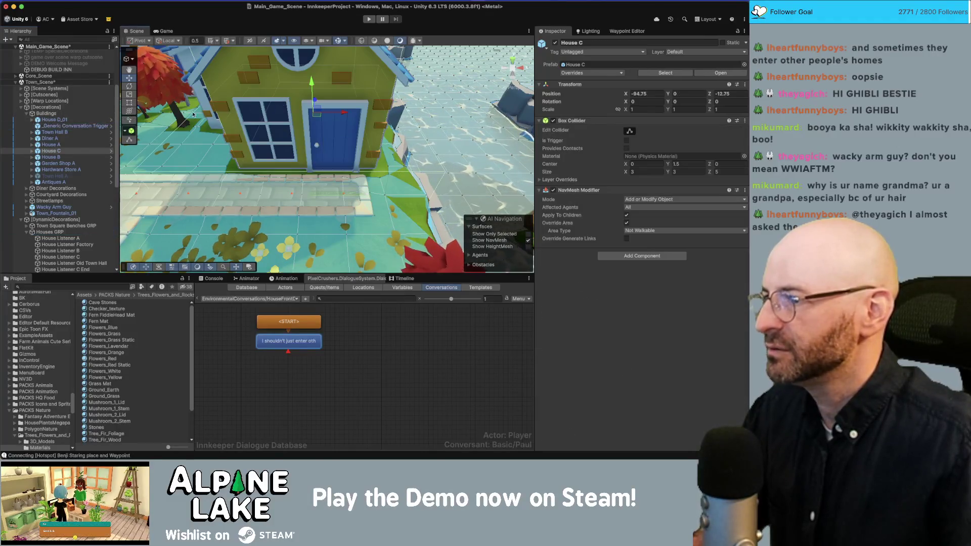
pyautogui.click(62, 126)
pyautogui.moveTo(333, 193); pyautogui.dragTo(327, 169)
# Set the trigger's Position Y to 0 and fine-tune its spot at the door
pyautogui.click(685, 93)
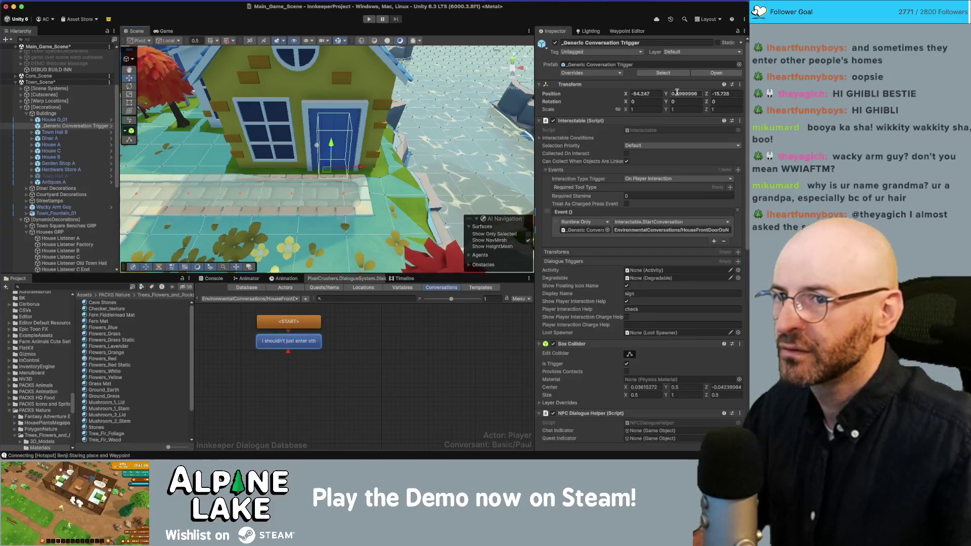
pyautogui.write('0')
pyautogui.press('Return')
pyautogui.moveTo(384, 152); pyautogui.dragTo(428, 151)
pyautogui.press('f')
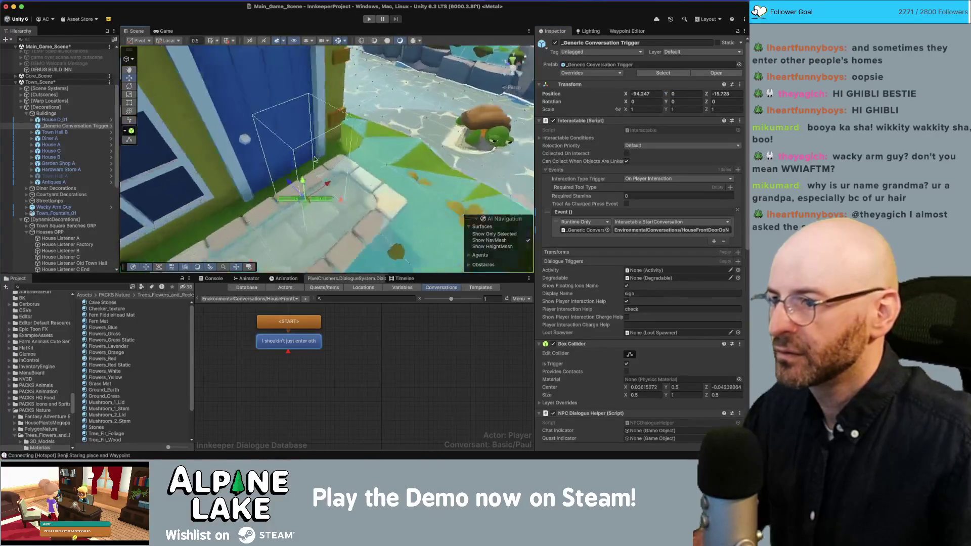
pyautogui.moveTo(298, 170); pyautogui.dragTo(281, 161)
pyautogui.scroll(3, 323, 134)
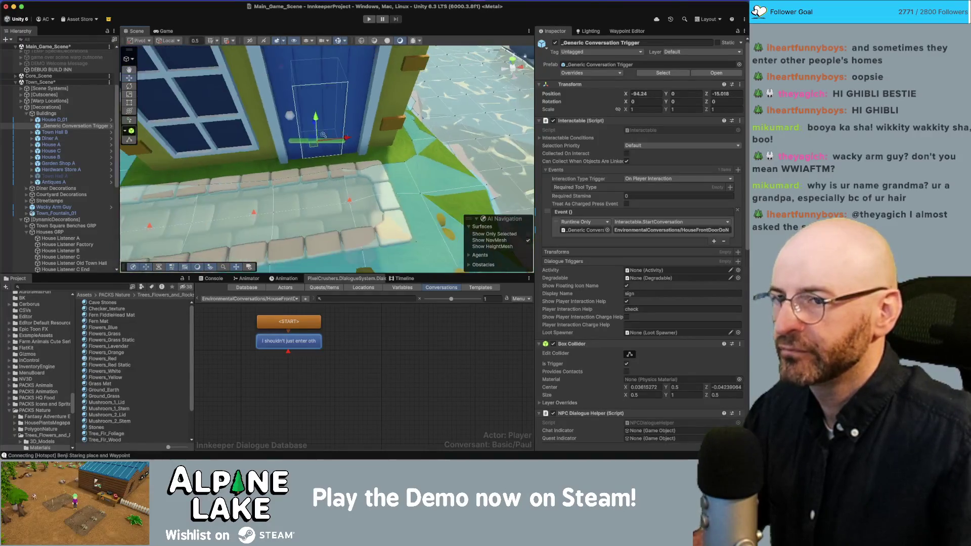
pyautogui.scroll(-2, 322, 134)
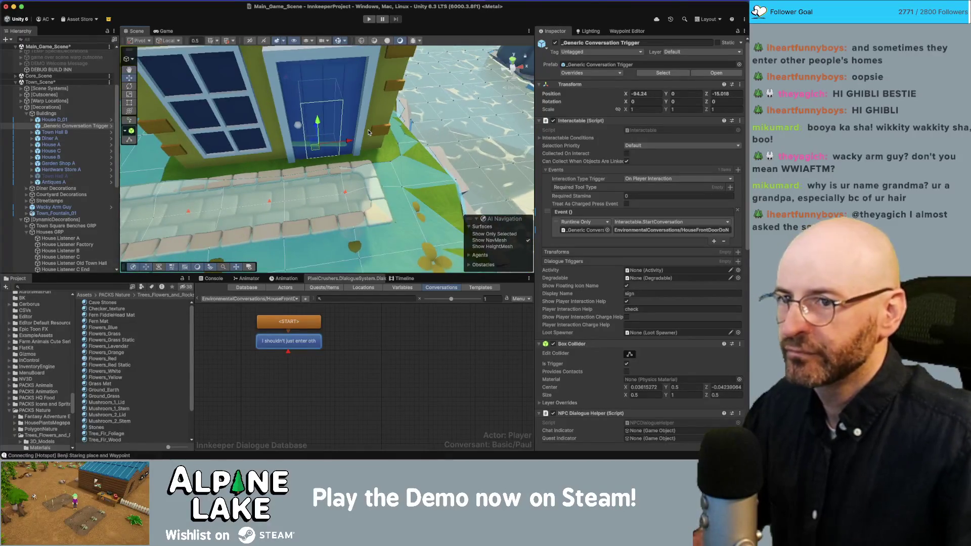
pyautogui.moveTo(354, 136); pyautogui.dragTo(368, 133)
pyautogui.moveTo(368, 132); pyautogui.dragTo(312, 151)
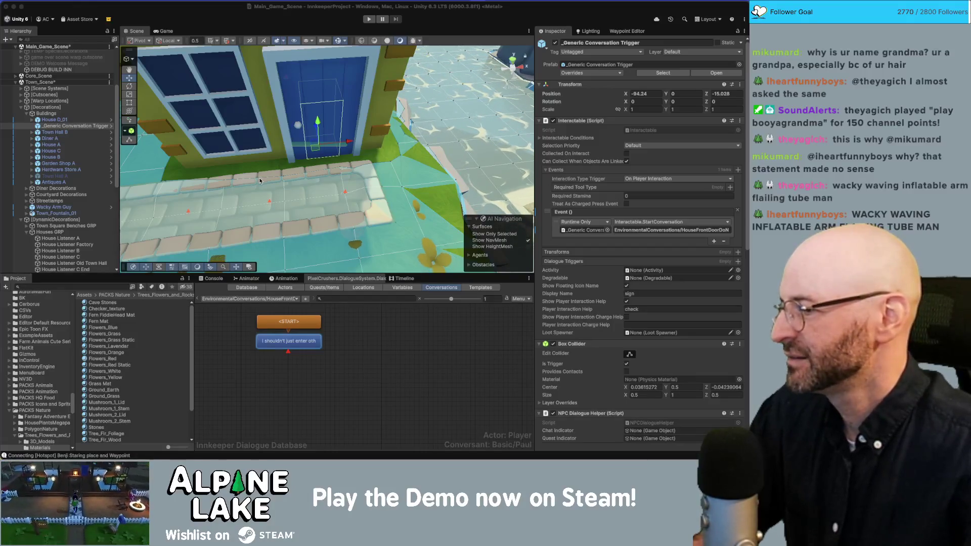
# Set the trigger's Box Collider Size X and Z to 1, then frame it at the door
pyautogui.click(239, 160)
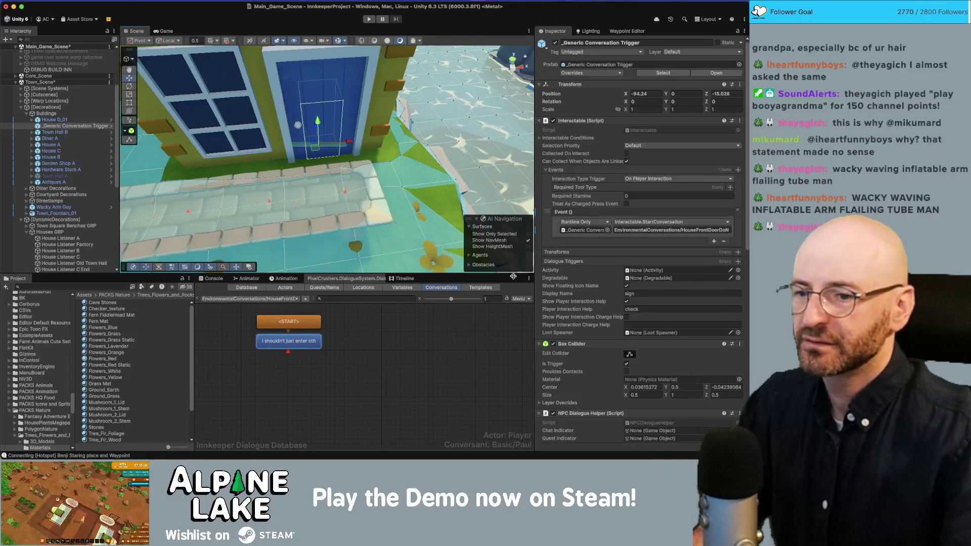
pyautogui.write('1')
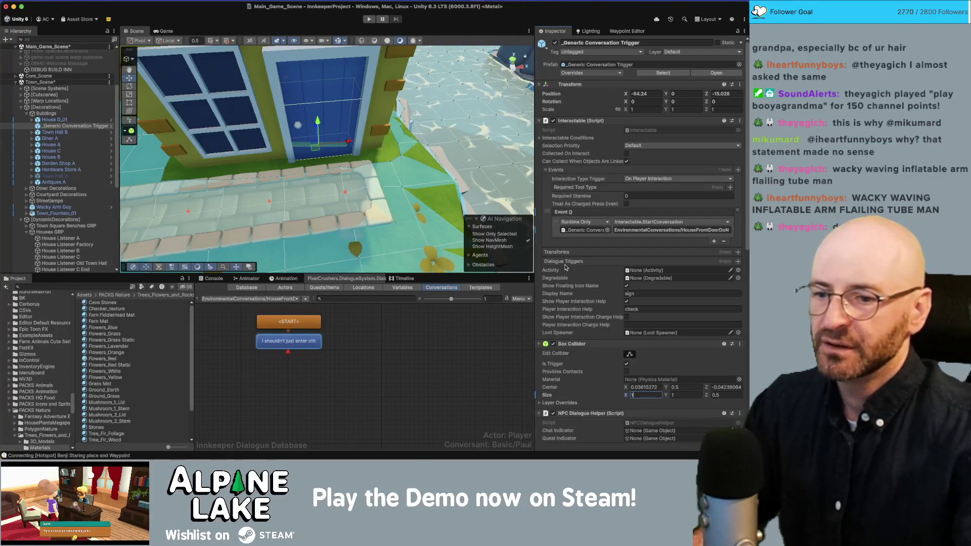
pyautogui.press('Tab')
pyautogui.press('Tab')
pyautogui.write('1')
pyautogui.moveTo(323, 152)
pyautogui.mouseDown()
pyautogui.moveTo(304, 148)
pyautogui.moveTo(282, 117)
pyautogui.moveTo(290, 132)
pyautogui.mouseUp()
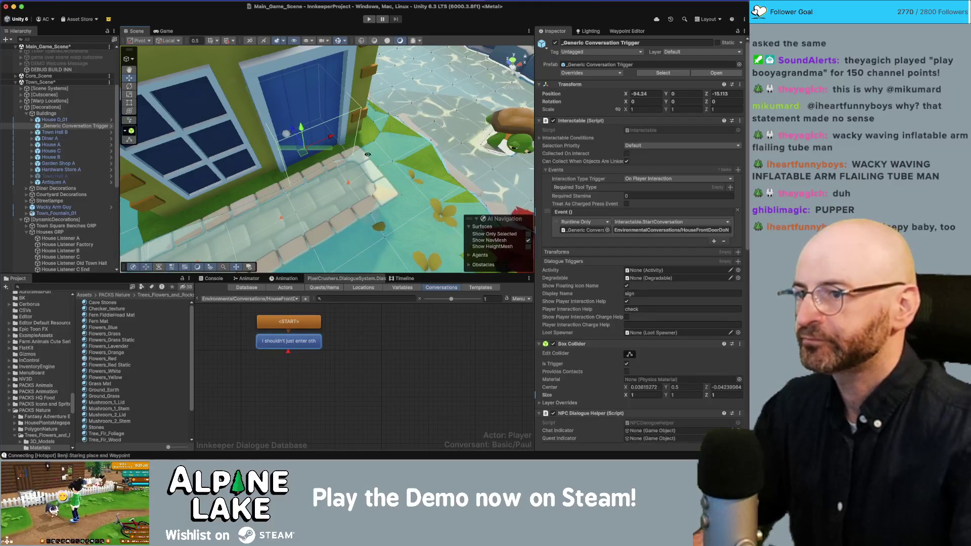
pyautogui.press('f')
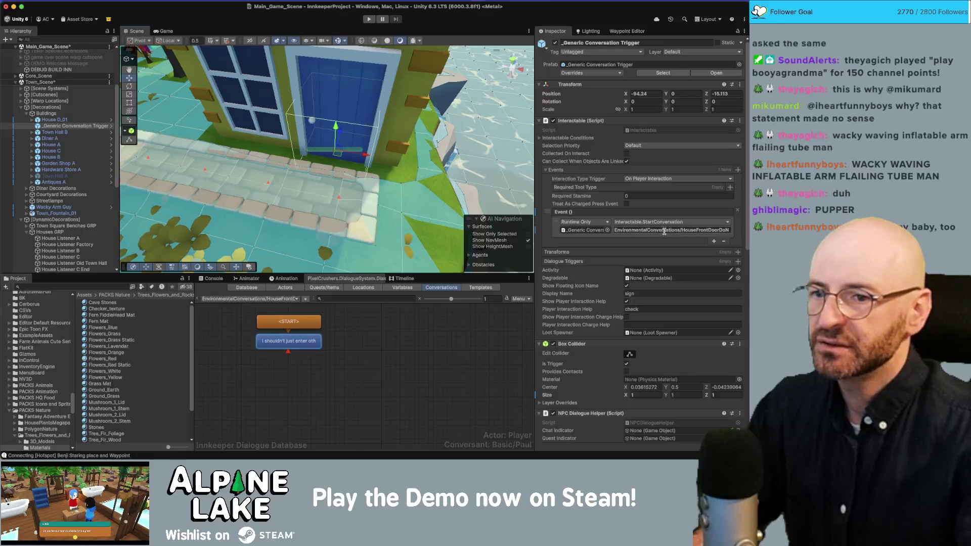
pyautogui.scroll(-10, 592, 288)
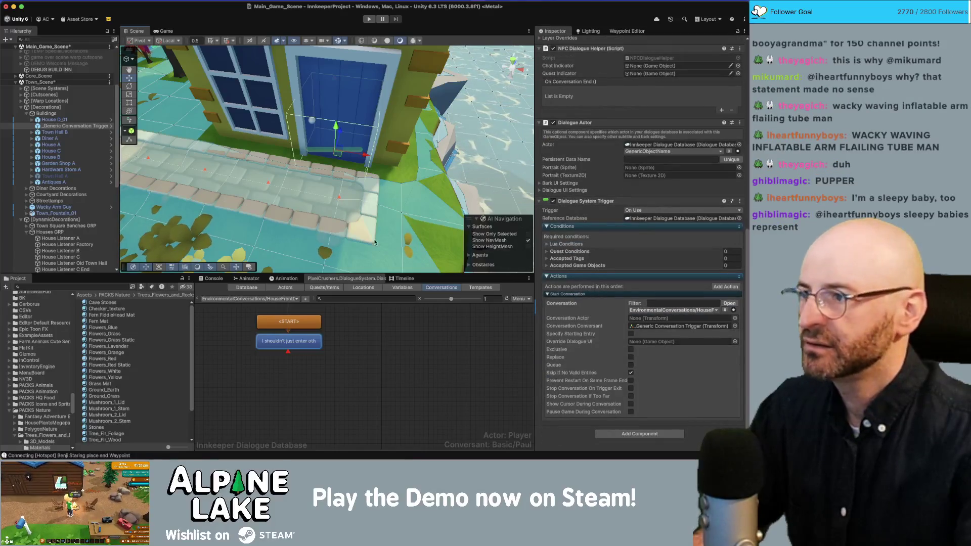
# Duplicate the conversation trigger and move the copy to another house's front door
pyautogui.click(76, 126)
pyautogui.scroll(-15, 315, 168)
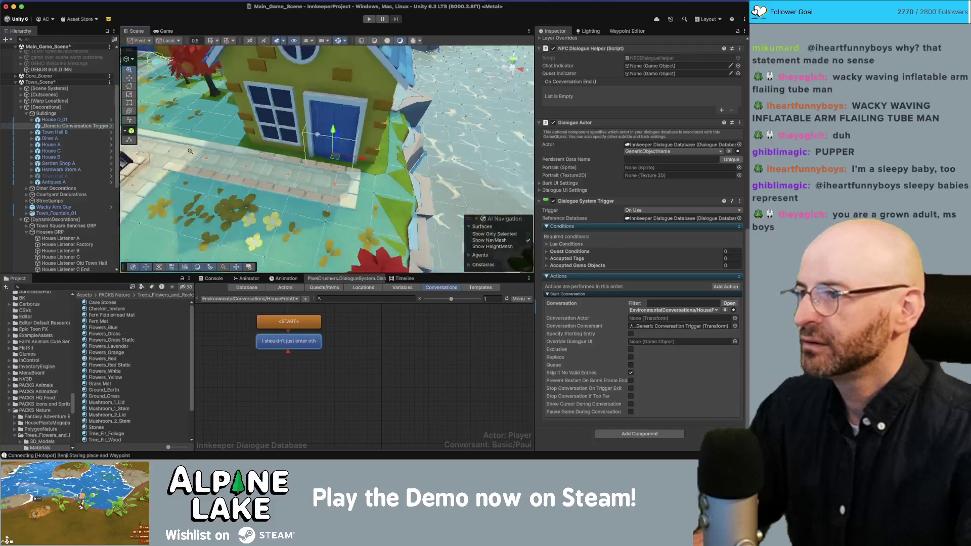
pyautogui.scroll(-5, 315, 168)
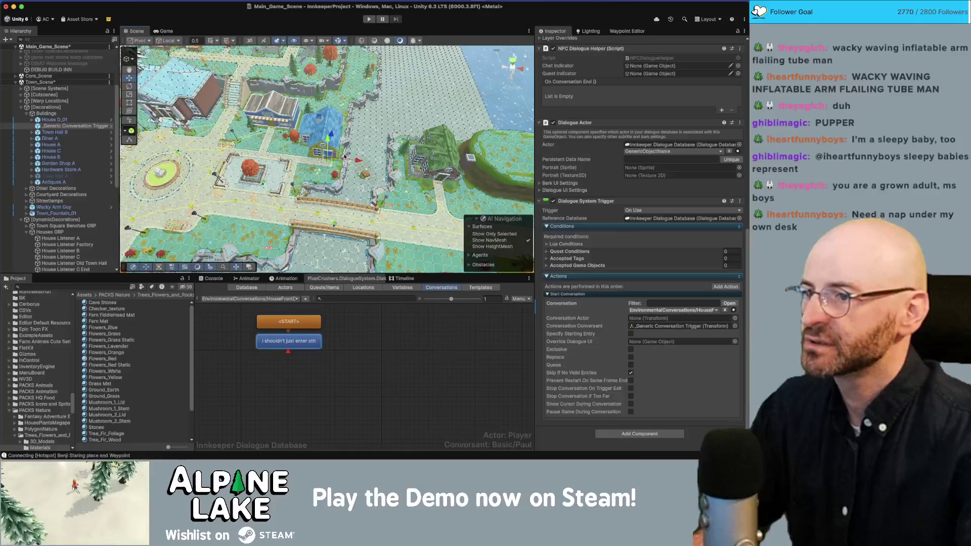
pyautogui.press('super+d')
pyautogui.moveTo(347, 155)
pyautogui.mouseDown()
pyautogui.moveTo(391, 160)
pyautogui.moveTo(371, 151)
pyautogui.mouseUp()
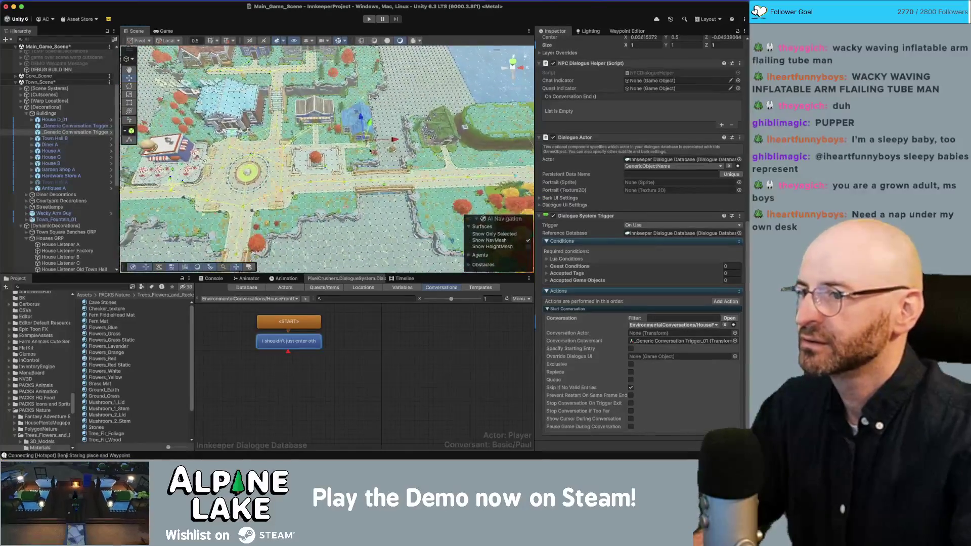
pyautogui.moveTo(152, 129); pyautogui.dragTo(235, 137)
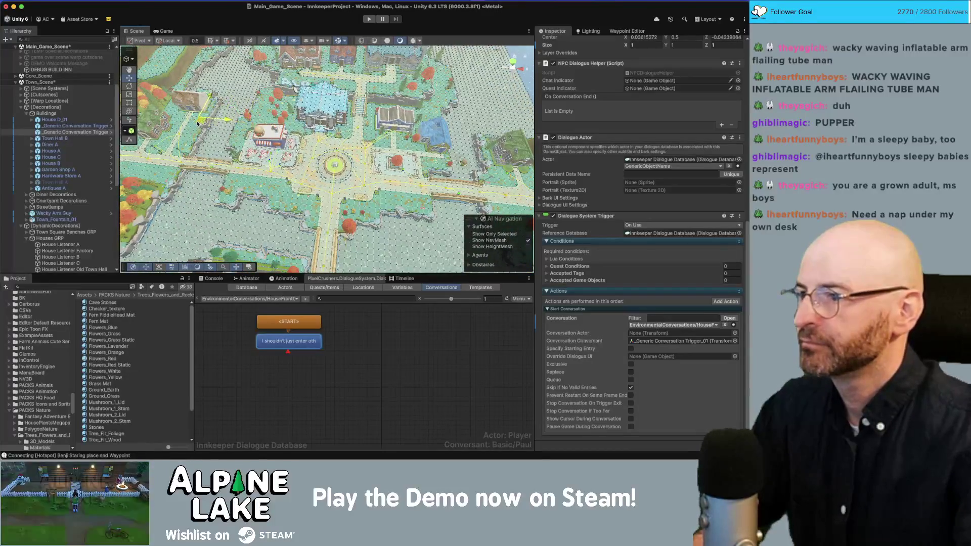
pyautogui.press('f')
pyautogui.moveTo(326, 175); pyautogui.dragTo(343, 189)
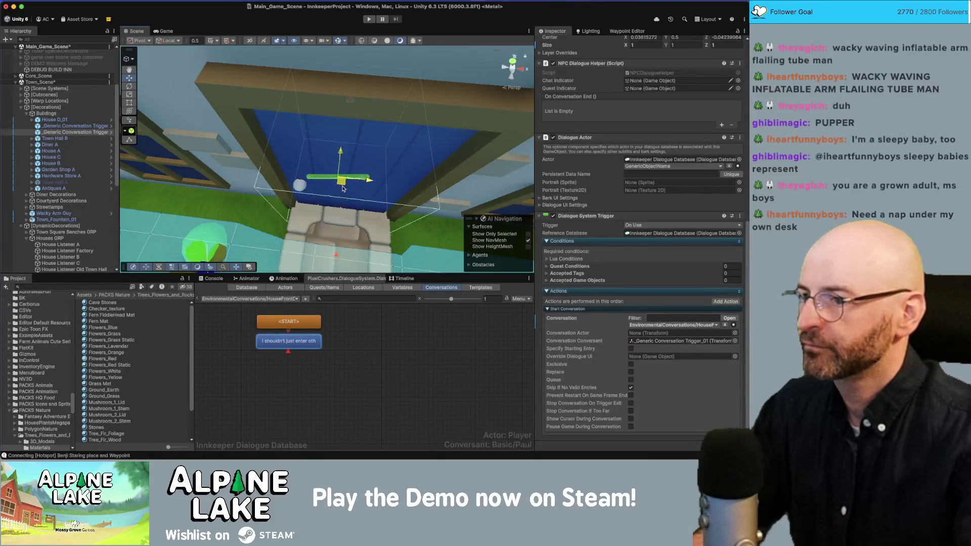
# Make another duplicate of the conversation trigger
pyautogui.scroll(-5, 227, 162)
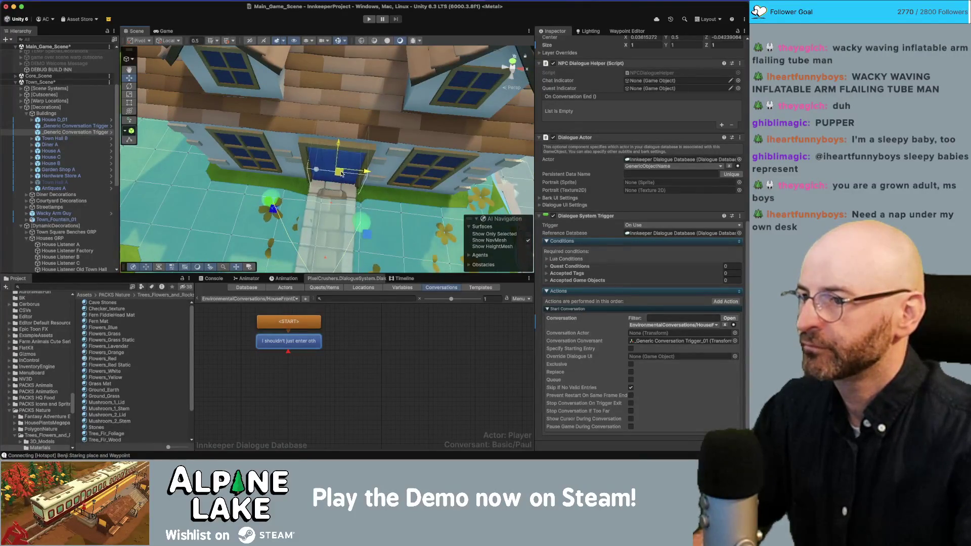
pyautogui.scroll(-6, 236, 146)
pyautogui.scroll(-3, 235, 146)
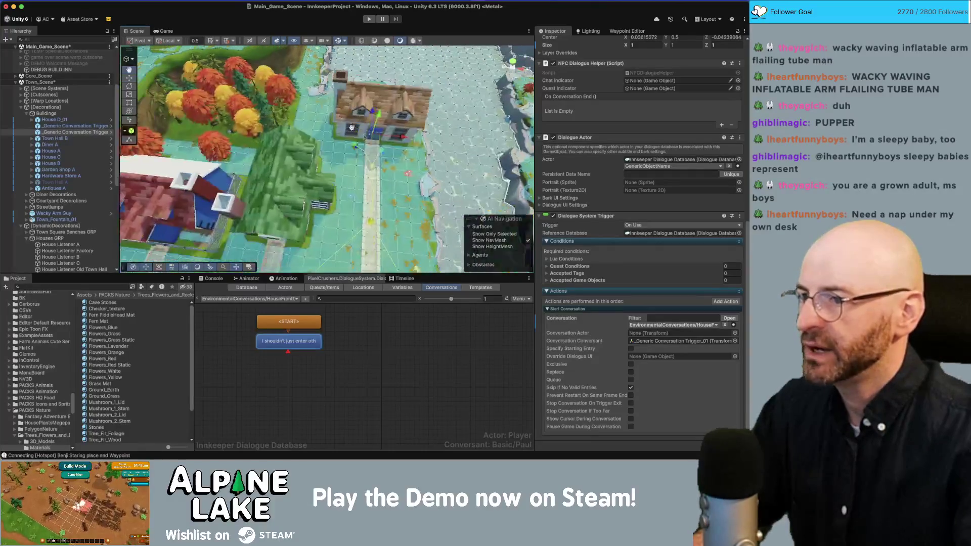
pyautogui.press('super+d')
pyautogui.moveTo(346, 204); pyautogui.dragTo(359, 172)
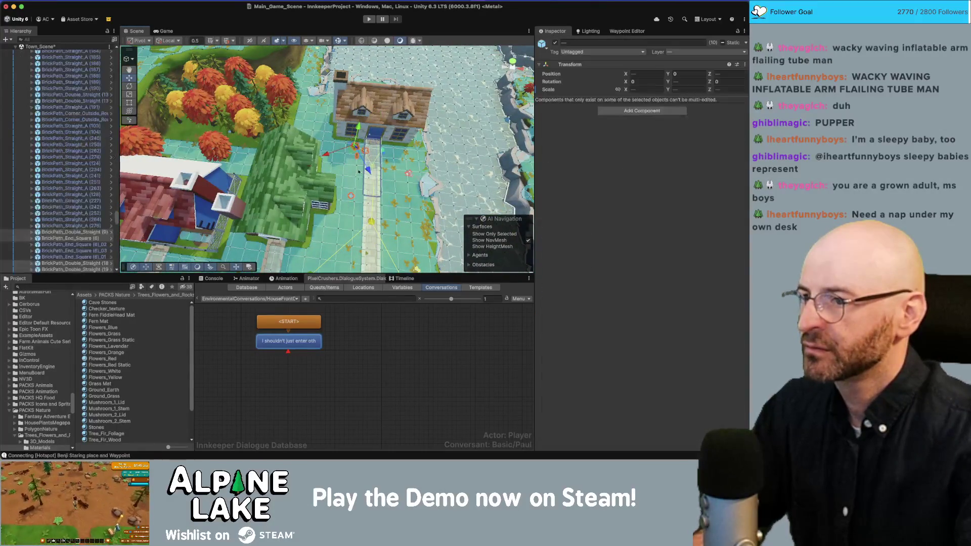
# Move _Generic Conversation Trigger_02 to a house door at -145.99, 0, -18.05
pyautogui.click(364, 158)
pyautogui.moveTo(372, 139)
pyautogui.mouseDown()
pyautogui.moveTo(344, 197)
pyautogui.moveTo(255, 206)
pyautogui.mouseUp()
pyautogui.press('f')
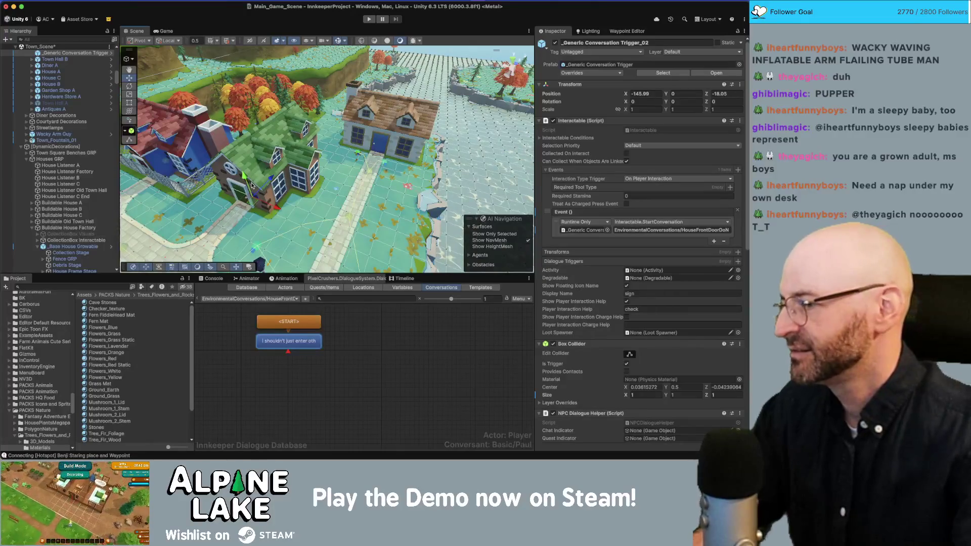
pyautogui.moveTo(252, 188); pyautogui.dragTo(286, 204)
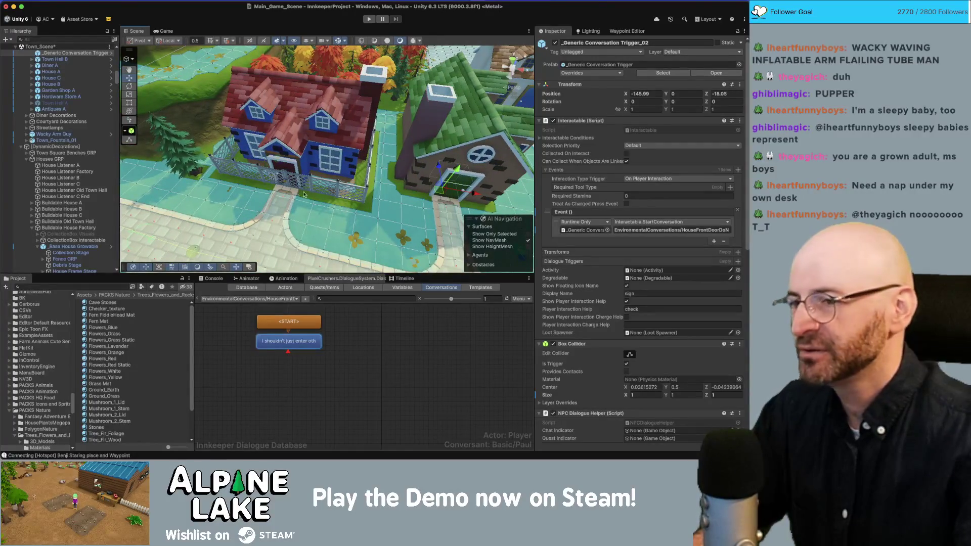
pyautogui.moveTo(420, 182); pyautogui.dragTo(285, 145)
# Duplicate the conversation trigger and move the copy across town toward another house
pyautogui.press('super+d')
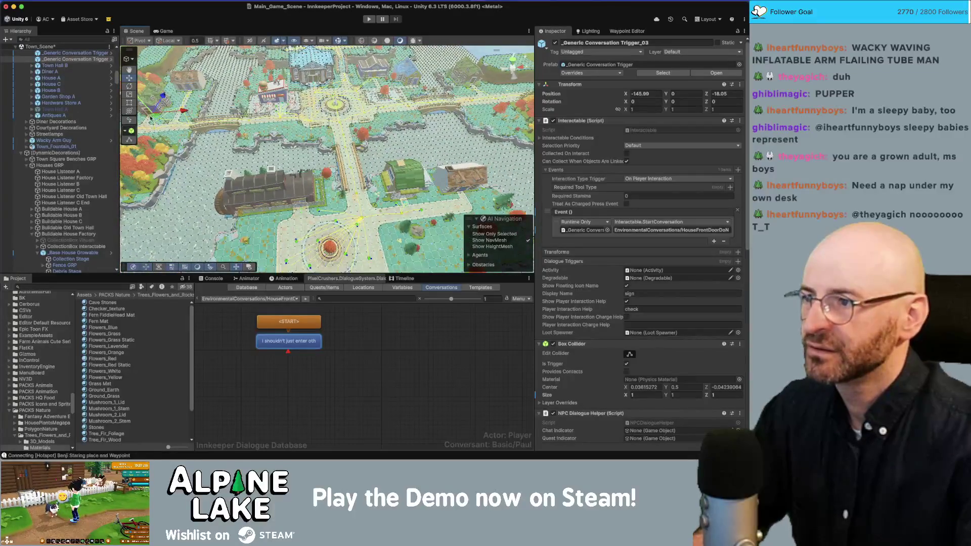
pyautogui.moveTo(265, 104); pyautogui.dragTo(328, 75)
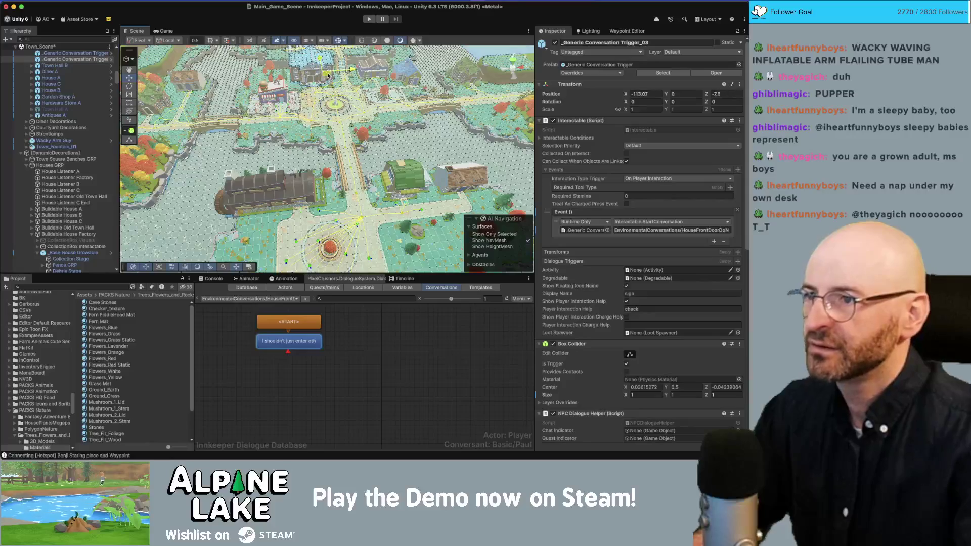
pyautogui.click(337, 41)
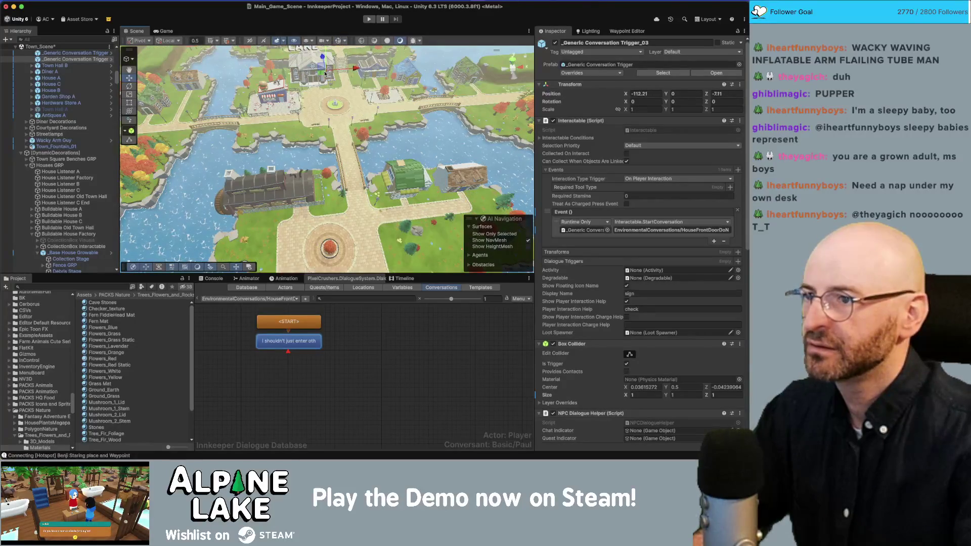
pyautogui.press('f')
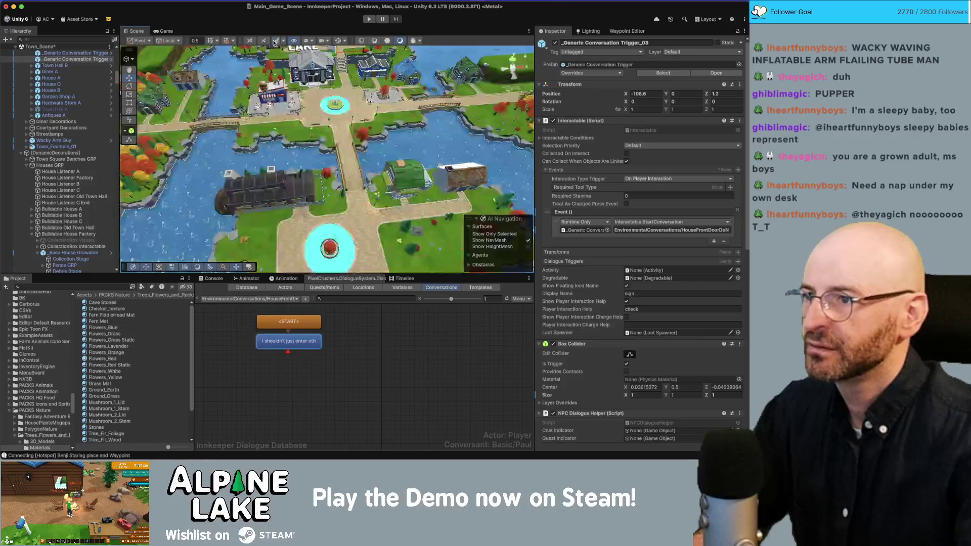
pyautogui.scroll(-5, 331, 153)
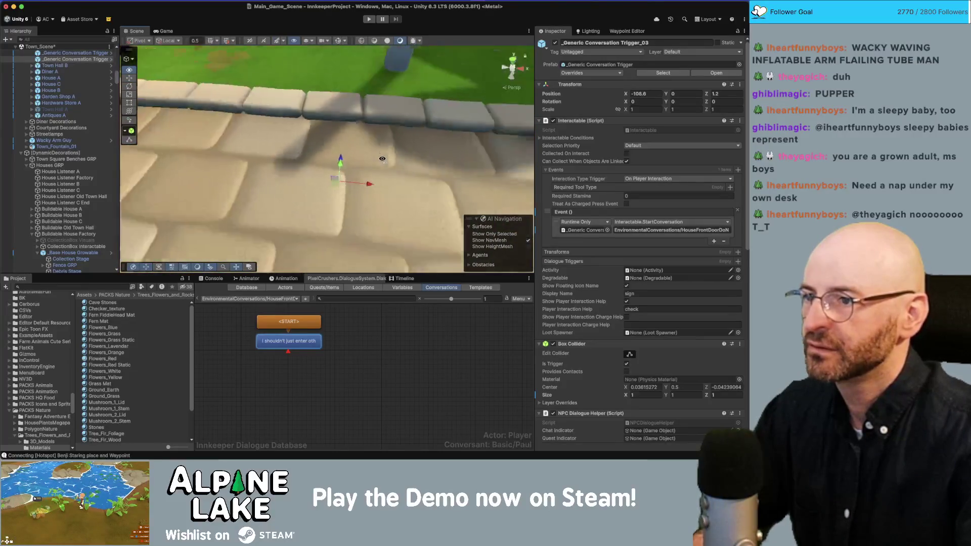
pyautogui.click(677, 93)
pyautogui.write('2')
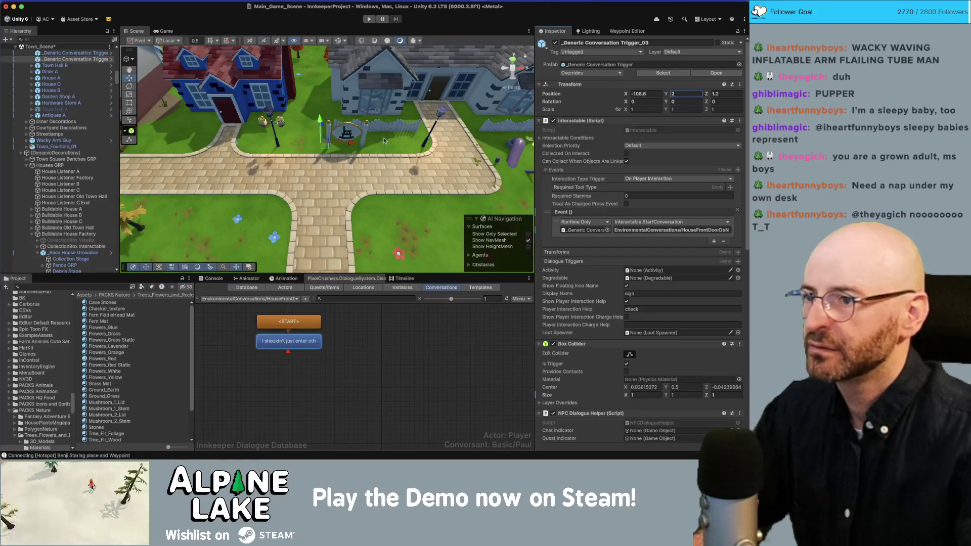
pyautogui.moveTo(329, 150); pyautogui.dragTo(243, 133)
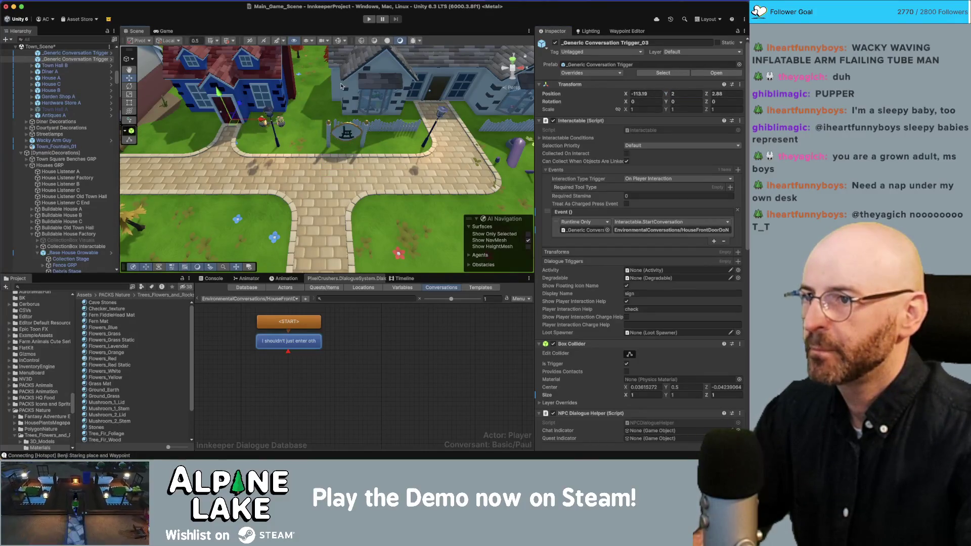
pyautogui.click(343, 41)
pyautogui.press('f')
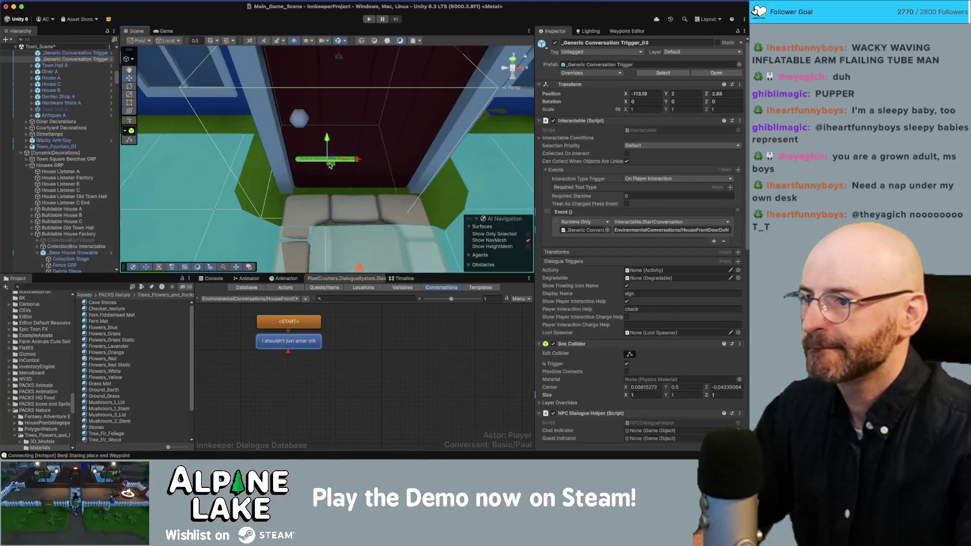
pyautogui.moveTo(342, 155); pyautogui.dragTo(369, 159)
pyautogui.scroll(-10, 367, 161)
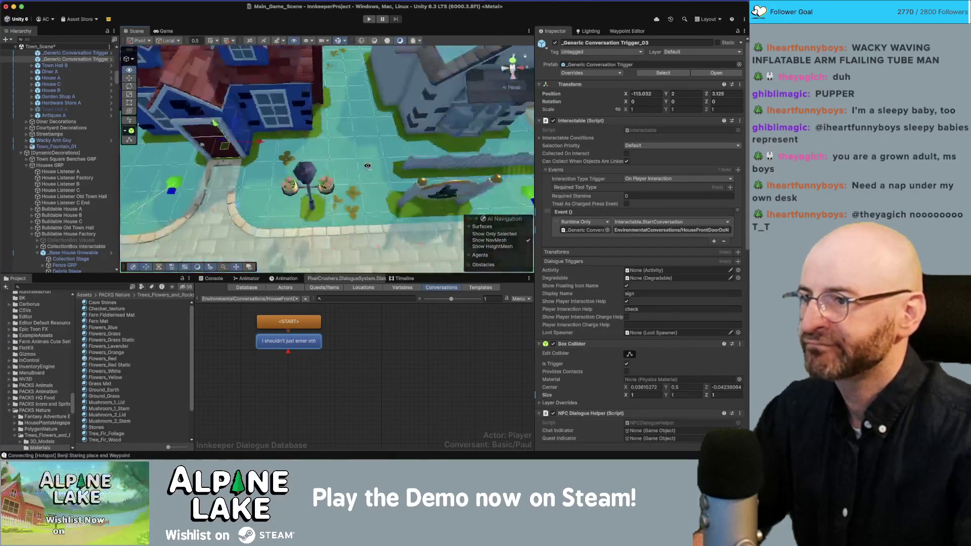
pyautogui.scroll(-5, 365, 162)
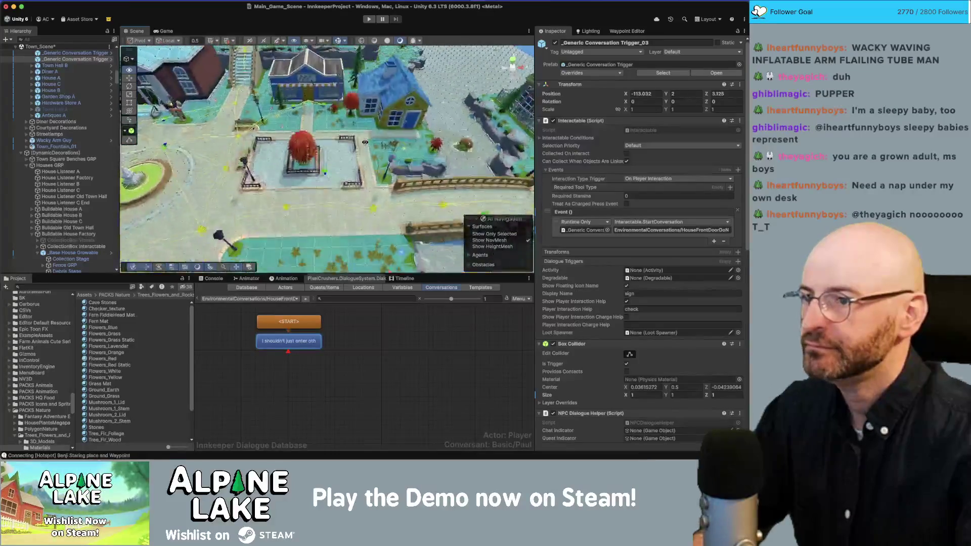
pyautogui.scroll(-5, 365, 152)
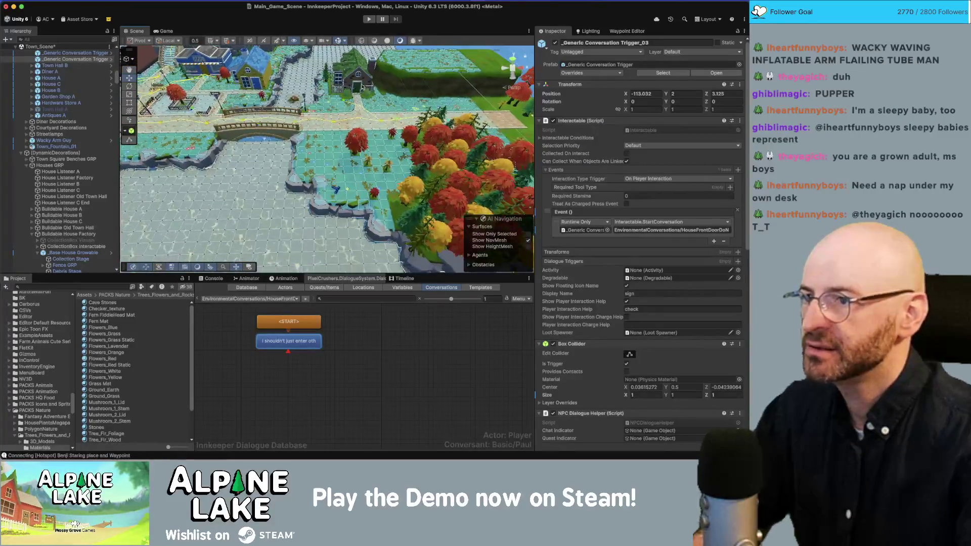
pyautogui.scroll(-10, 366, 186)
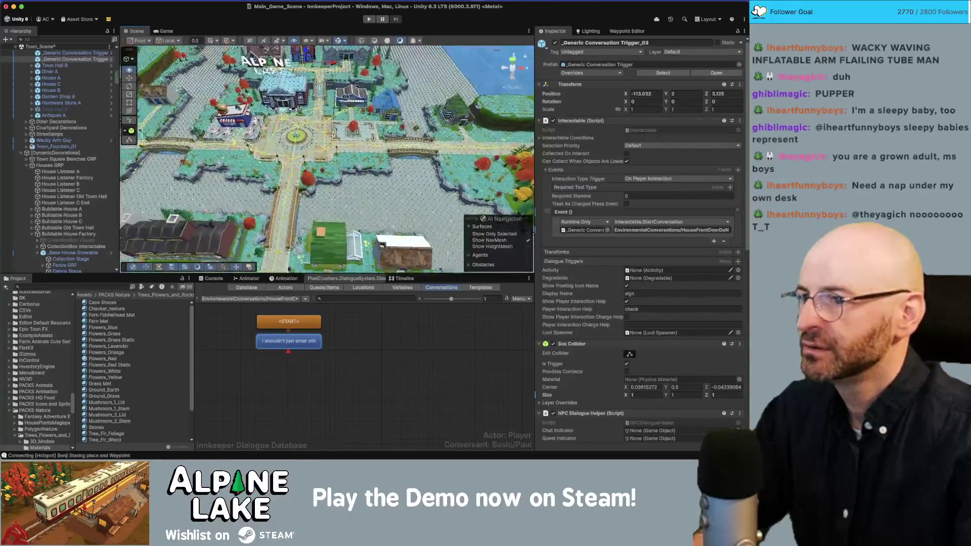
pyautogui.scroll(-2, 365, 186)
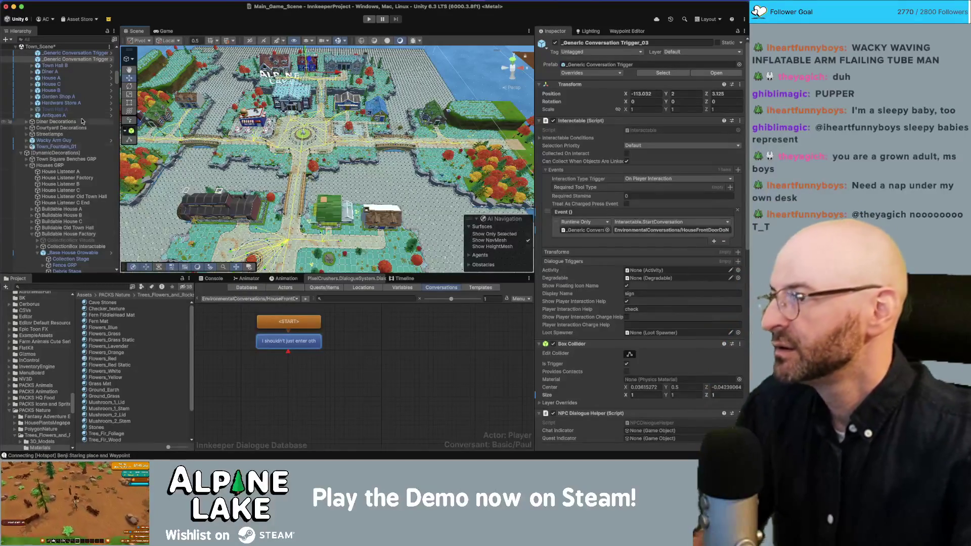
# Duplicate the trigger again and place it at Y 0 at the blue house's front door
pyautogui.press('super+d')
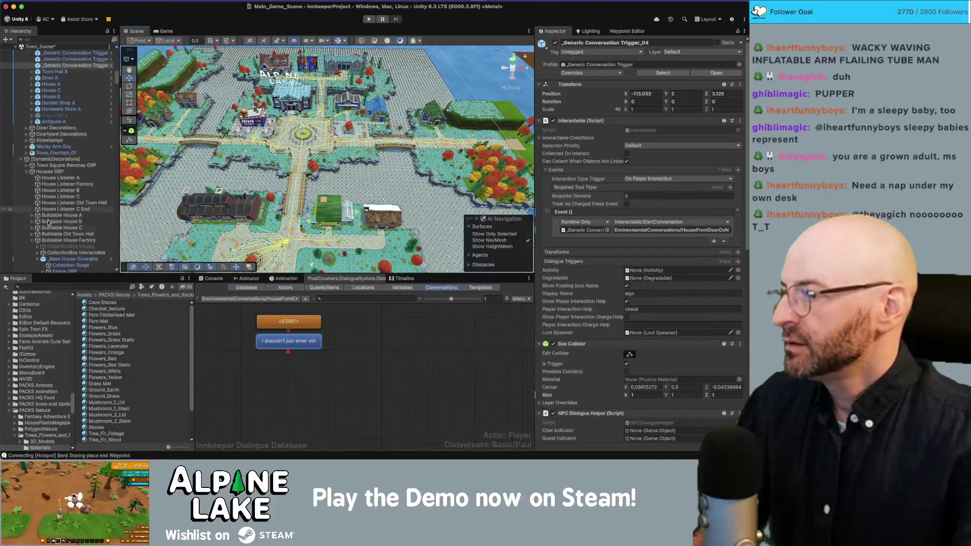
pyautogui.scroll(-2, 52, 251)
pyautogui.click(71, 265)
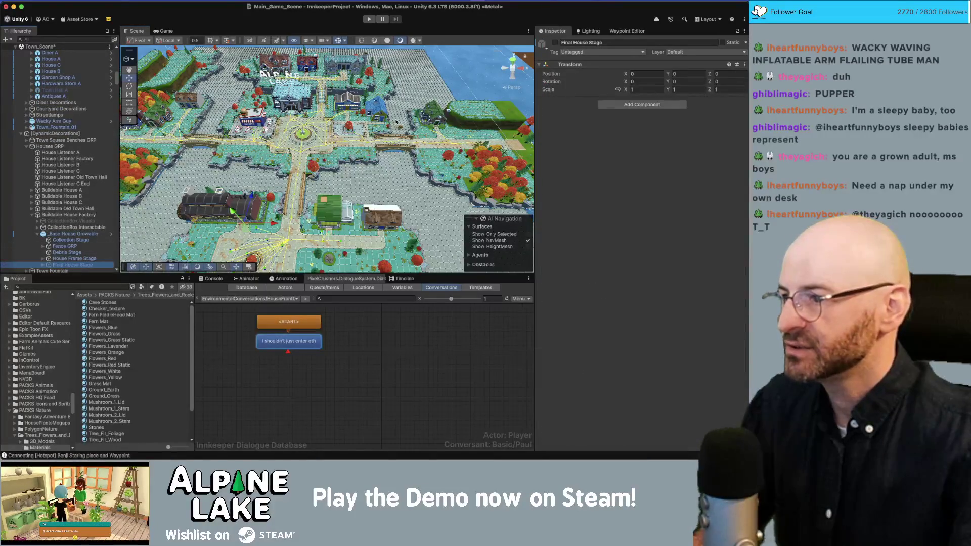
pyautogui.click(32, 216)
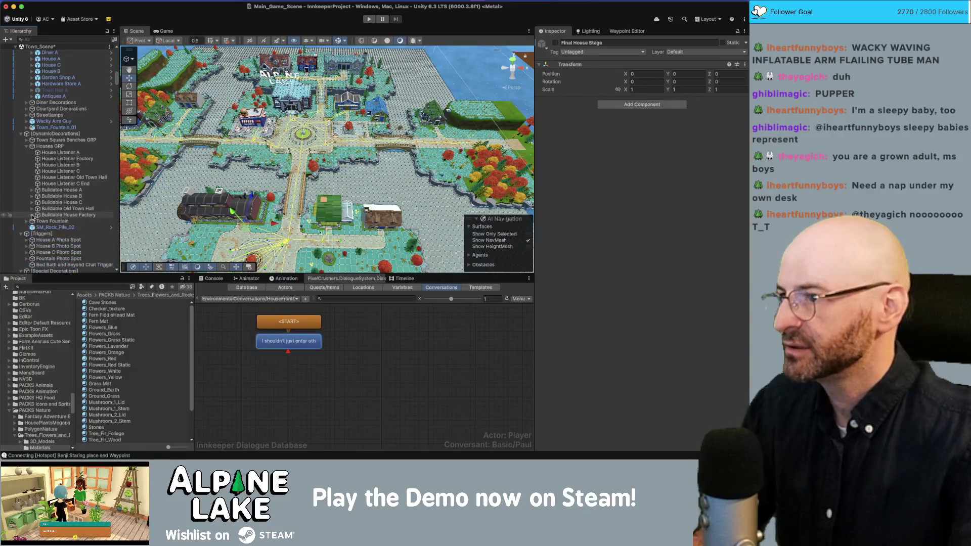
pyautogui.scroll(3, 71, 70)
pyautogui.click(73, 76)
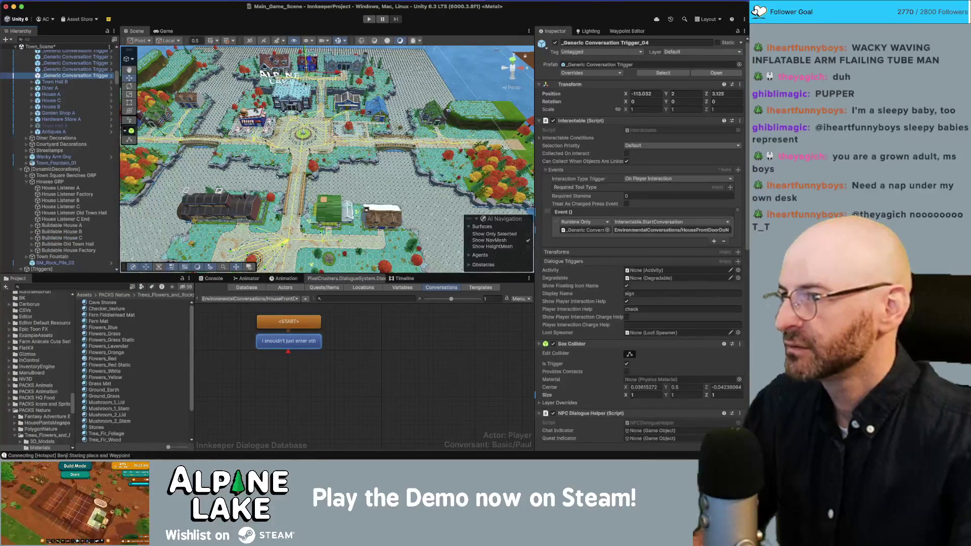
pyautogui.moveTo(316, 74); pyautogui.dragTo(297, 104)
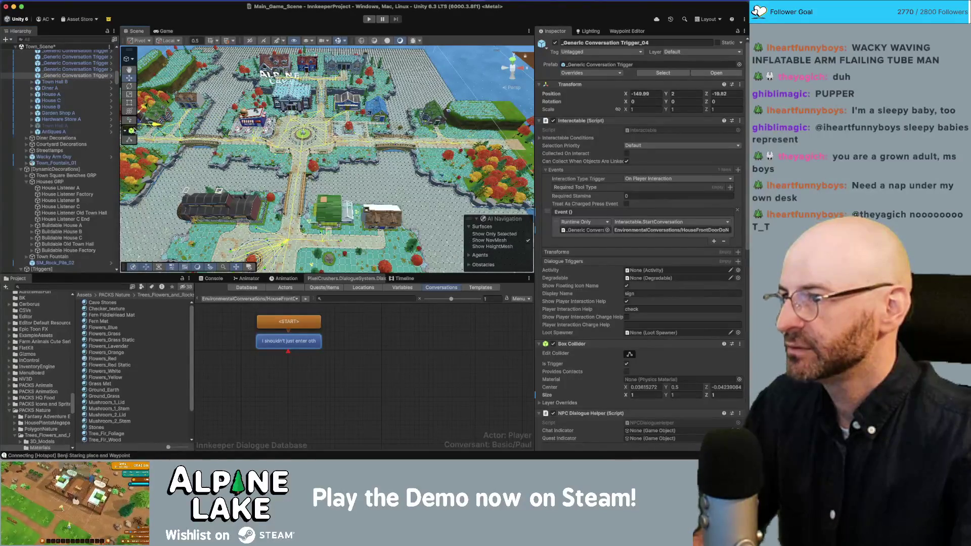
pyautogui.press('f')
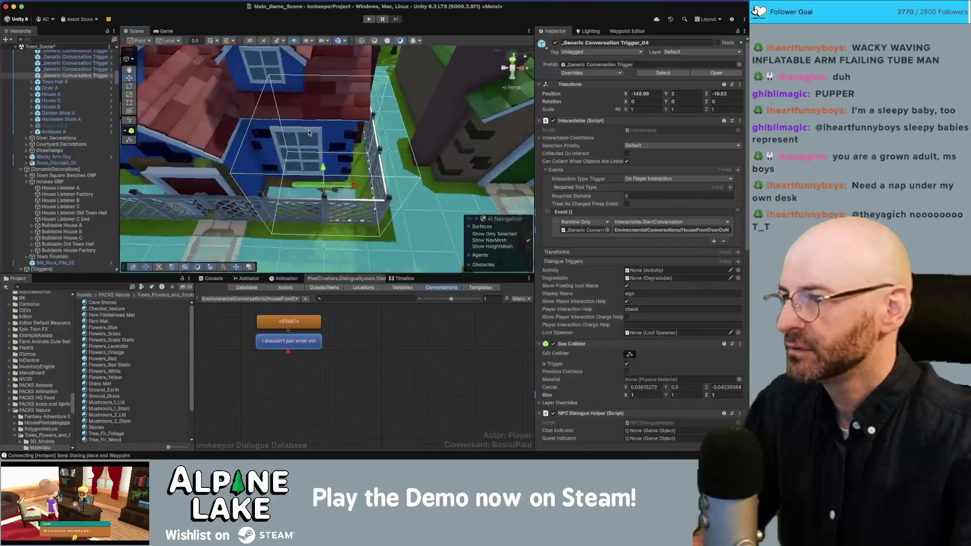
pyautogui.write('0')
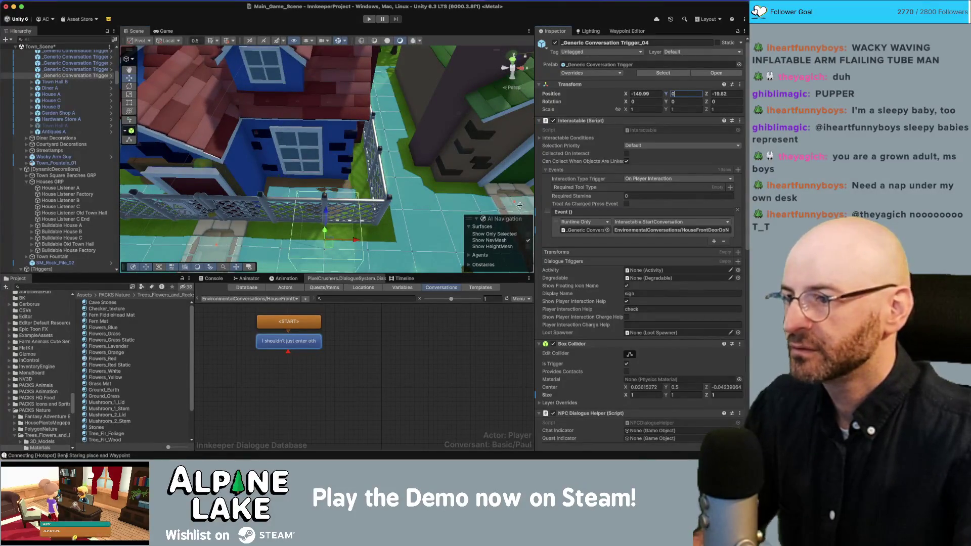
pyautogui.moveTo(361, 246); pyautogui.dragTo(226, 190)
pyautogui.press('f')
pyautogui.moveTo(349, 170)
pyautogui.mouseDown()
pyautogui.moveTo(367, 171)
pyautogui.moveTo(342, 177)
pyautogui.mouseUp()
# Orbit the view to check the trigger against the house front, fence and ground
pyautogui.scroll(-10, 342, 177)
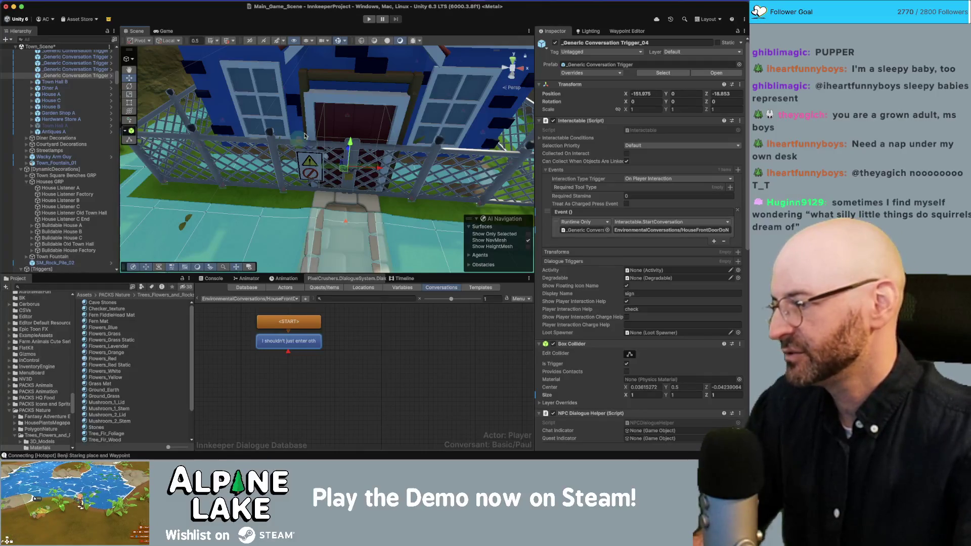
pyautogui.moveTo(374, 121); pyautogui.dragTo(334, 192)
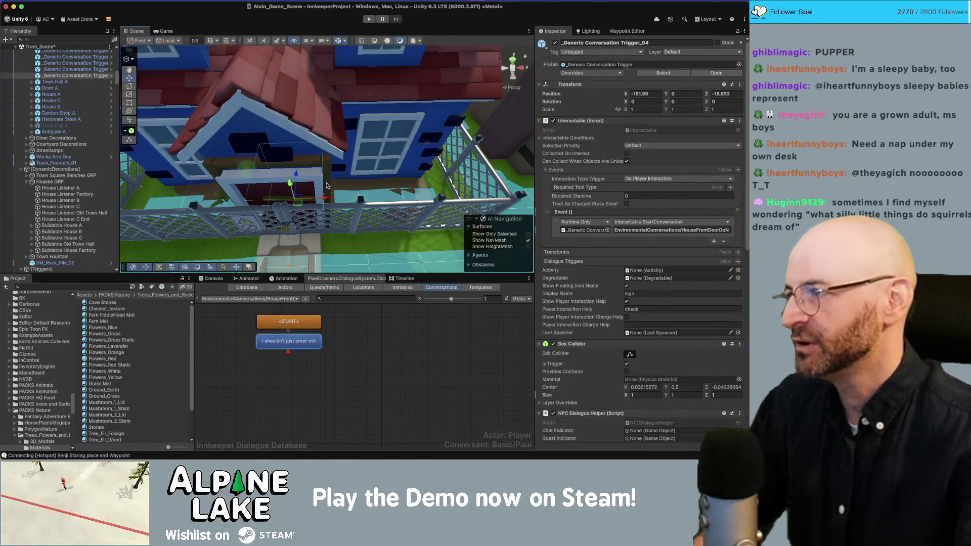
pyautogui.moveTo(326, 185); pyautogui.dragTo(325, 187)
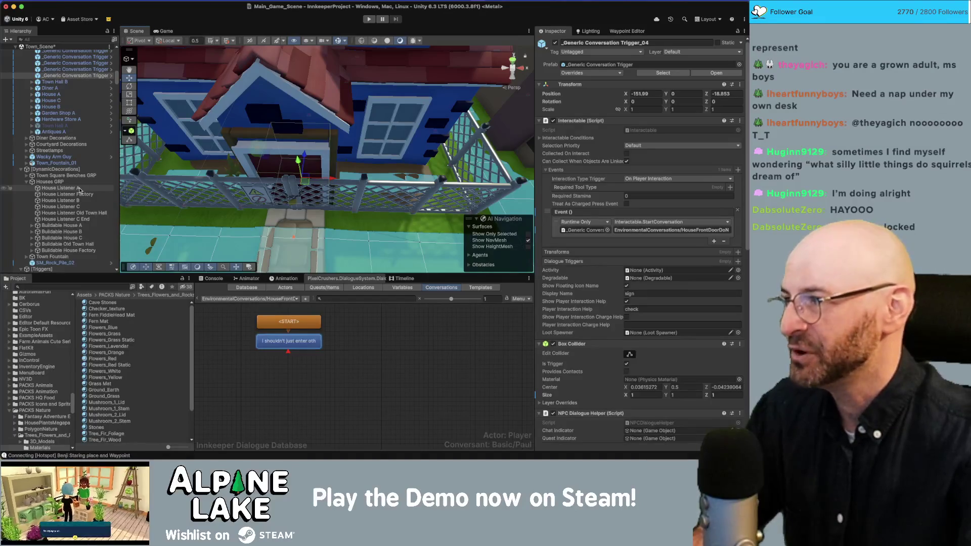
pyautogui.moveTo(304, 187); pyautogui.dragTo(321, 180)
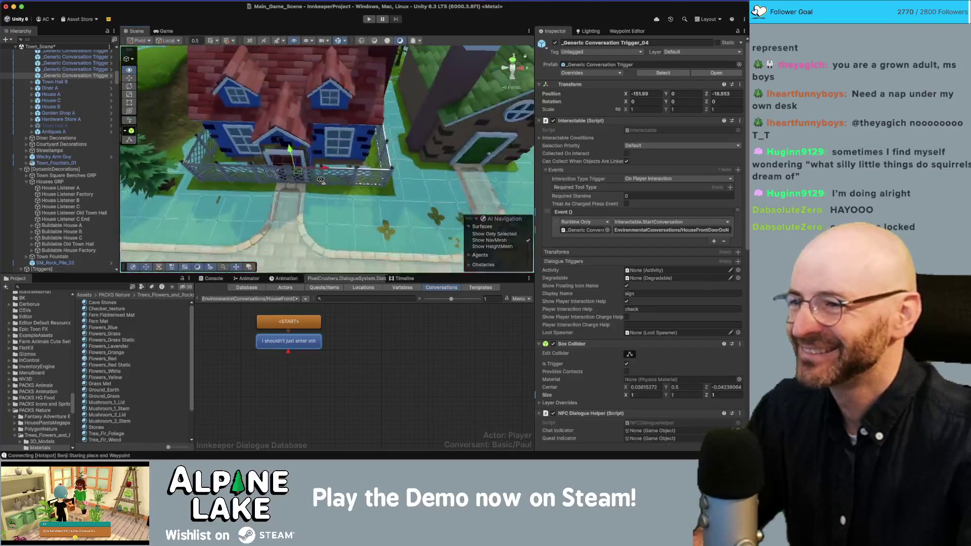
pyautogui.press('s')
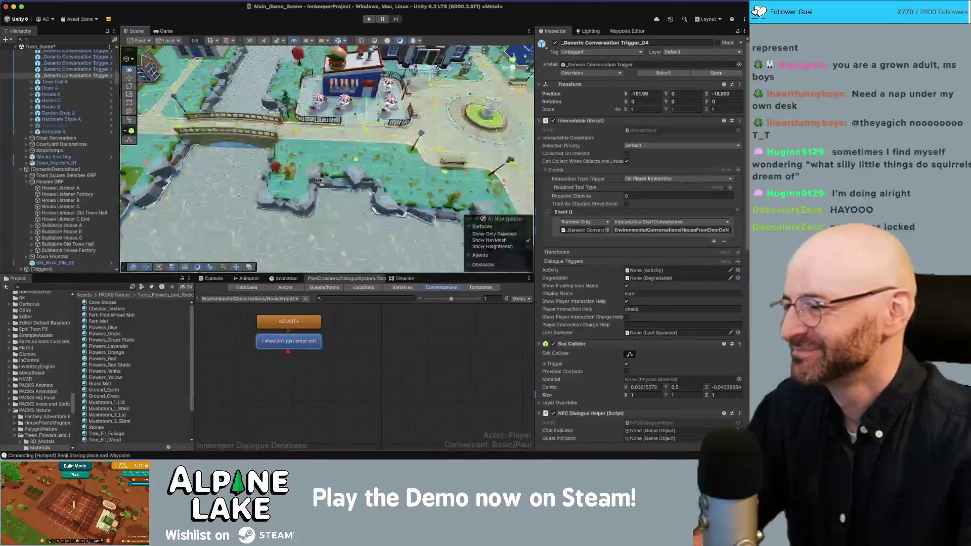
pyautogui.press('s')
pyautogui.press('a')
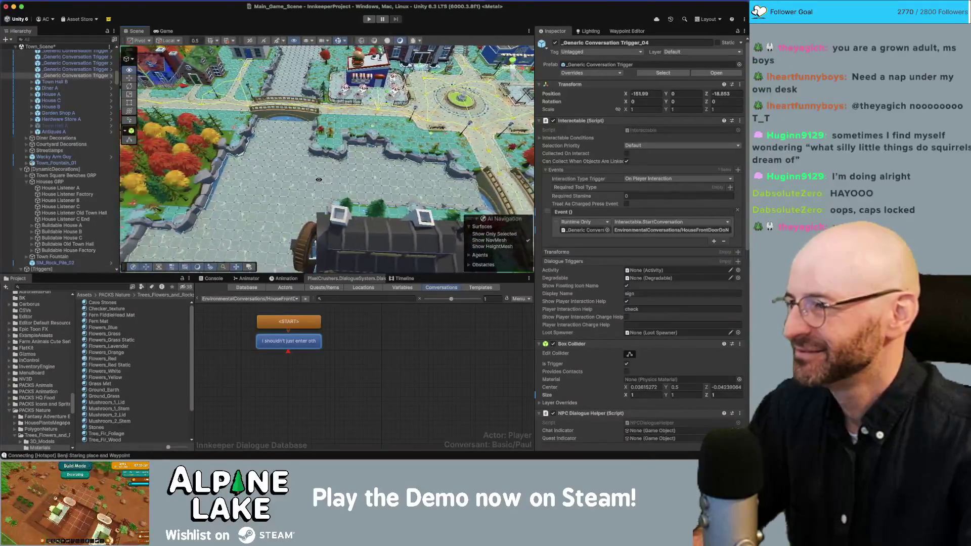
pyautogui.press('d')
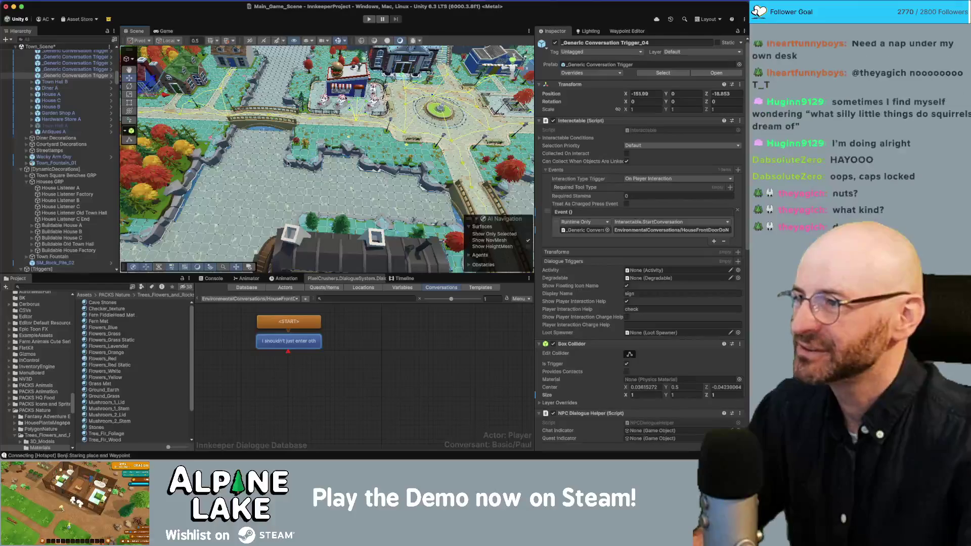
pyautogui.press('a')
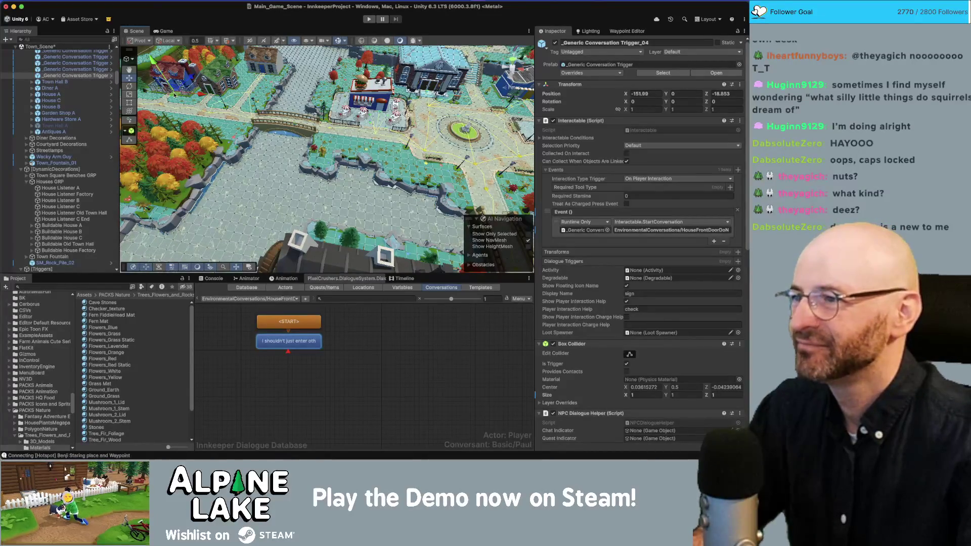
pyautogui.press('f')
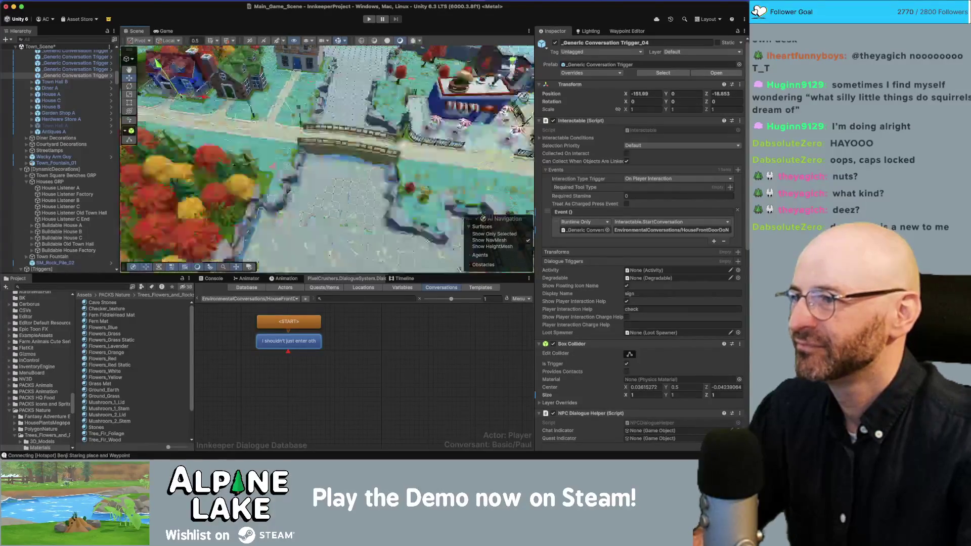
pyautogui.click(78, 70)
# Move _Generic Conversation Trigger_05 to another house's front door near -81.985, 0, -16.003
pyautogui.click(78, 75)
pyautogui.moveTo(327, 191); pyautogui.dragTo(330, 193)
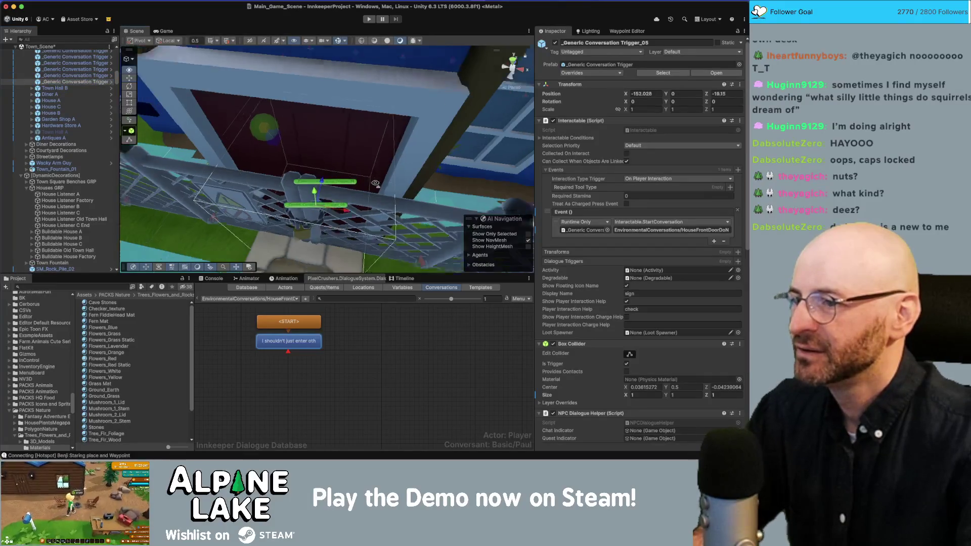
pyautogui.scroll(-10, 329, 193)
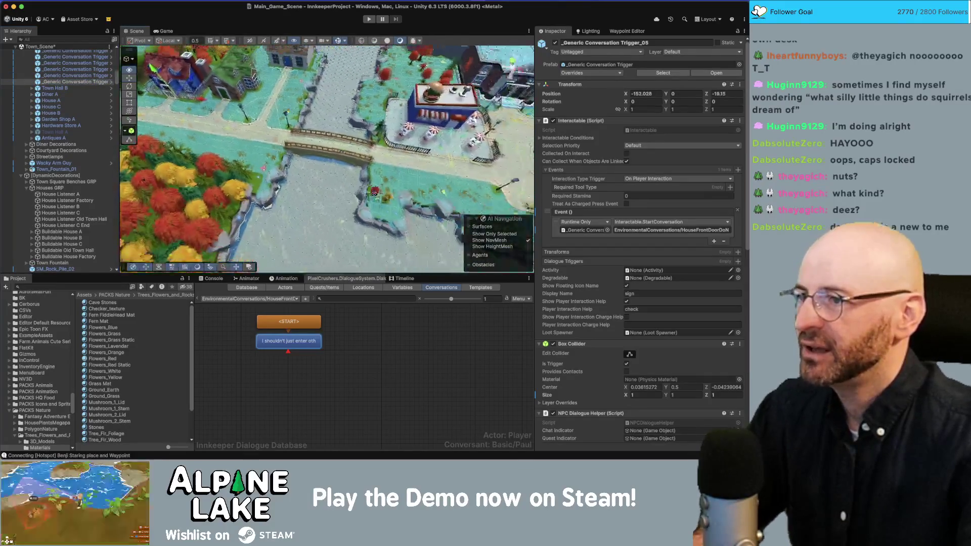
pyautogui.scroll(-10, 326, 159)
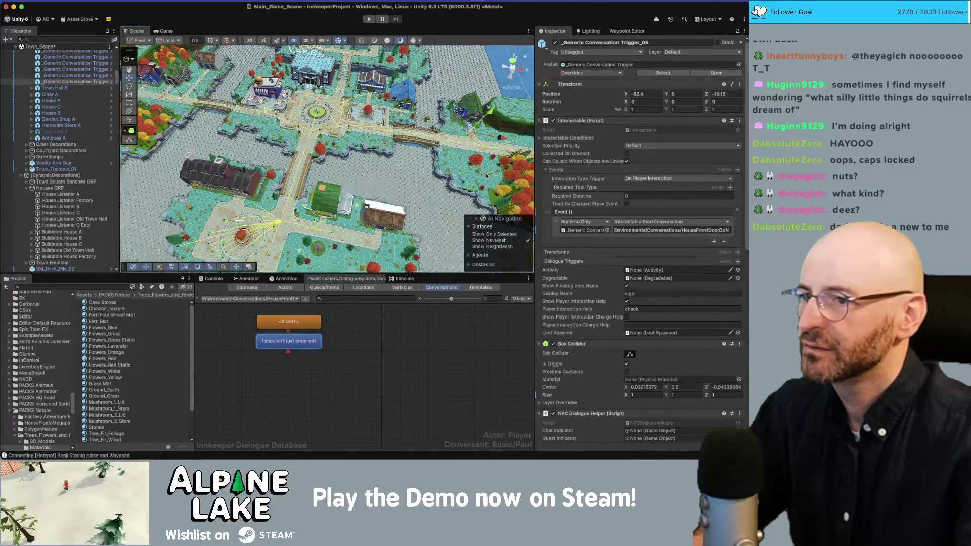
pyautogui.press('f')
pyautogui.moveTo(374, 109); pyautogui.dragTo(384, 76)
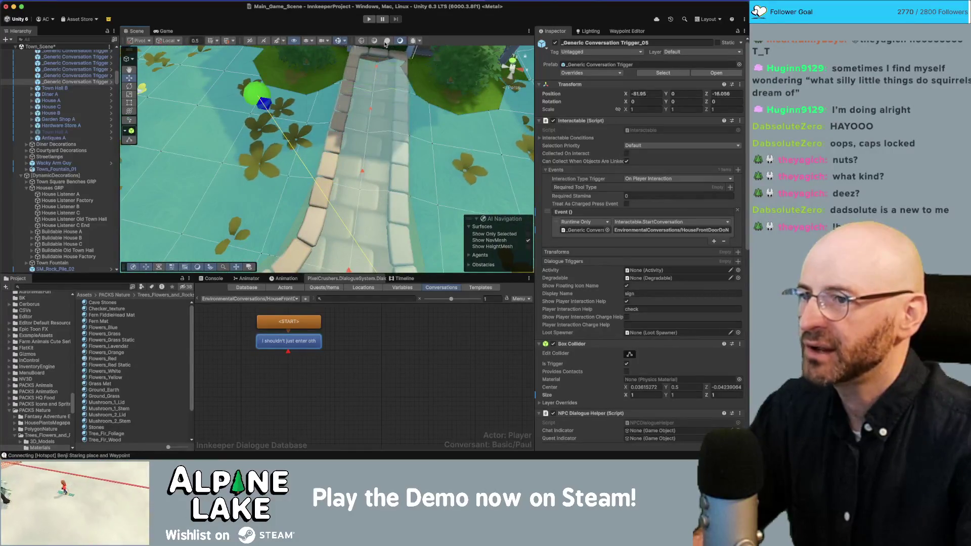
pyautogui.press('f')
pyautogui.moveTo(332, 163); pyautogui.dragTo(339, 167)
pyautogui.moveTo(364, 107); pyautogui.dragTo(348, 102)
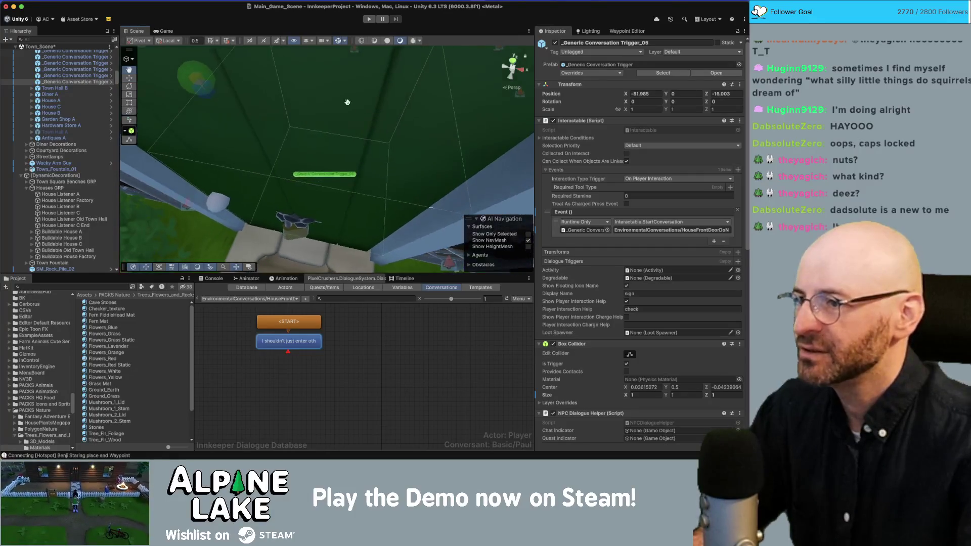
pyautogui.click(314, 91)
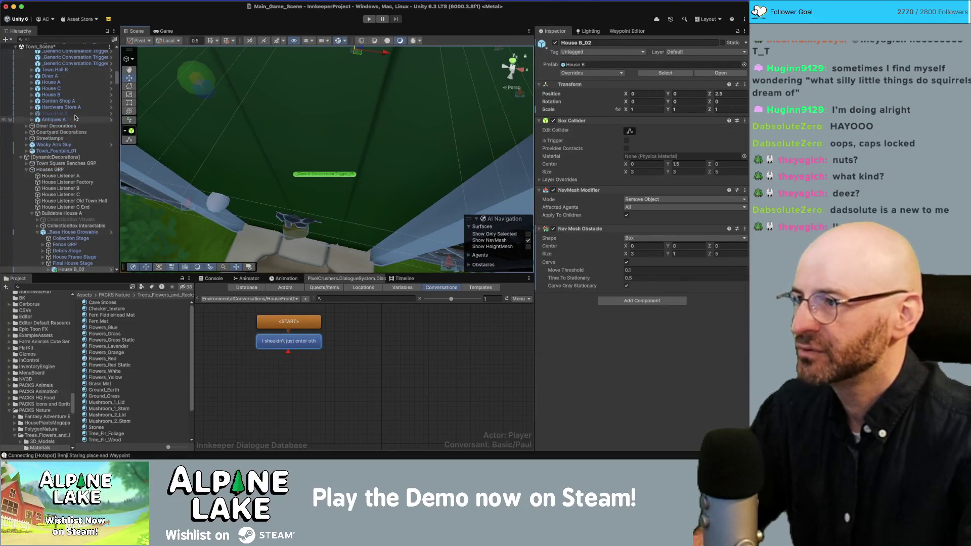
# Parent the conversation triggers under the buildable house's Final House Stage
pyautogui.click(78, 65)
pyautogui.moveTo(69, 223); pyautogui.dragTo(68, 263)
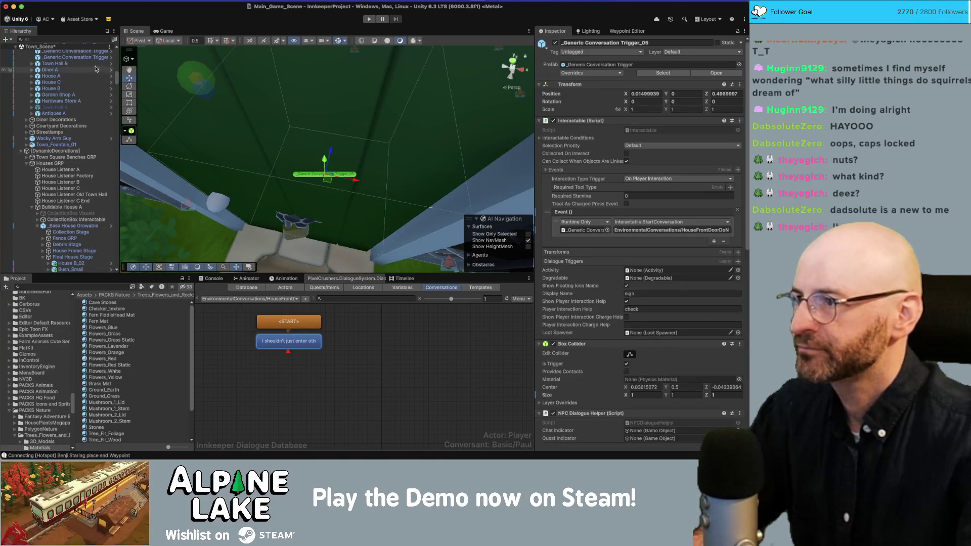
pyautogui.doubleClick(75, 57)
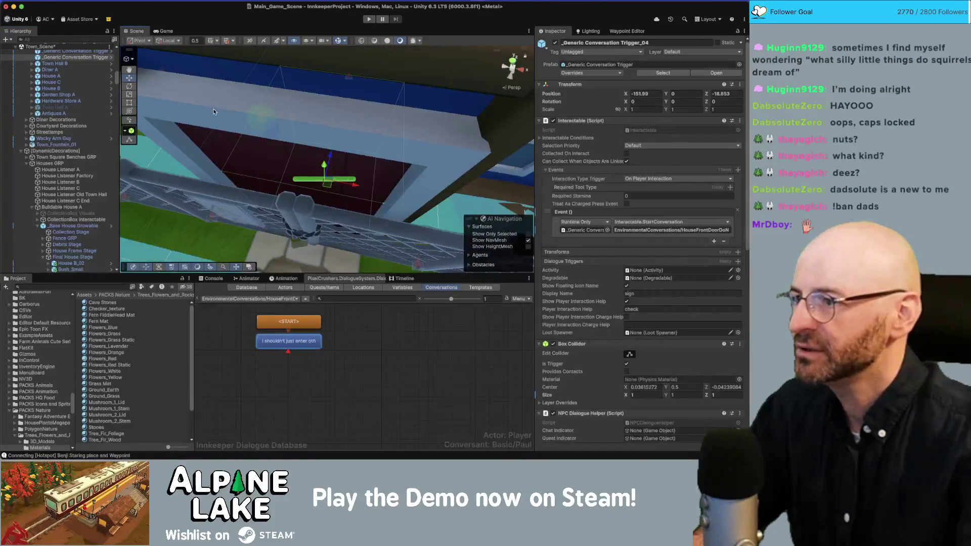
pyautogui.click(213, 112)
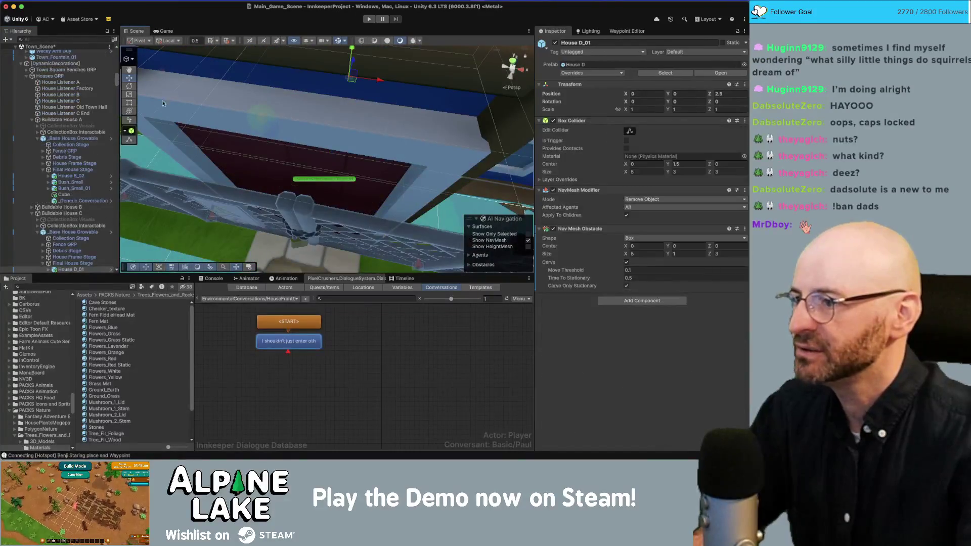
pyautogui.click(37, 138)
pyautogui.click(32, 120)
pyautogui.scroll(5, 48, 69)
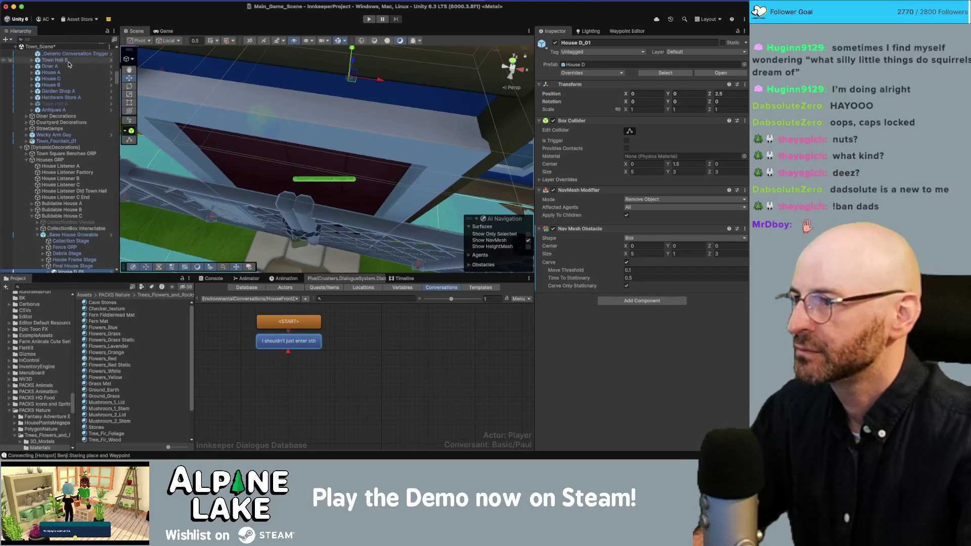
pyautogui.moveTo(71, 54); pyautogui.dragTo(79, 271)
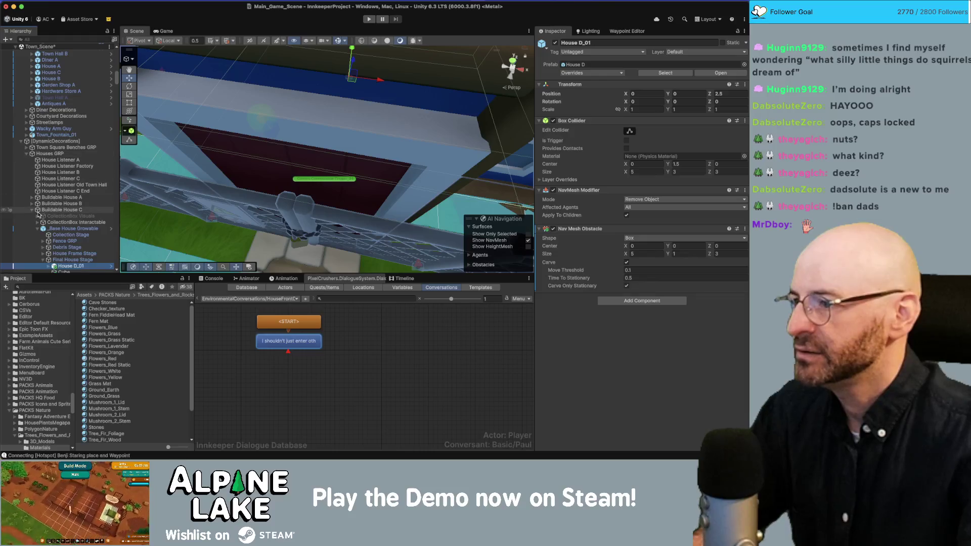
# Duplicate the existing door conversation trigger with Ctrl+D
pyautogui.scroll(-2, 51, 212)
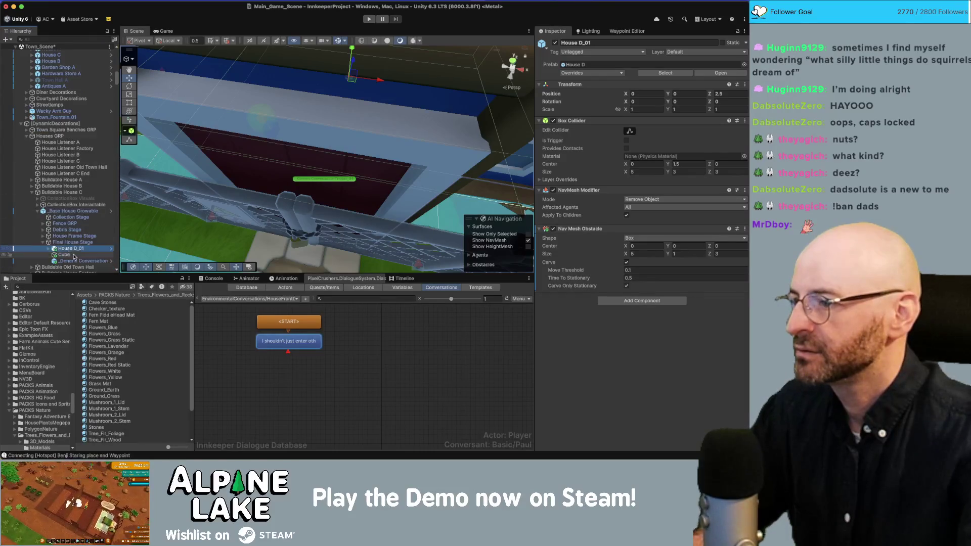
pyautogui.click(81, 261)
pyautogui.scroll(-10, 245, 209)
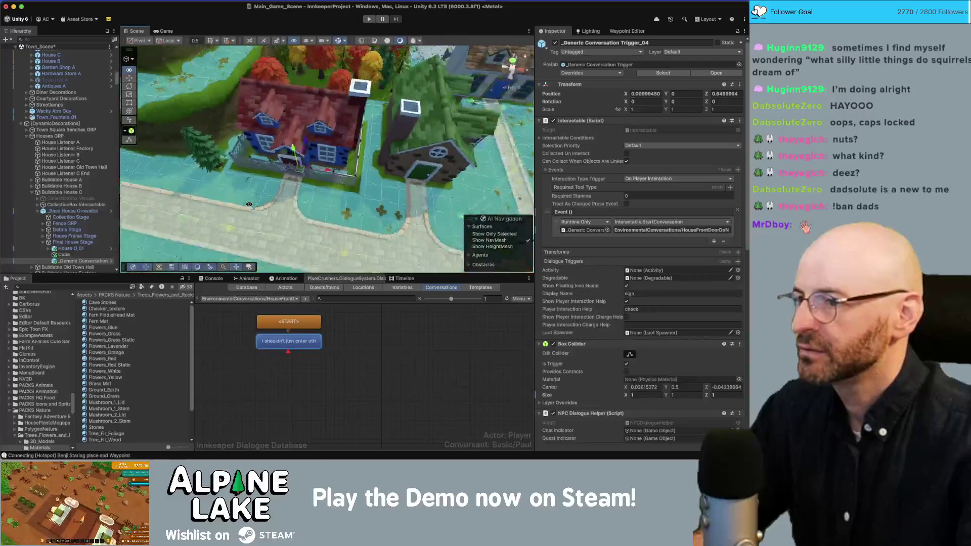
pyautogui.scroll(-5, 310, 210)
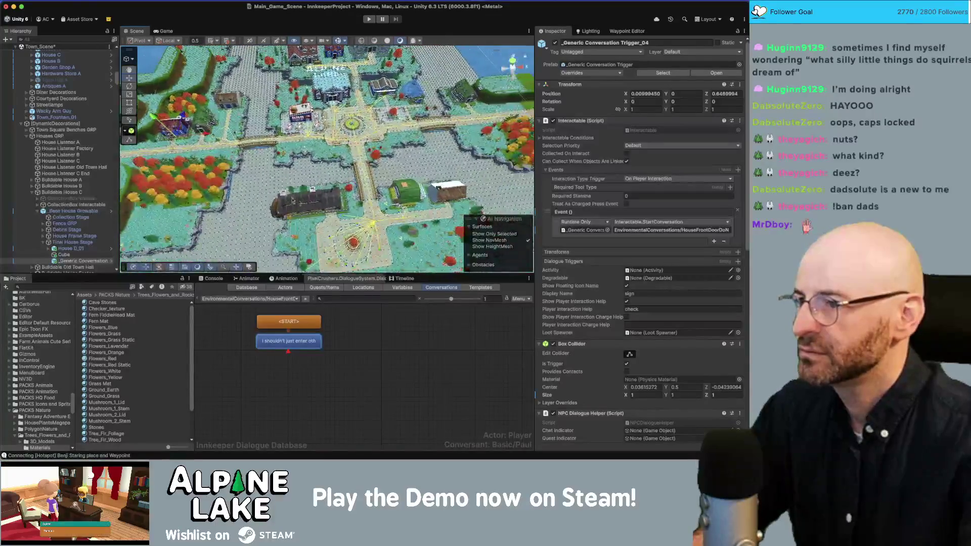
pyautogui.hotkey('ctrl', 'd')
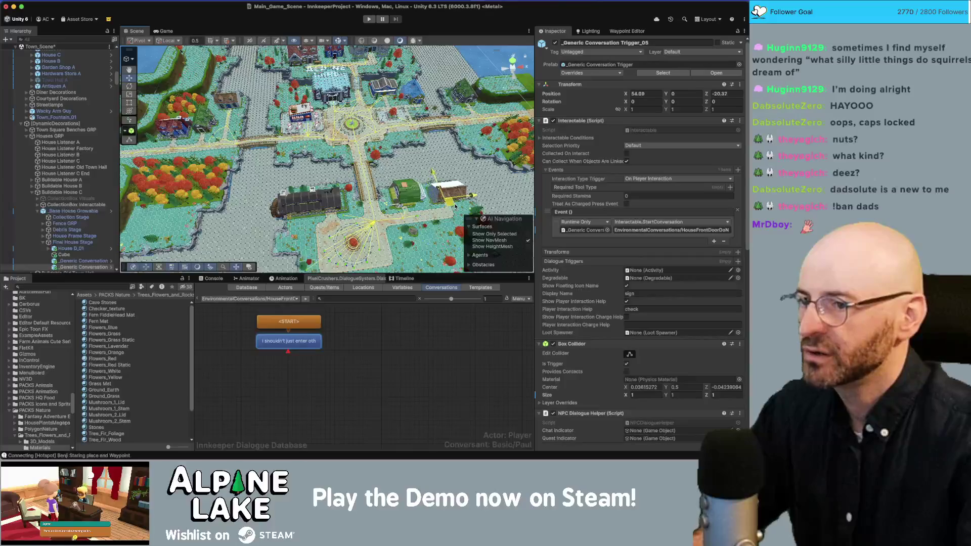
# Place Trigger_05 in front of House A's blue door at 53.938, 0, -20.513
pyautogui.press('f')
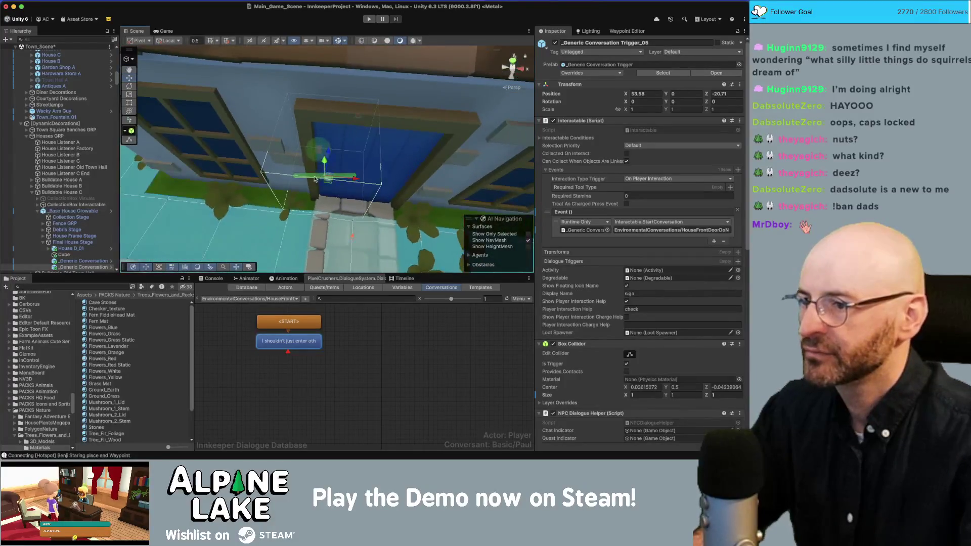
pyautogui.moveTo(348, 173); pyautogui.dragTo(352, 169)
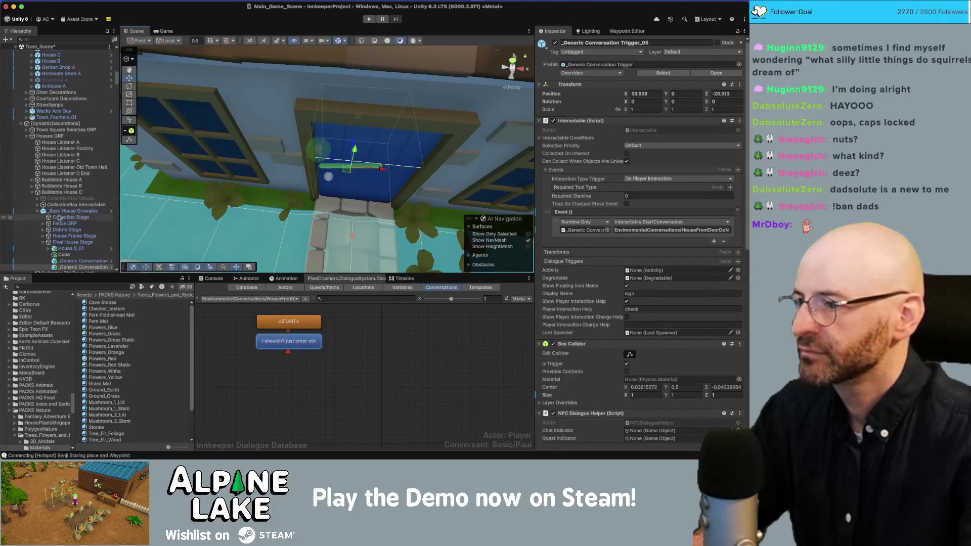
pyautogui.scroll(-1, 76, 223)
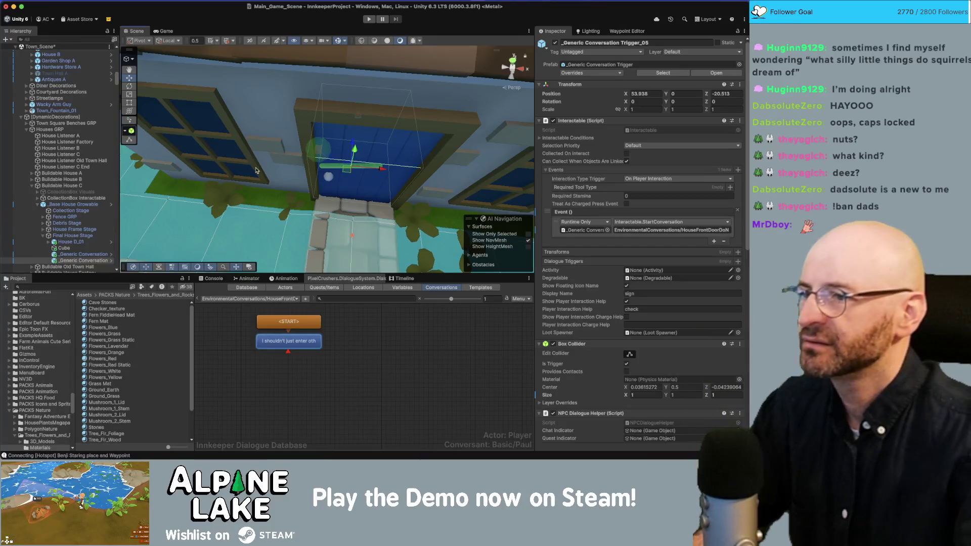
pyautogui.click(277, 129)
pyautogui.scroll(-5, 78, 223)
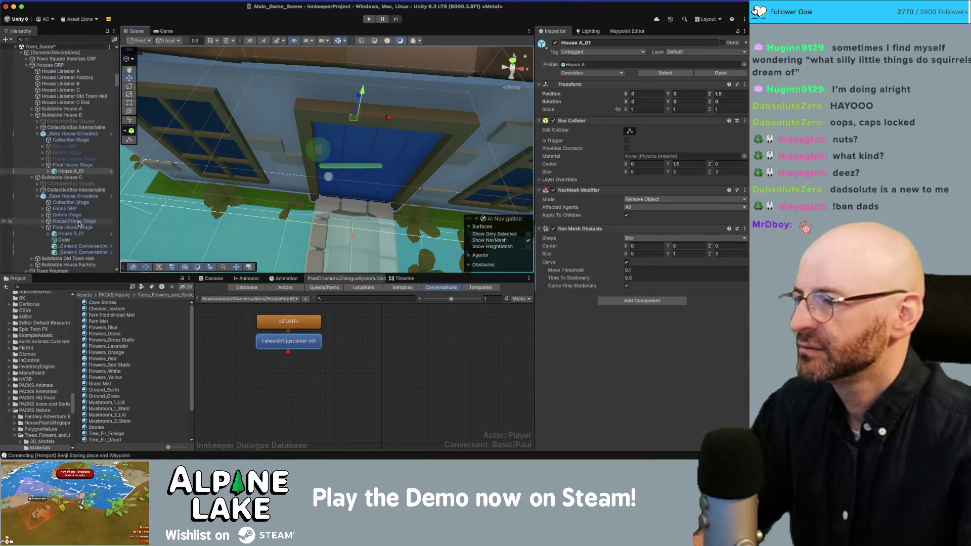
# Nest the new trigger under House A's Final House Stage and check Trigger_03's placement
pyautogui.moveTo(71, 256); pyautogui.dragTo(60, 168)
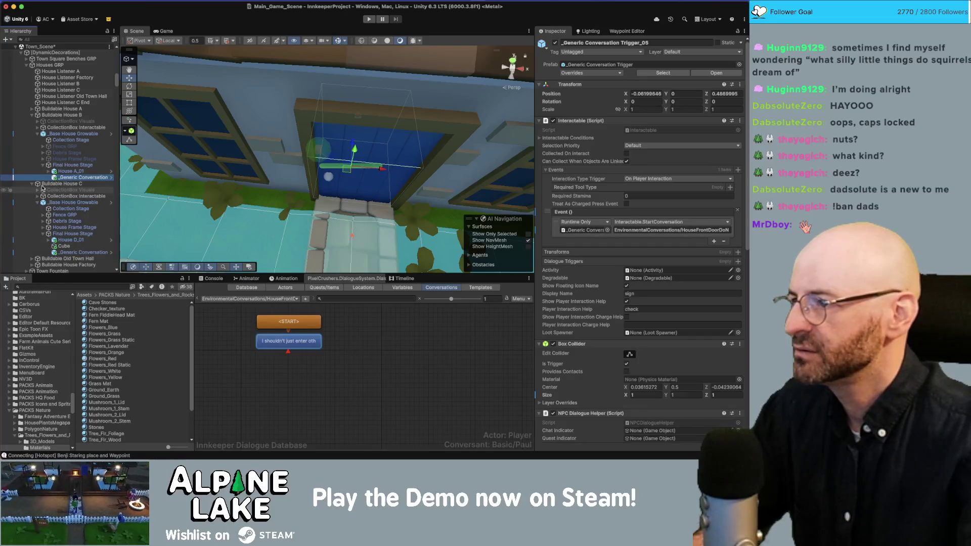
pyautogui.scroll(-10, 227, 92)
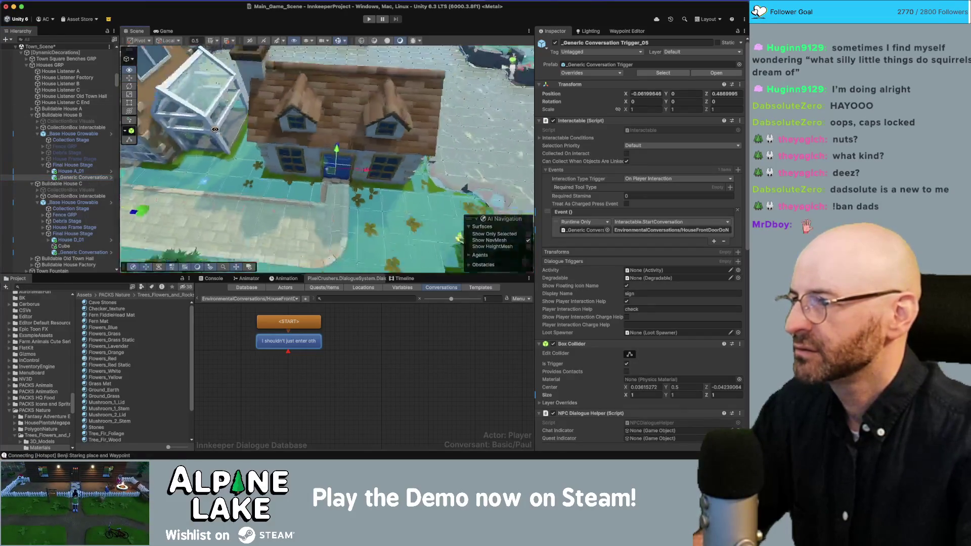
pyautogui.scroll(10, 228, 93)
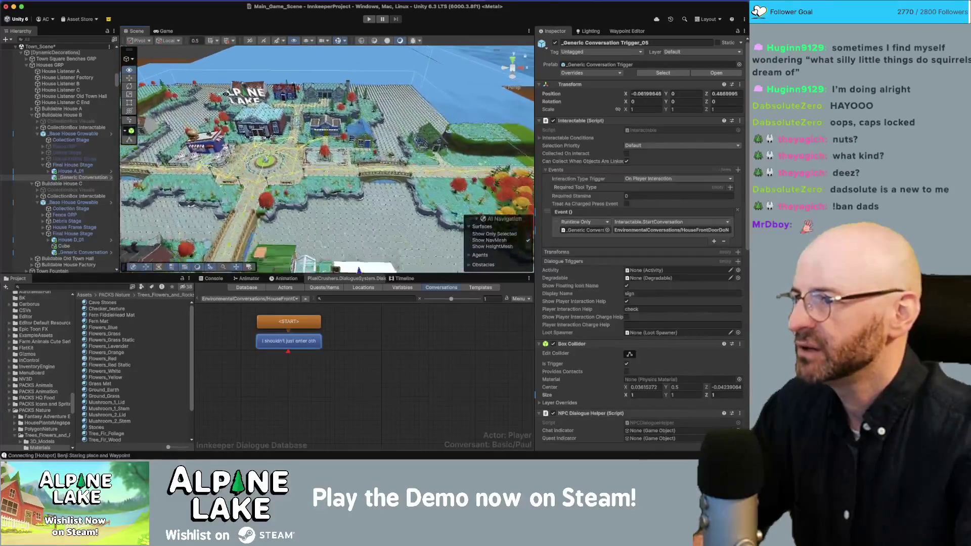
pyautogui.scroll(10, 222, 99)
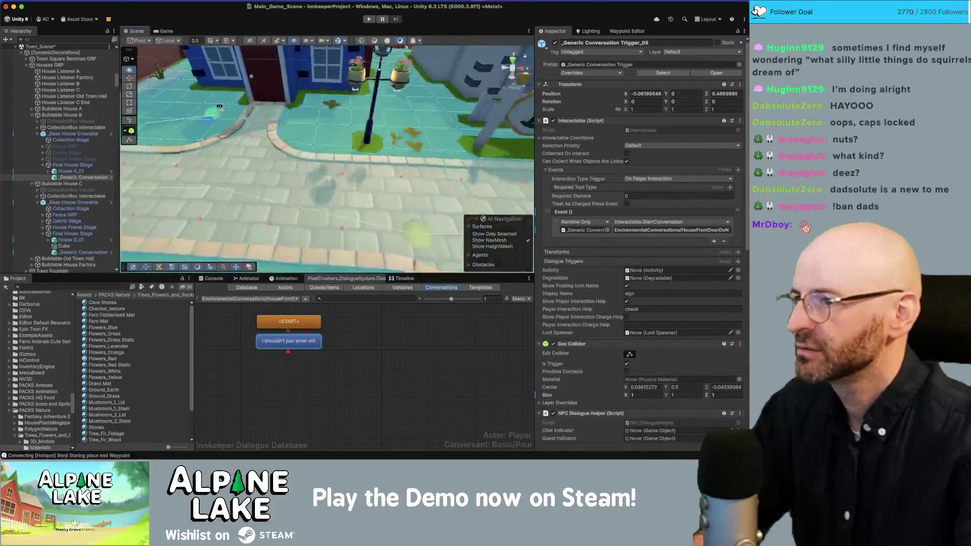
pyautogui.click(231, 149)
pyautogui.scroll(5, 64, 142)
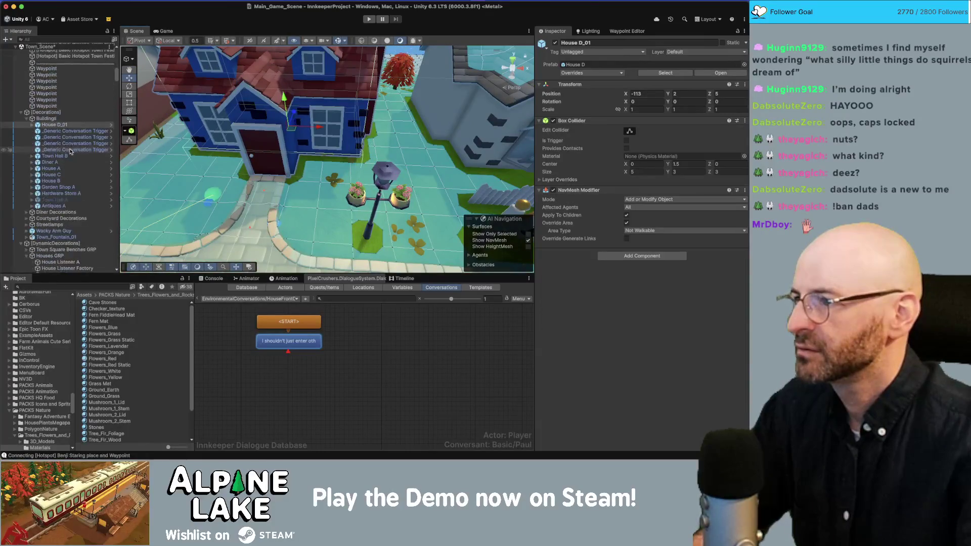
pyautogui.click(59, 131)
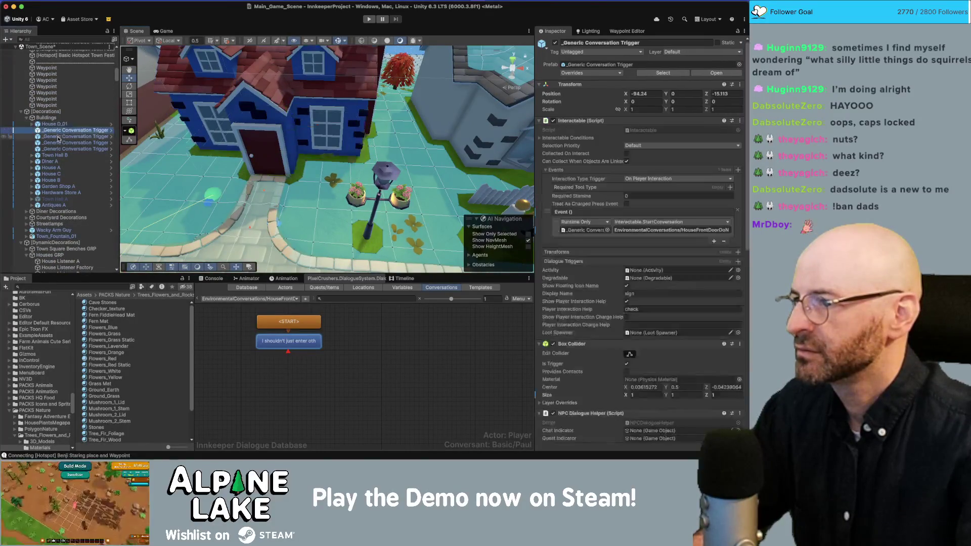
pyautogui.click(58, 149)
pyautogui.moveTo(304, 161); pyautogui.dragTo(227, 162)
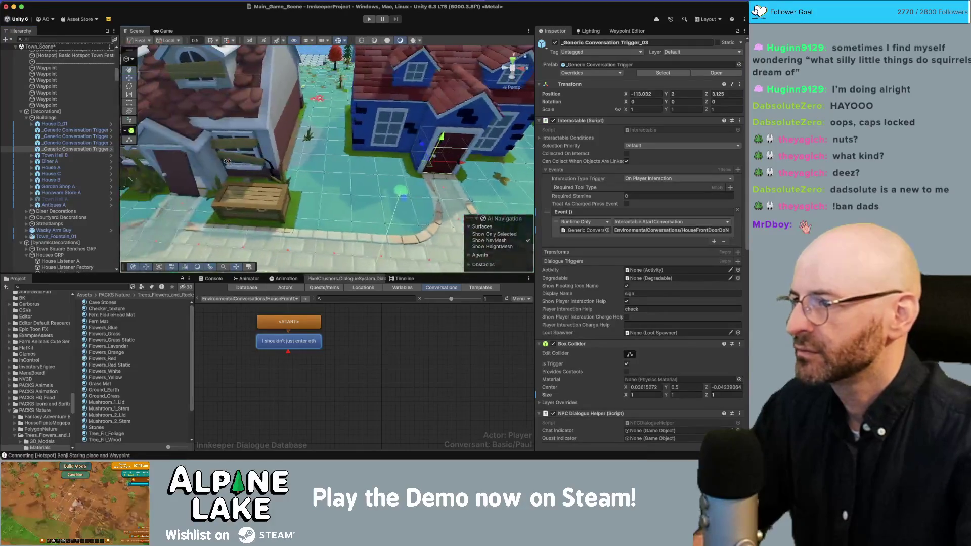
# Activate the Old Town Hall's Final House Stage object
pyautogui.click(186, 148)
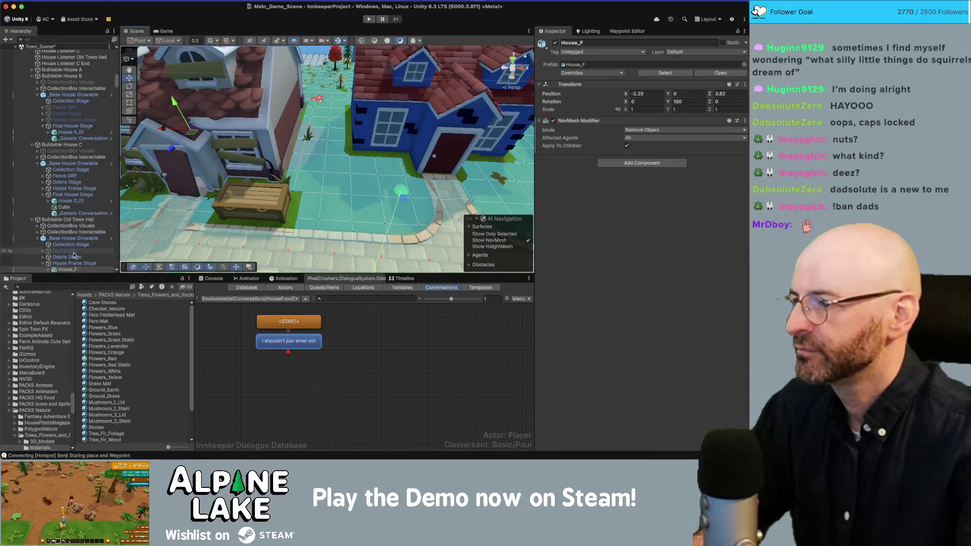
pyautogui.scroll(-3, 38, 264)
pyautogui.scroll(-3, 49, 210)
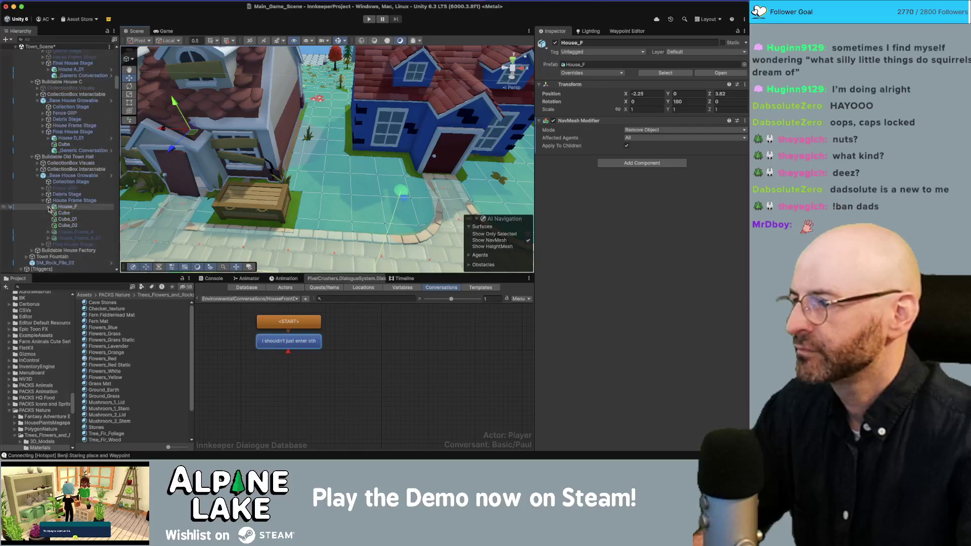
pyautogui.click(43, 201)
pyautogui.click(60, 207)
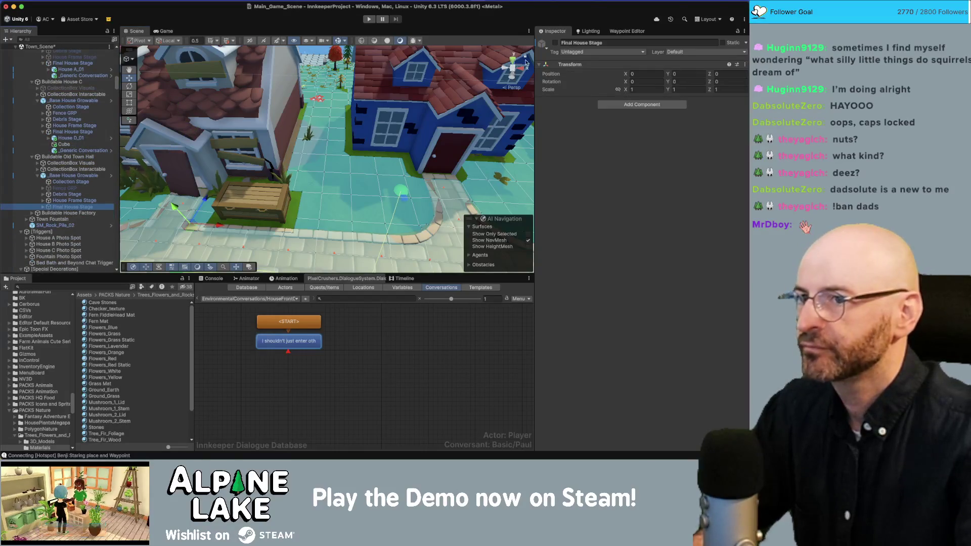
pyautogui.click(554, 45)
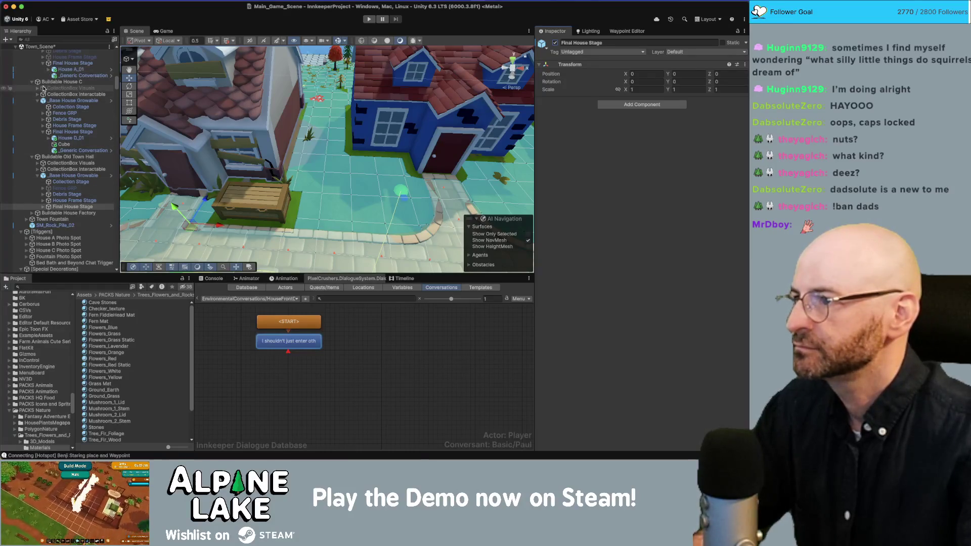
pyautogui.scroll(3, 34, 76)
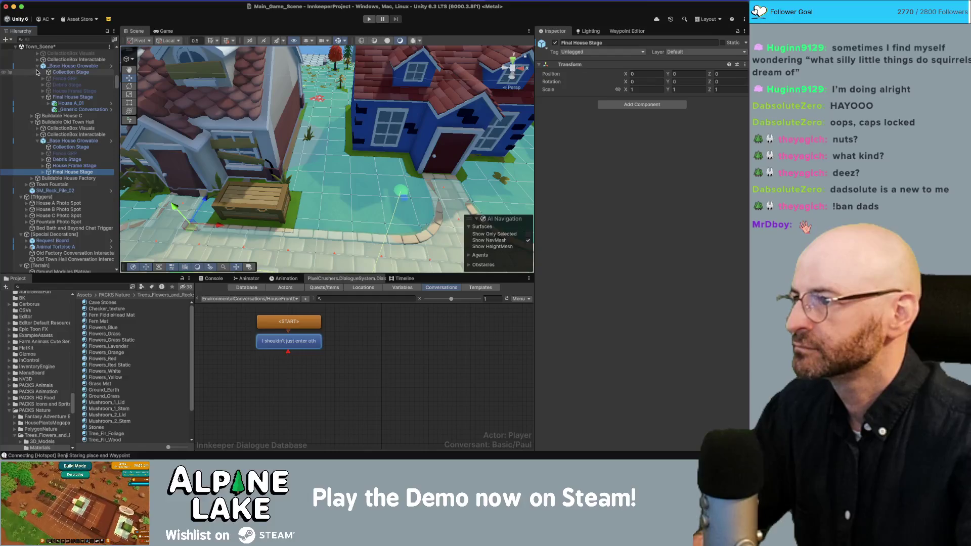
pyautogui.scroll(3, 38, 71)
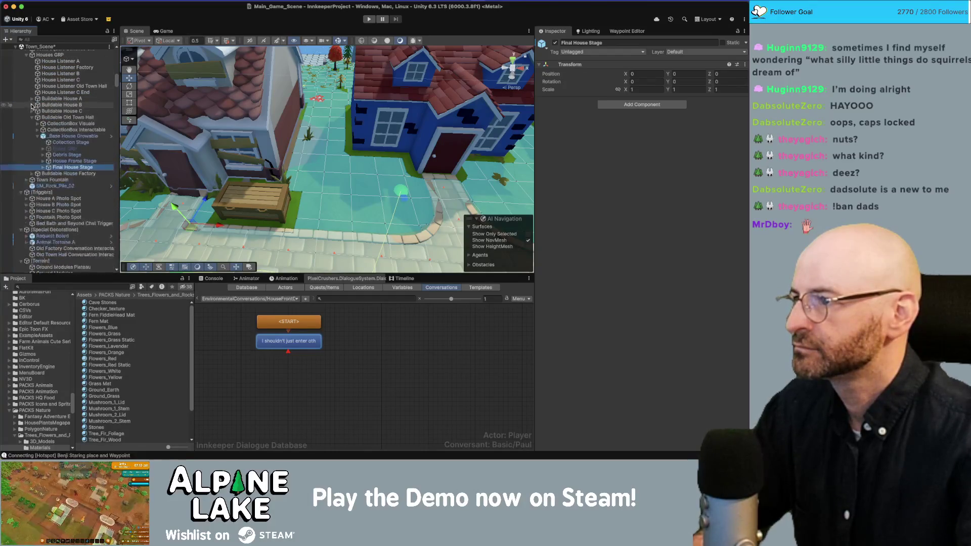
pyautogui.scroll(3, 57, 93)
pyautogui.scroll(5, 59, 94)
pyautogui.click(69, 103)
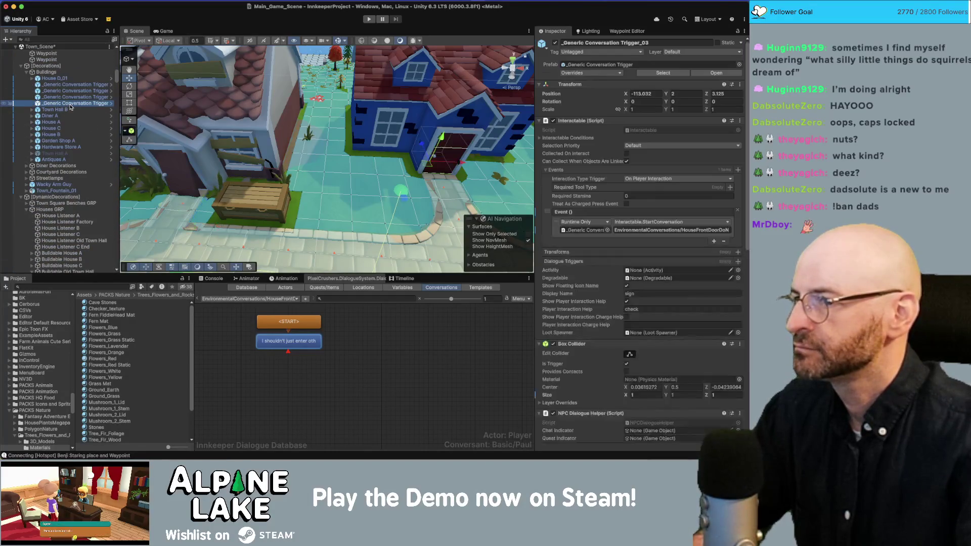
# Duplicate Trigger_04 and move the copy under the Buildable Old Town Hall at its door
pyautogui.press('super+d')
pyautogui.moveTo(71, 112); pyautogui.dragTo(73, 227)
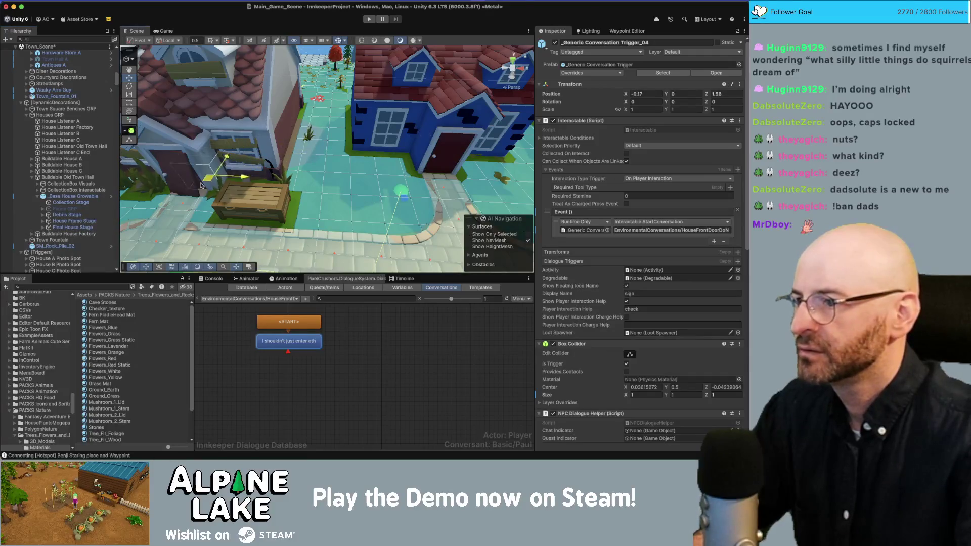
pyautogui.press('f')
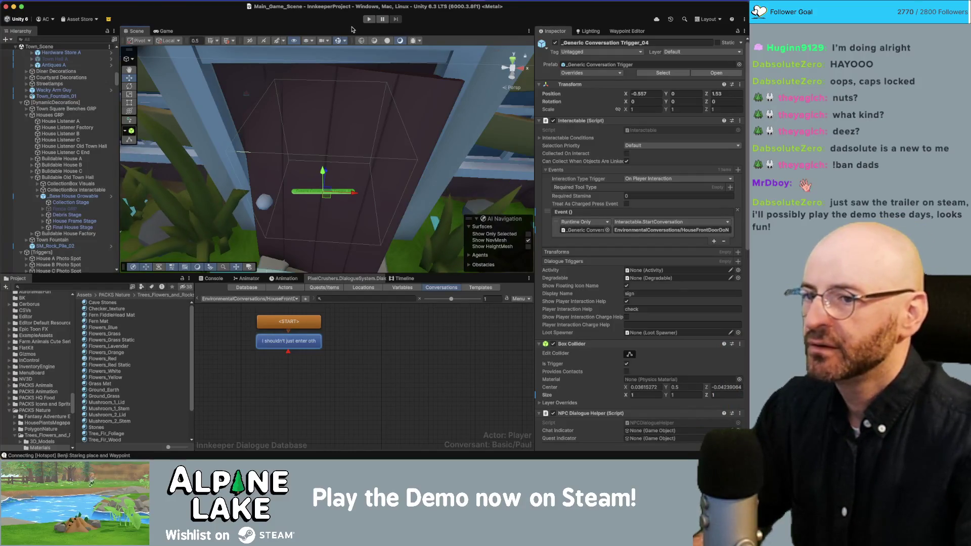
pyautogui.scroll(6, 58, 202)
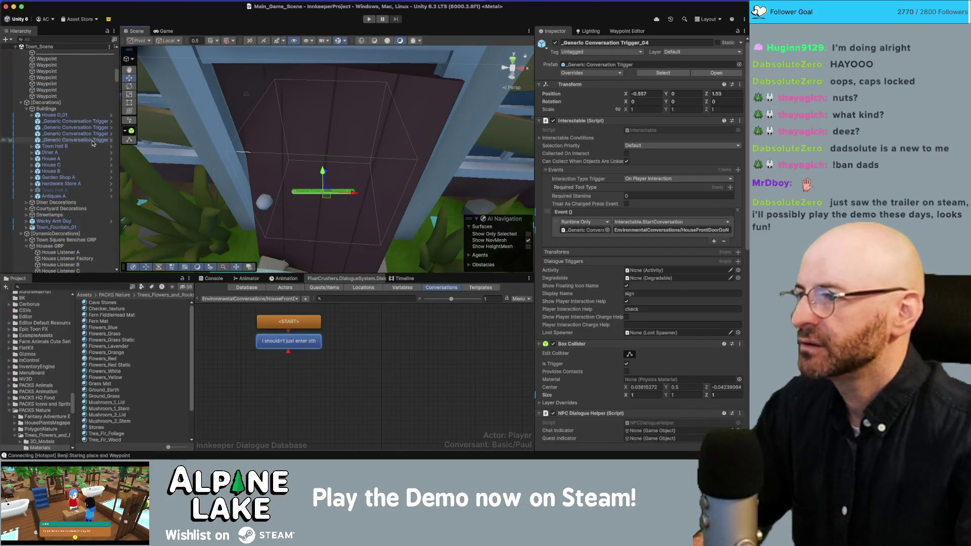
pyautogui.keyDown('shift'); pyautogui.click(96, 122); pyautogui.keyUp('shift')
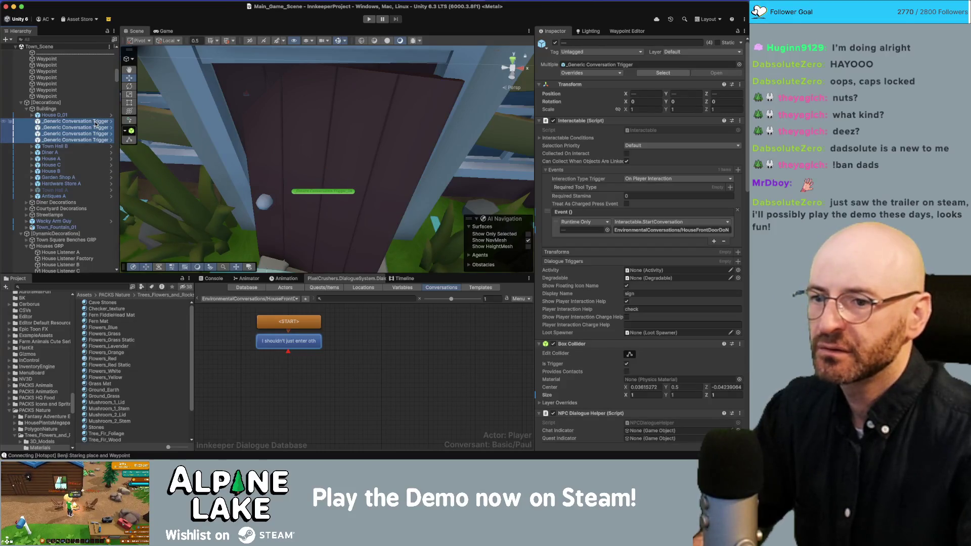
# Set Display Name to 'house' and Player Interaction Help to 'enter' on the four triggers
pyautogui.click(650, 294)
pyautogui.write('house')
pyautogui.click(648, 309)
pyautogui.write('enter')
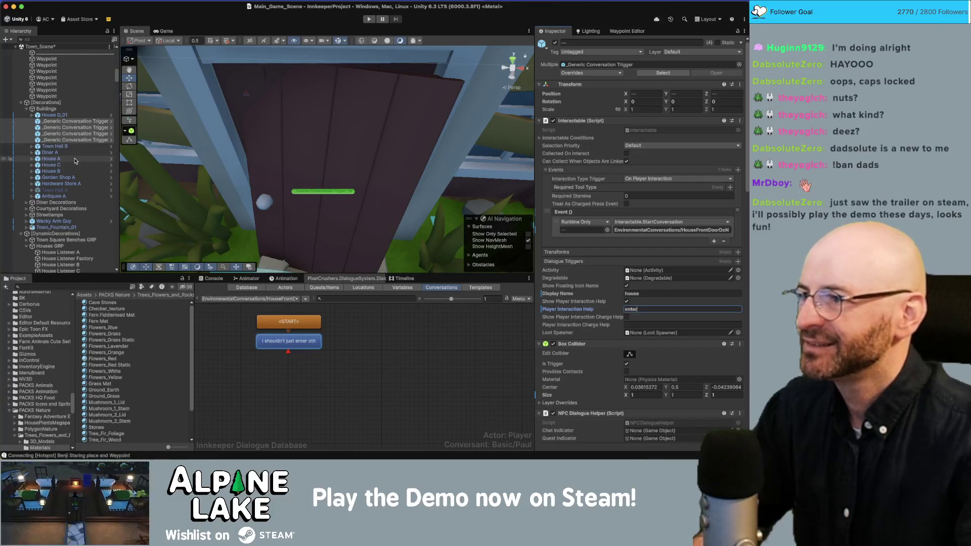
pyautogui.scroll(-6, 76, 162)
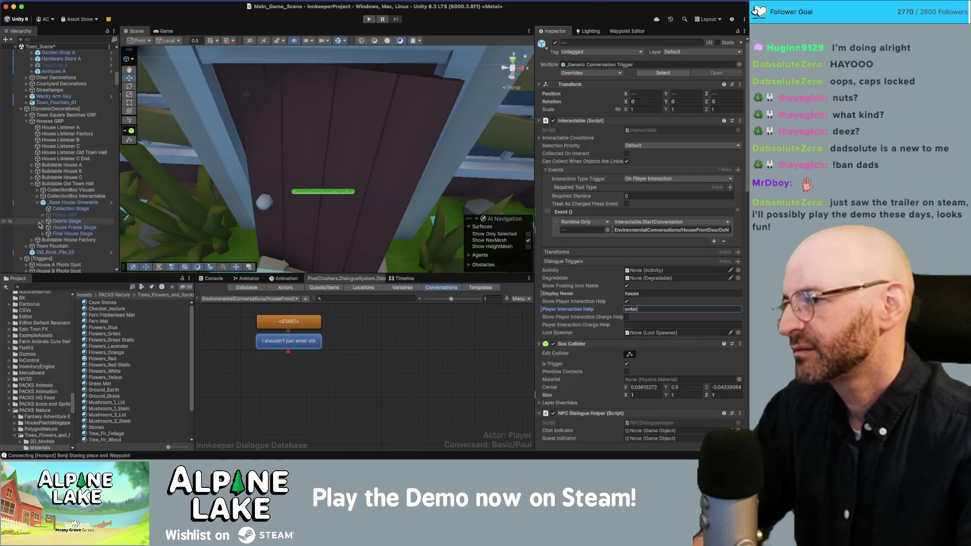
pyautogui.click(43, 234)
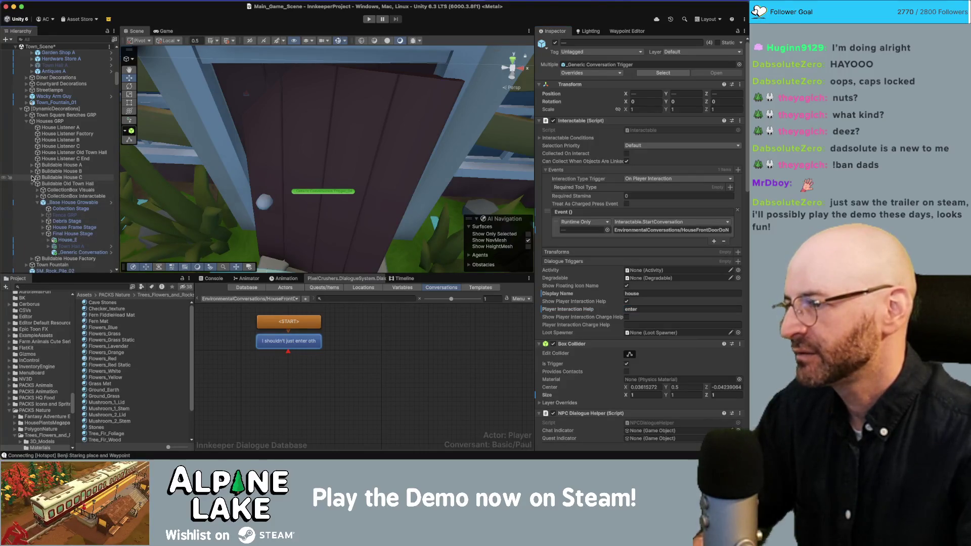
# Multi-select the door triggers under the Final House Stages of Houses A, B, C and E
pyautogui.click(33, 178)
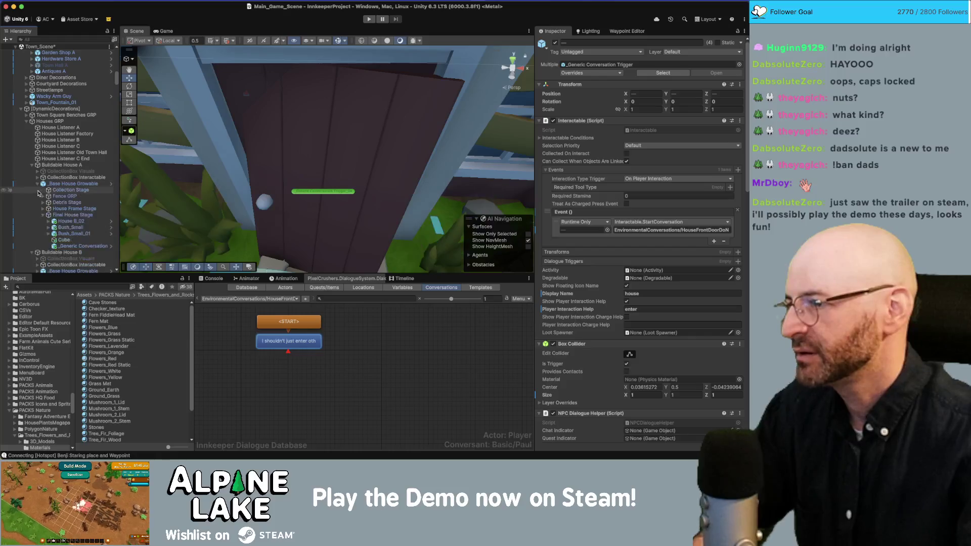
pyautogui.click(39, 185)
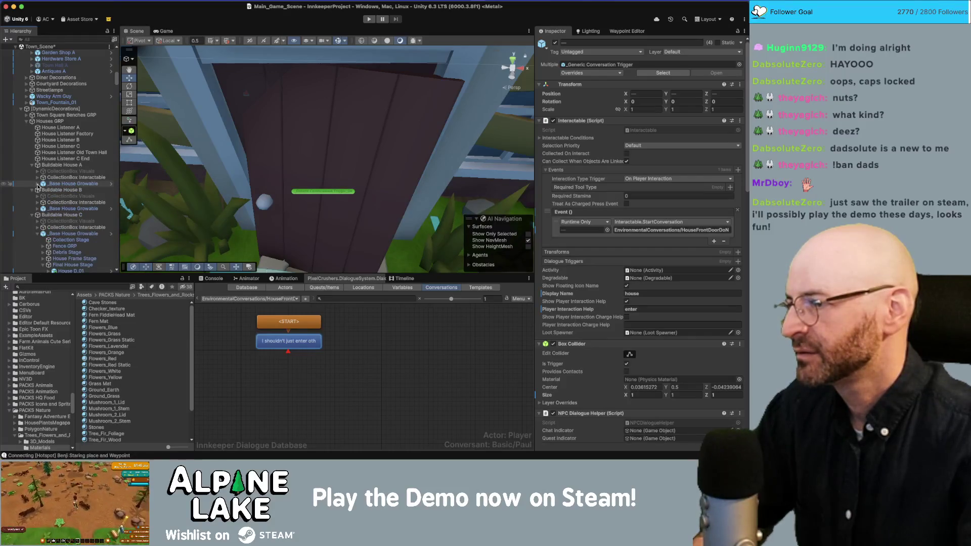
pyautogui.click(38, 184)
pyautogui.scroll(-5, 37, 167)
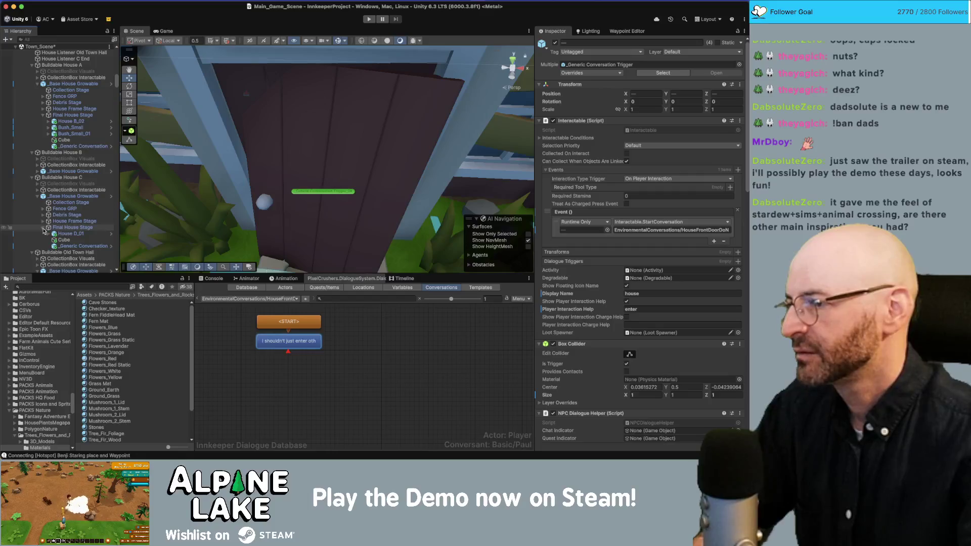
pyautogui.click(38, 171)
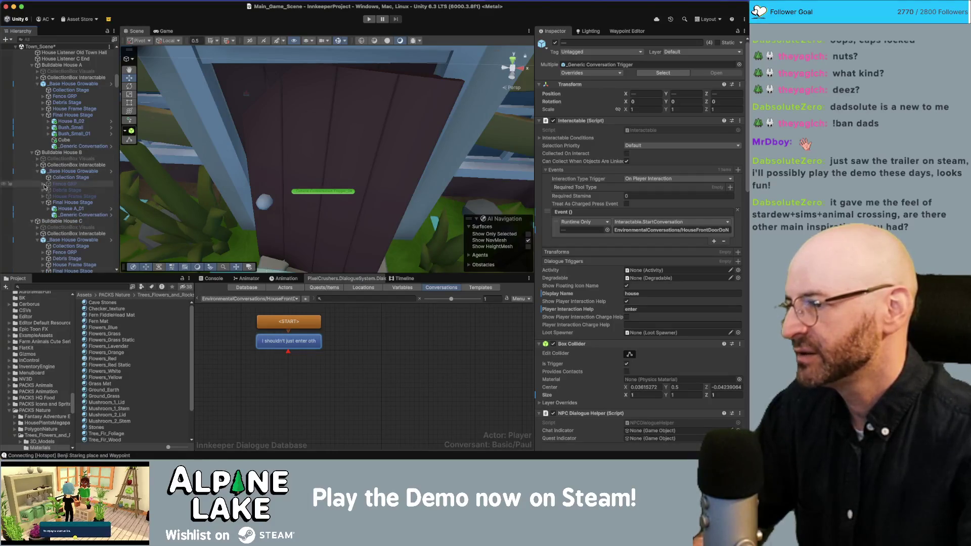
pyautogui.keyDown('super'); pyautogui.click(76, 147); pyautogui.keyUp('super')
pyautogui.keyDown('super'); pyautogui.click(76, 214); pyautogui.keyUp('super')
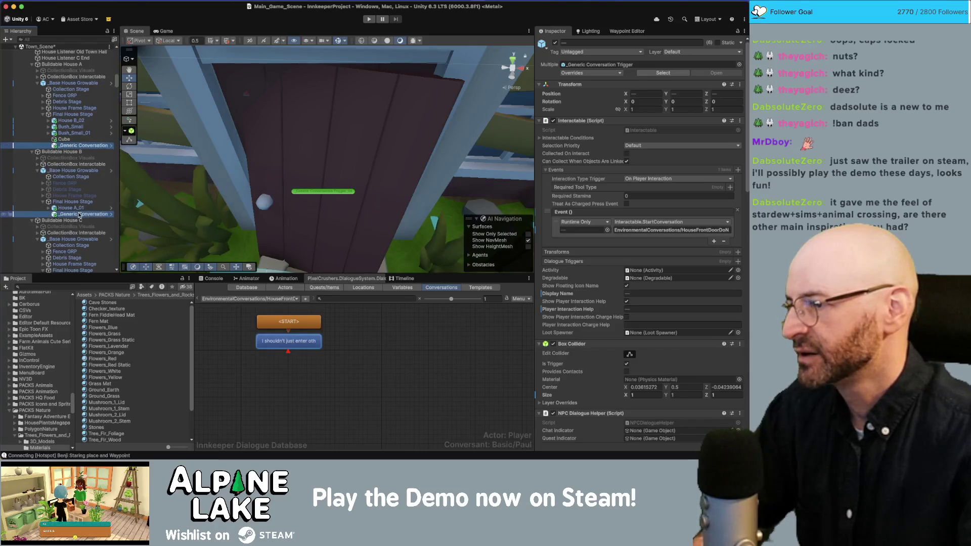
pyautogui.scroll(-3, 76, 223)
pyautogui.keyDown('super'); pyautogui.click(78, 246); pyautogui.keyUp('super')
pyautogui.scroll(-5, 76, 248)
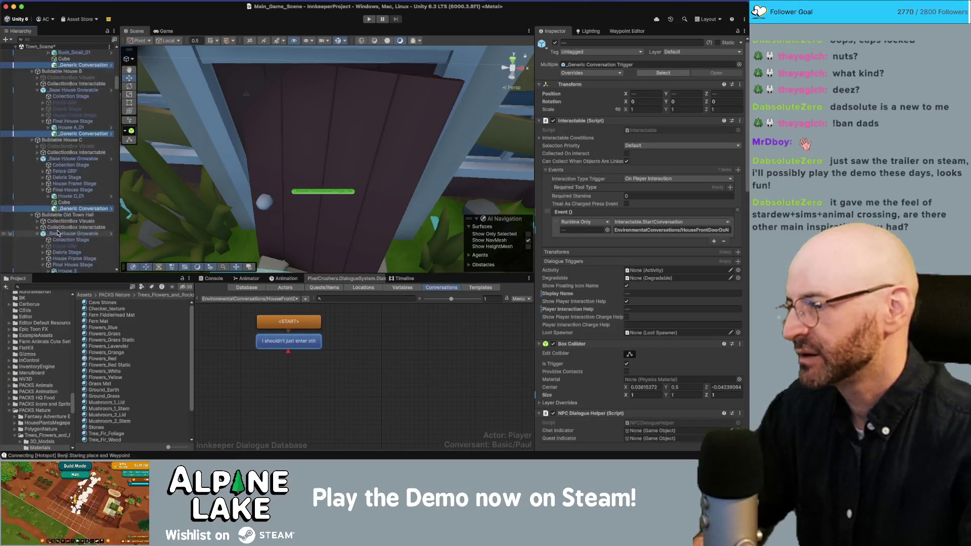
pyautogui.keyDown('super'); pyautogui.click(74, 254); pyautogui.keyUp('super')
pyautogui.scroll(-5, 74, 254)
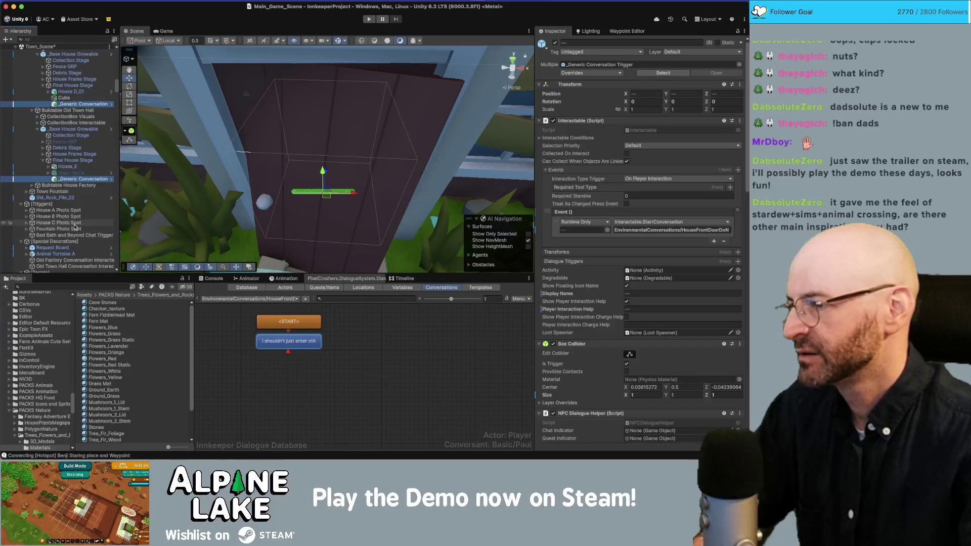
# Frame the selected triggers and set Display Name 'house' and Player Interaction Help 'enter'
pyautogui.press('f')
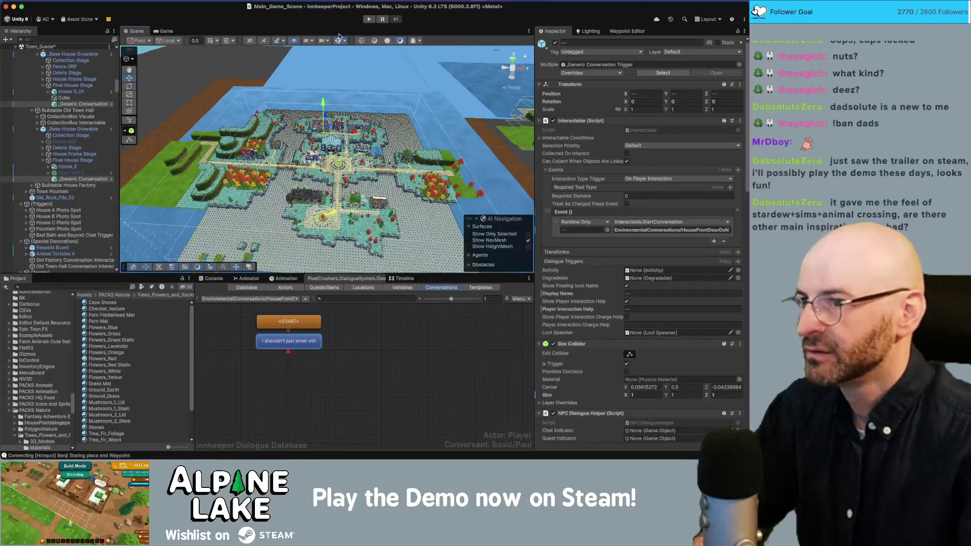
pyautogui.click(641, 293)
pyautogui.write('house')
pyautogui.press('Tab')
pyautogui.write('enter')
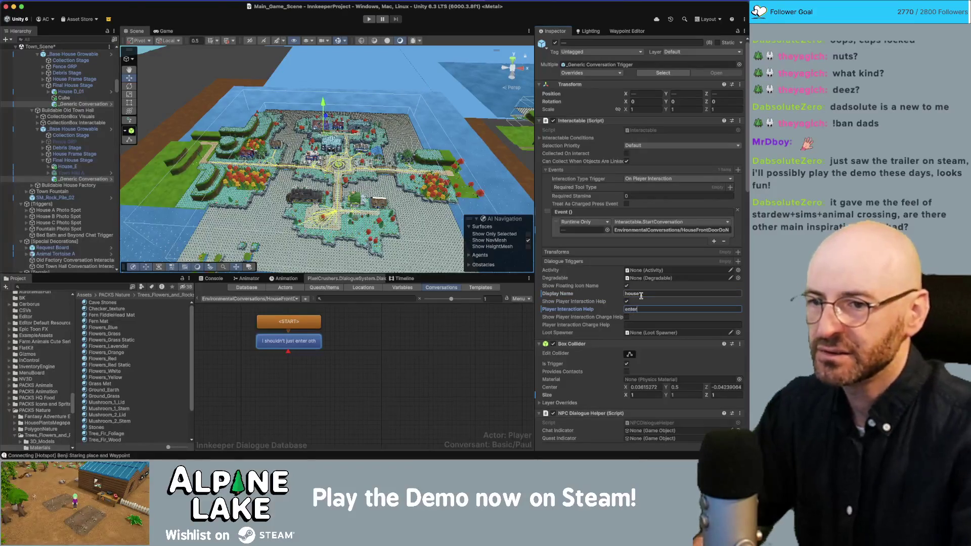
# Review the Dialogue System Trigger settings that start the HouseFrontDoor conversation
pyautogui.scroll(-10, 638, 291)
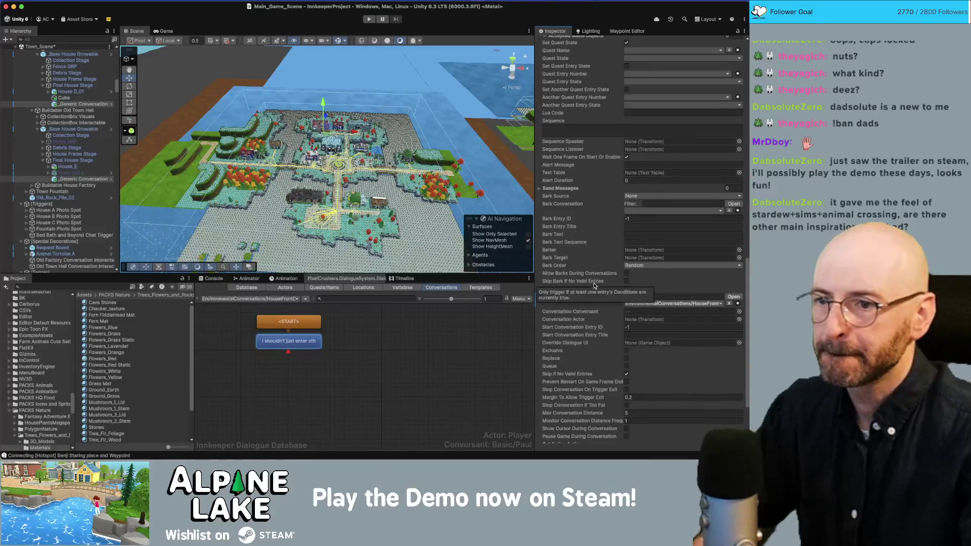
pyautogui.scroll(4, 596, 286)
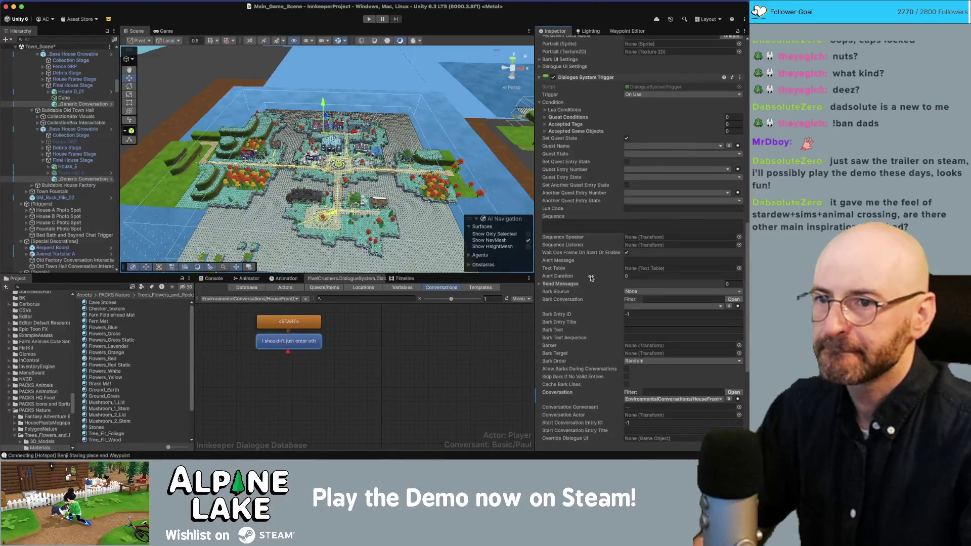
pyautogui.scroll(-7, 590, 281)
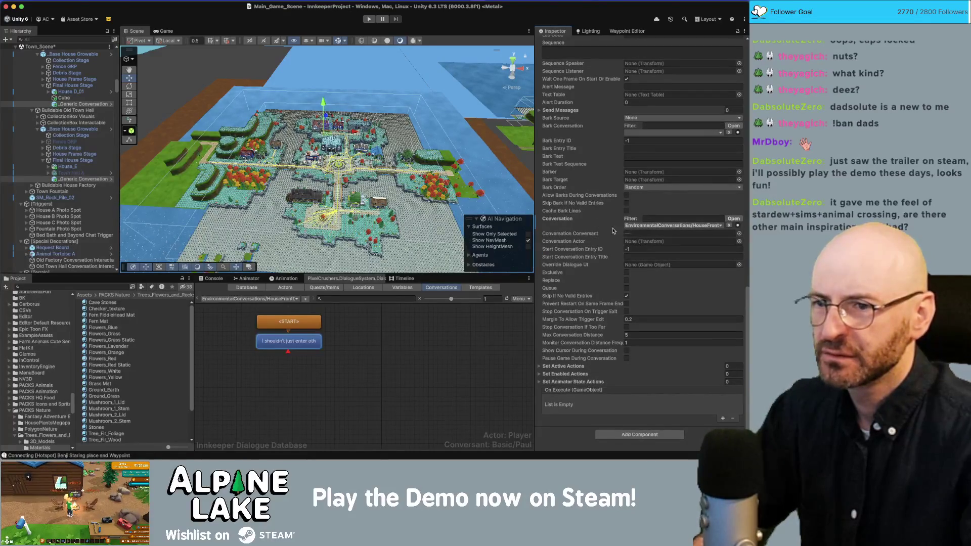
pyautogui.scroll(5, 609, 223)
pyautogui.scroll(3, 609, 225)
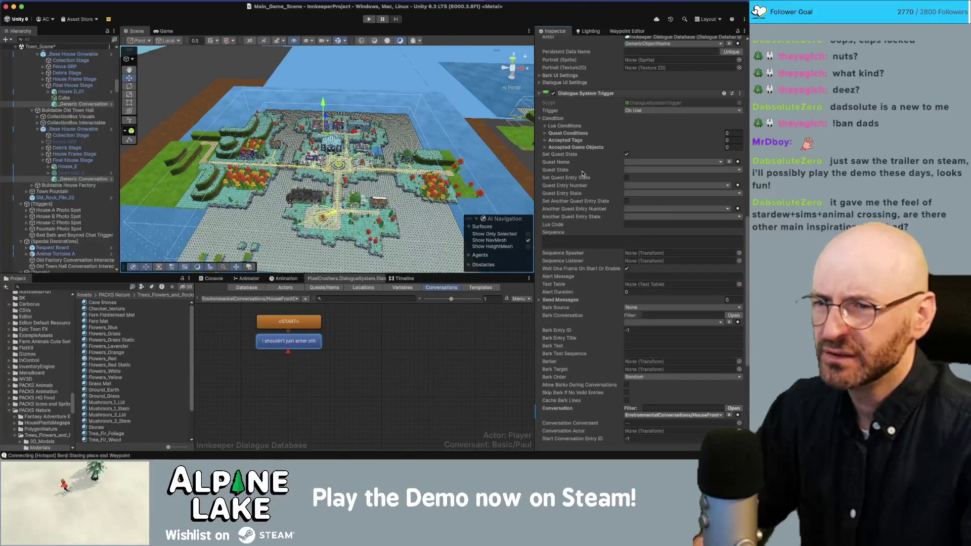
pyautogui.scroll(13, 576, 221)
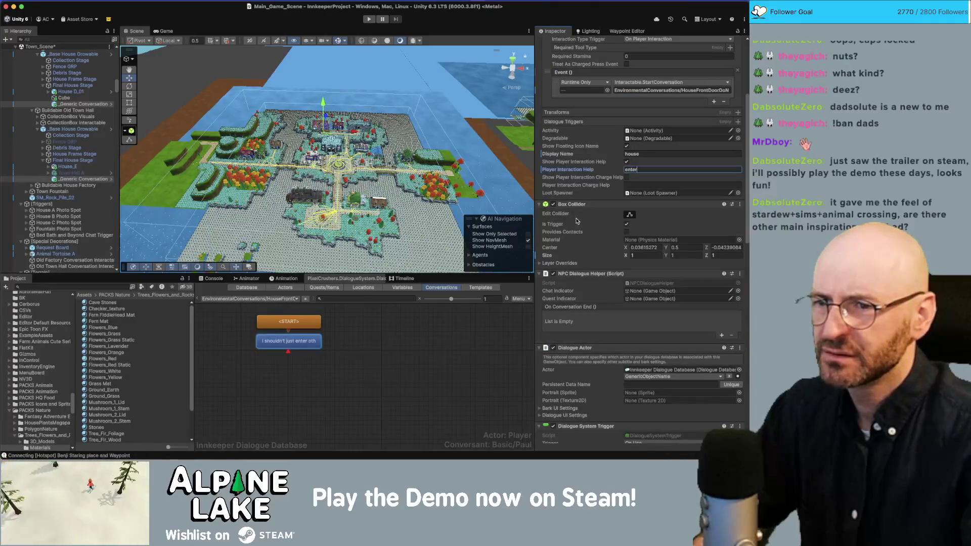
pyautogui.scroll(-11, 576, 221)
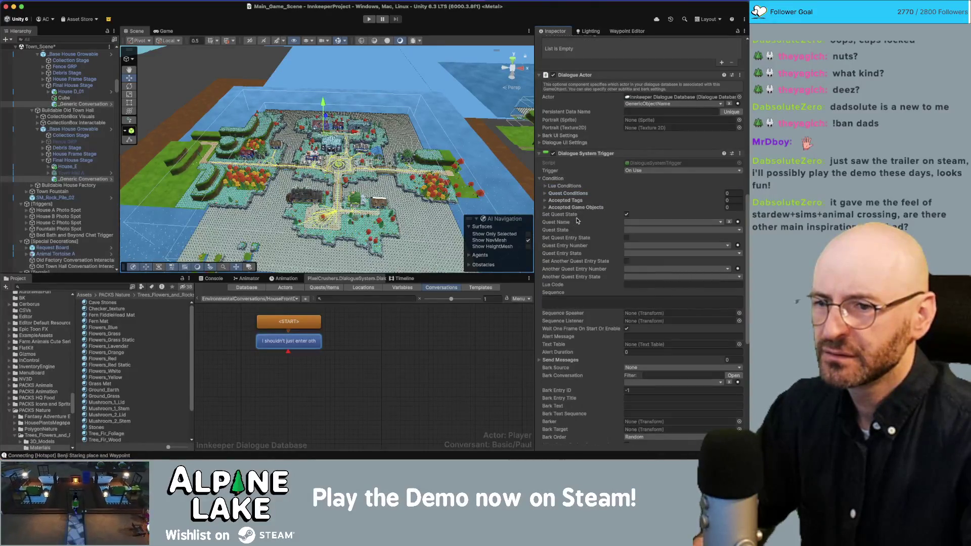
pyautogui.scroll(-5, 577, 221)
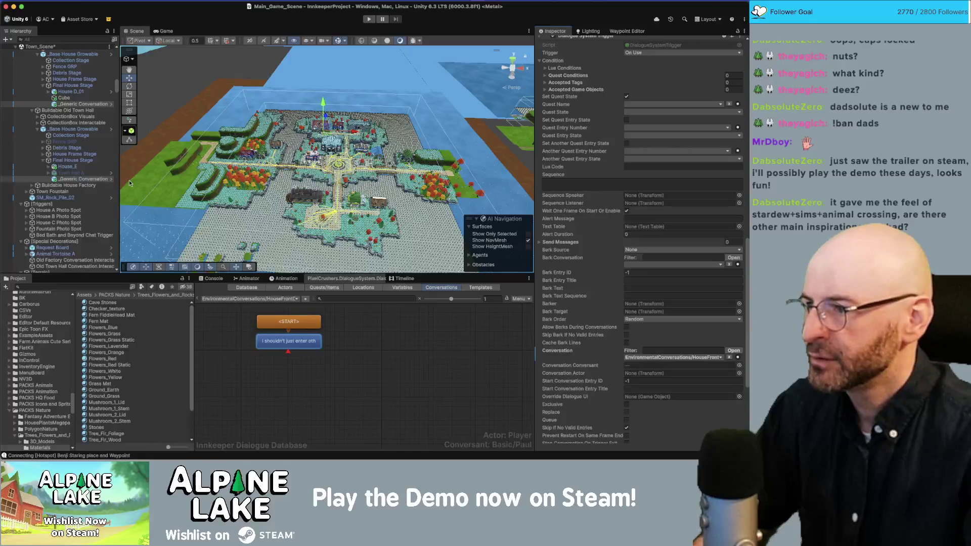
pyautogui.click(85, 179)
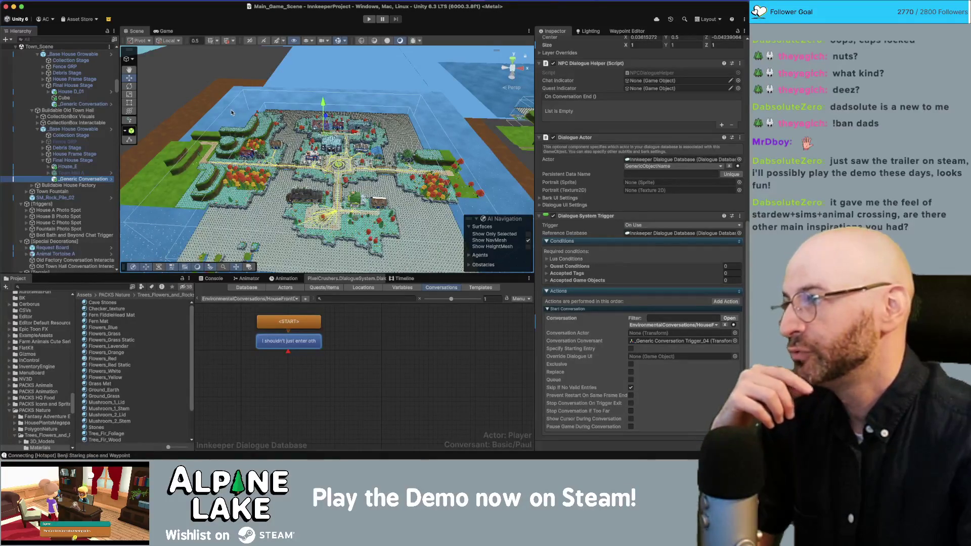
# Enter play mode to test the front-door triggers in the autumn town
pyautogui.click(368, 20)
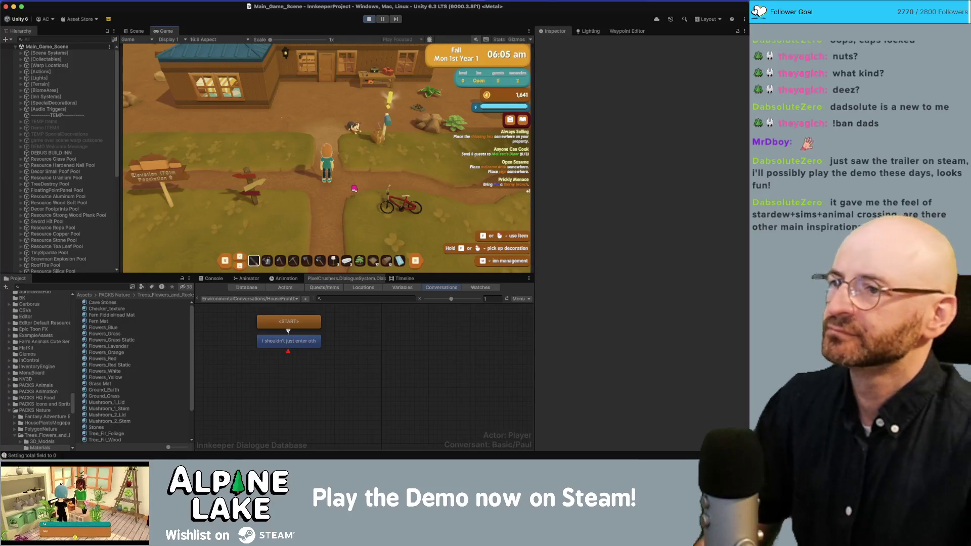
# Run the player to the first house's door, trigger the homes dialogue, then dismiss it
pyautogui.press('s')
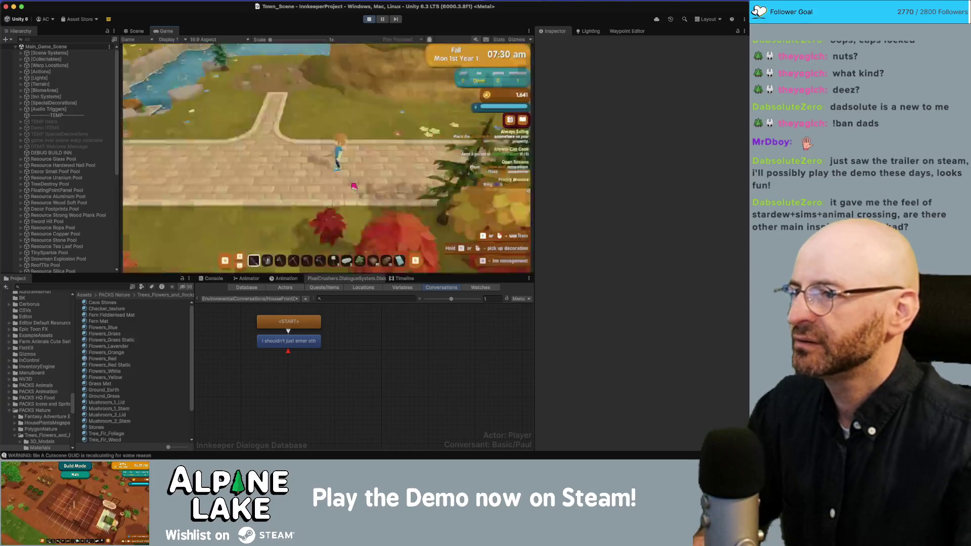
pyautogui.press('w')
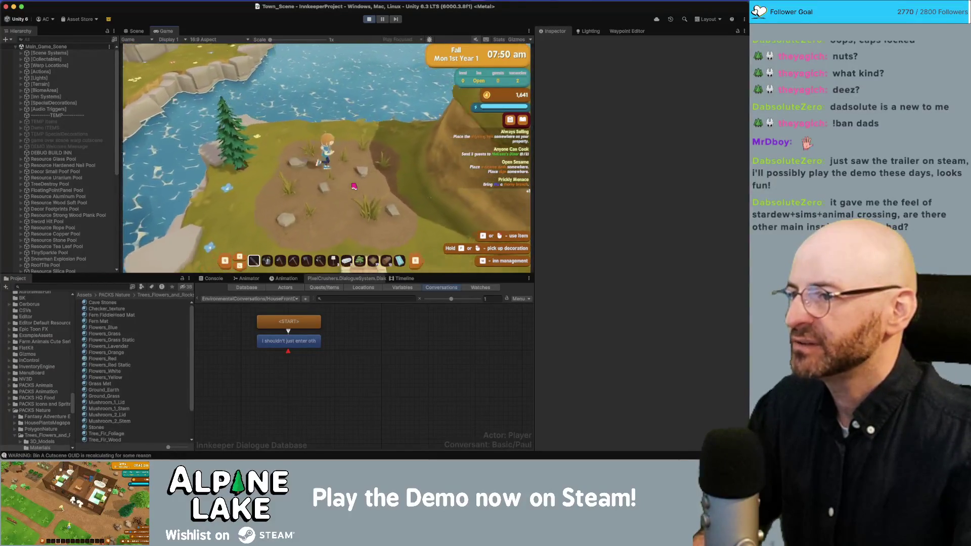
pyautogui.press('s')
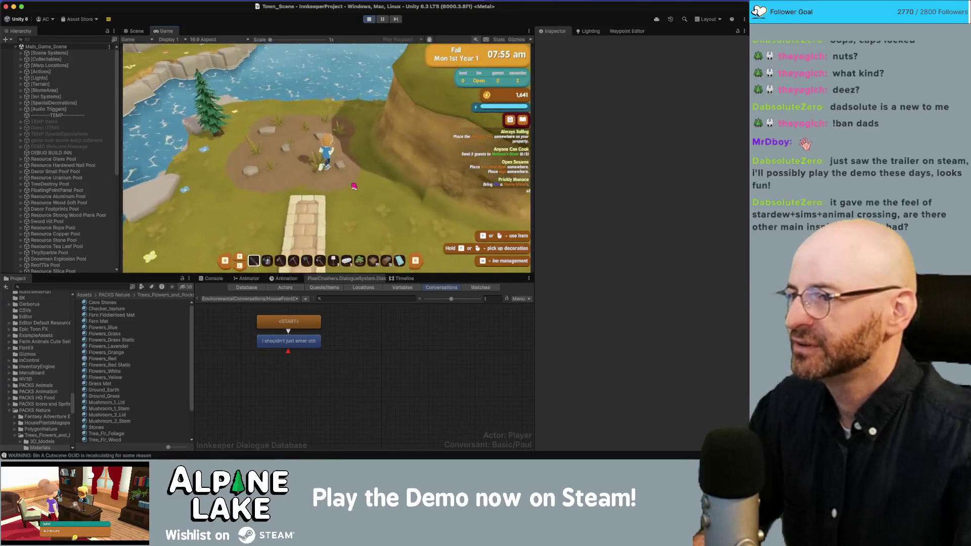
pyautogui.press('a')
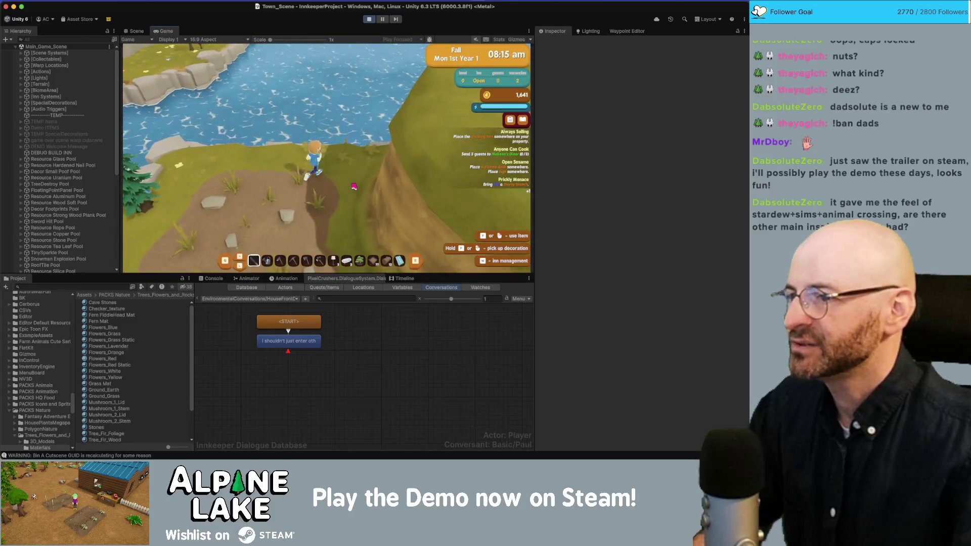
pyautogui.press('a')
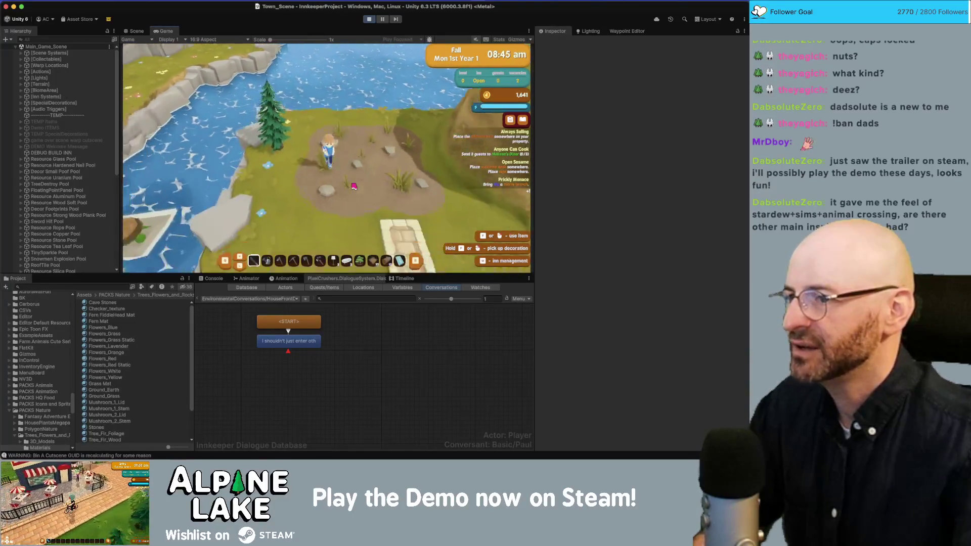
pyautogui.press('a')
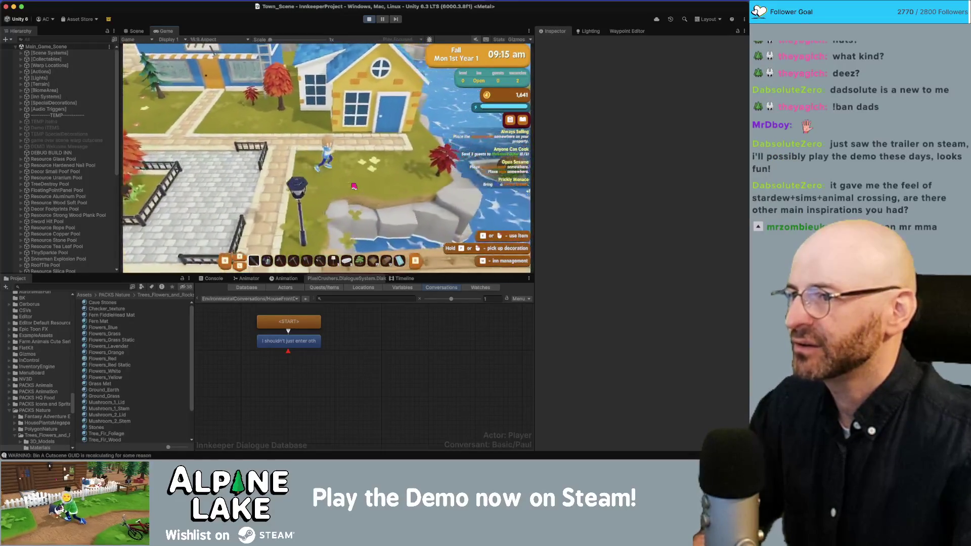
pyautogui.press('e')
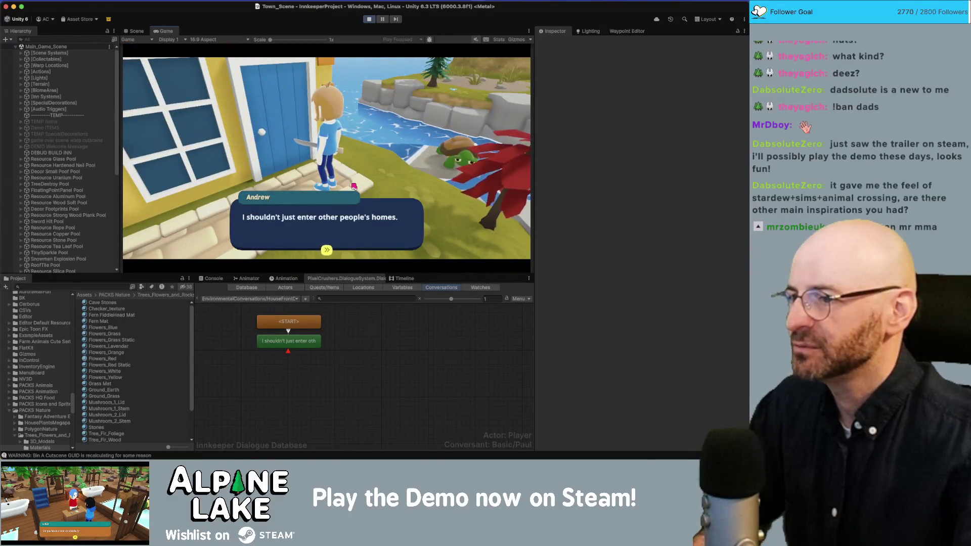
pyautogui.press('e')
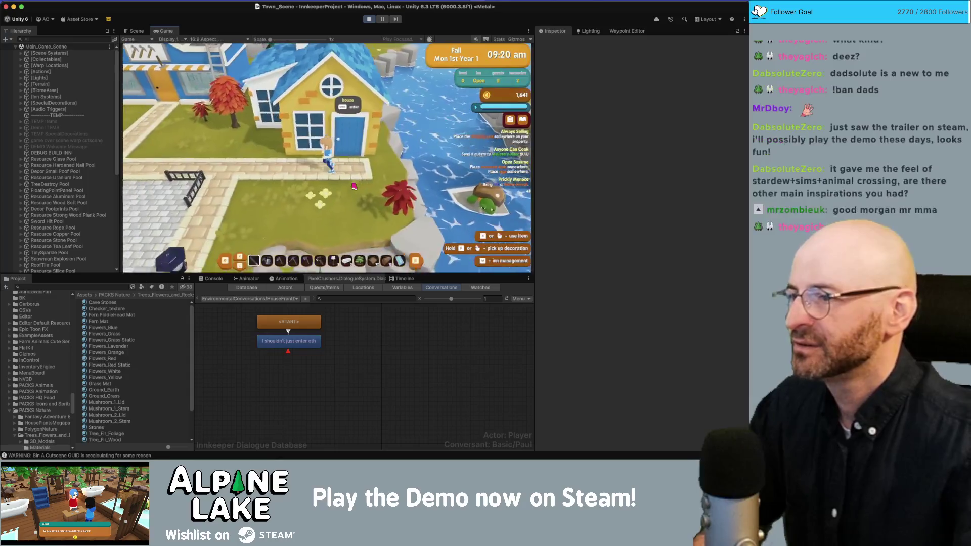
# Run across town to a second house door and trigger its 'I shouldn't just enter other people's homes.' line
pyautogui.press('a')
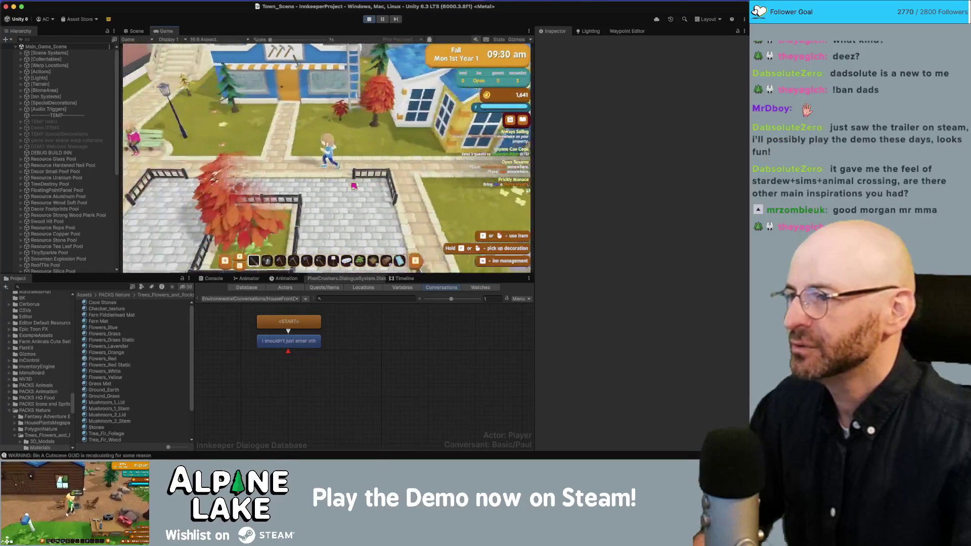
pyautogui.press('a')
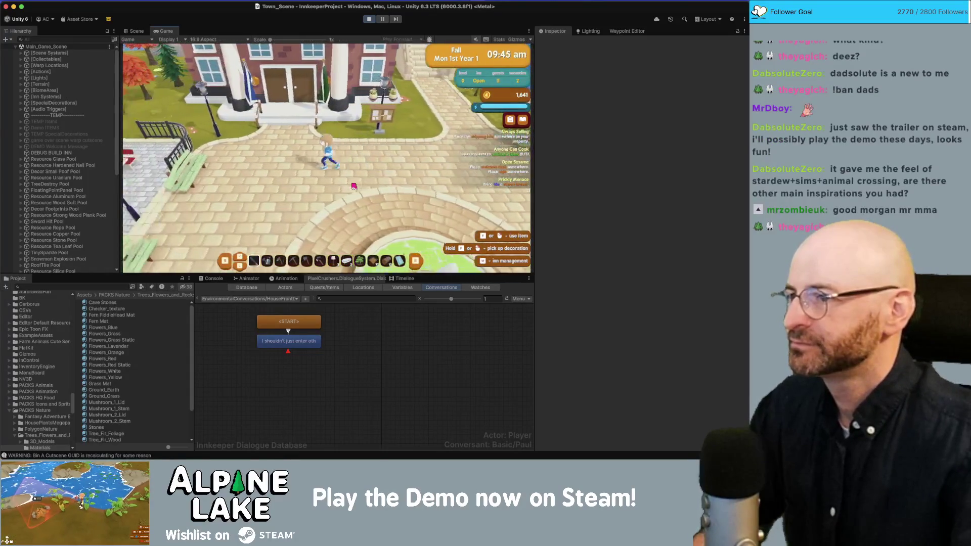
pyautogui.press('s')
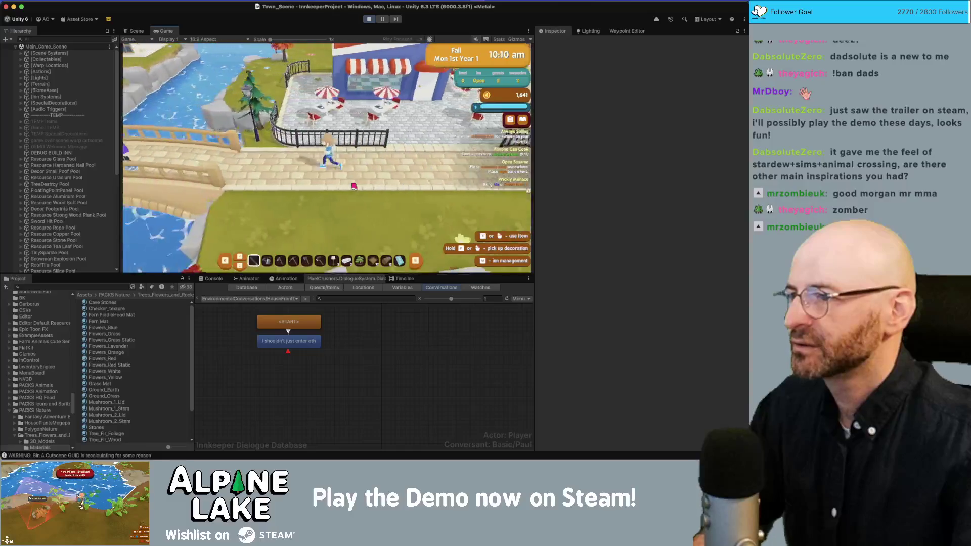
pyautogui.press('w')
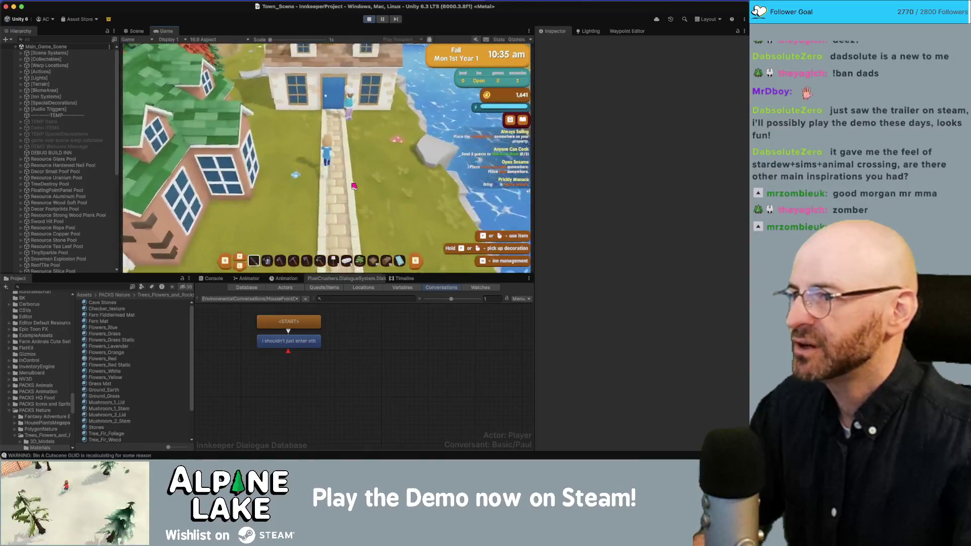
pyautogui.press('d')
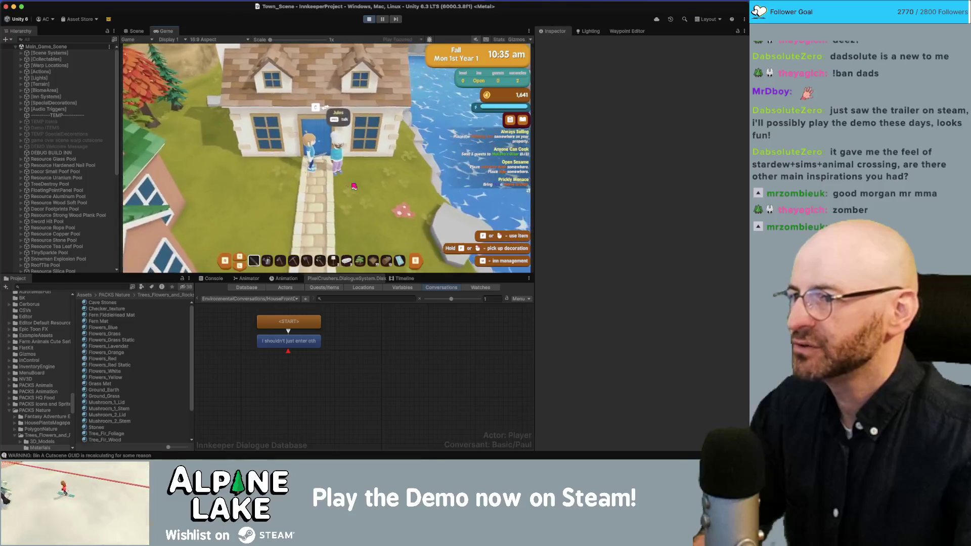